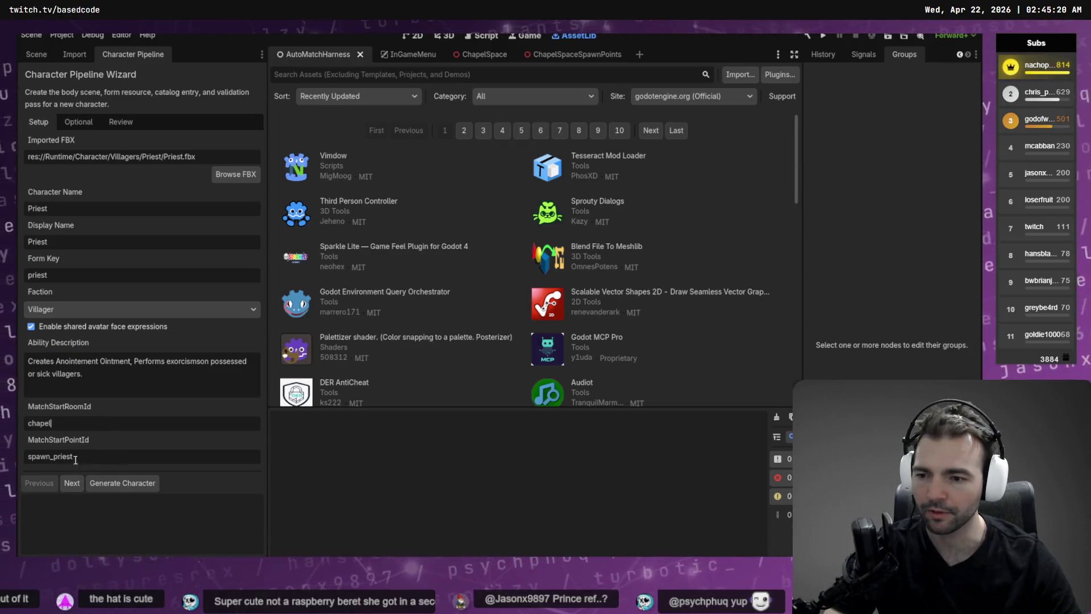
- Enable supporter metadata on the Optional page and enter the creator name
left_click(77, 485)
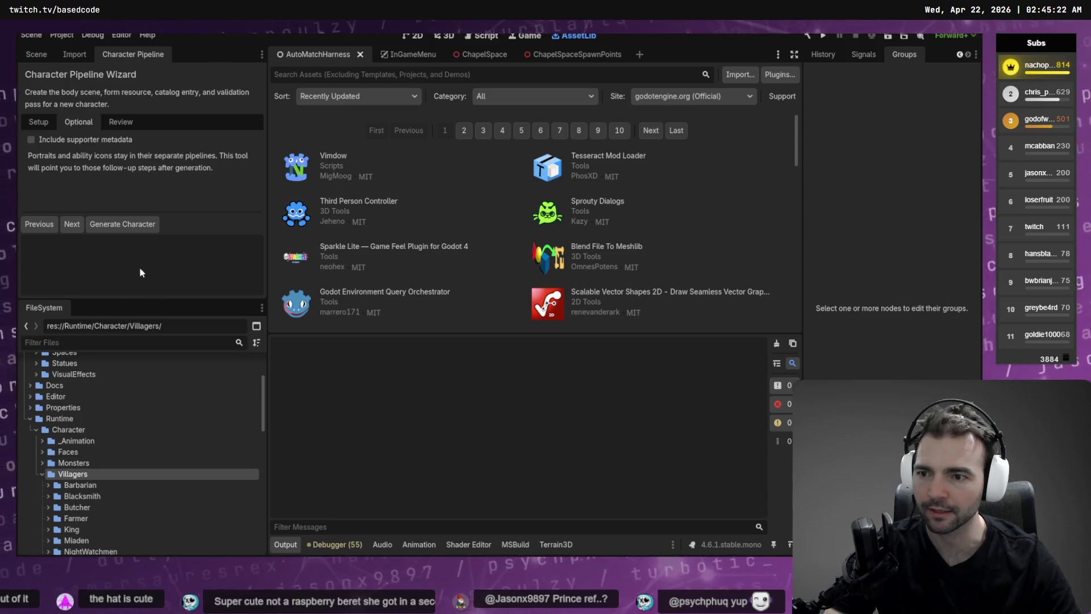
left_click(29, 140)
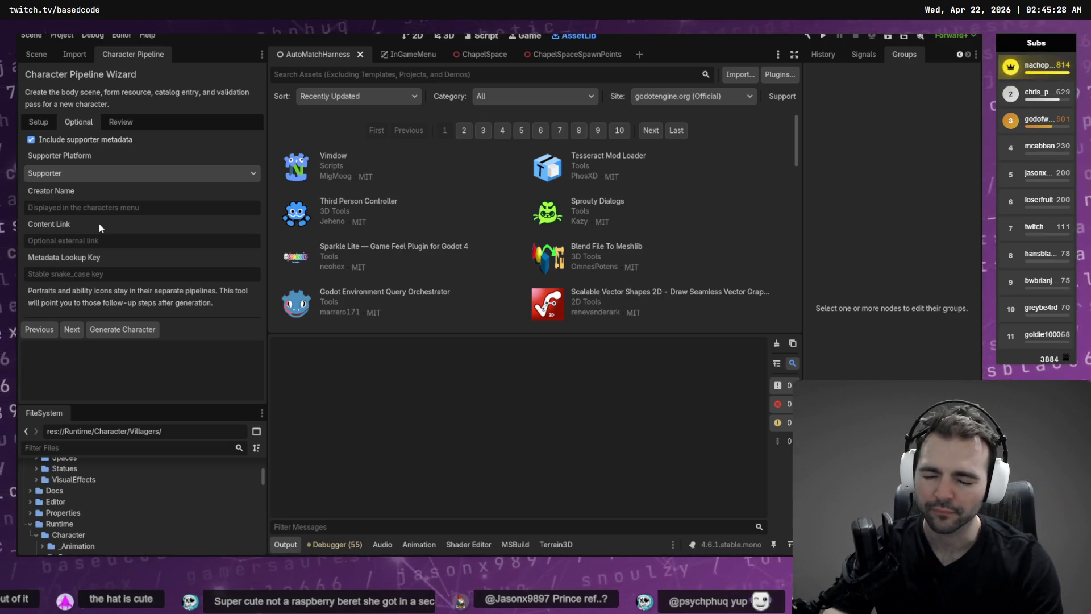
type("Nacho")
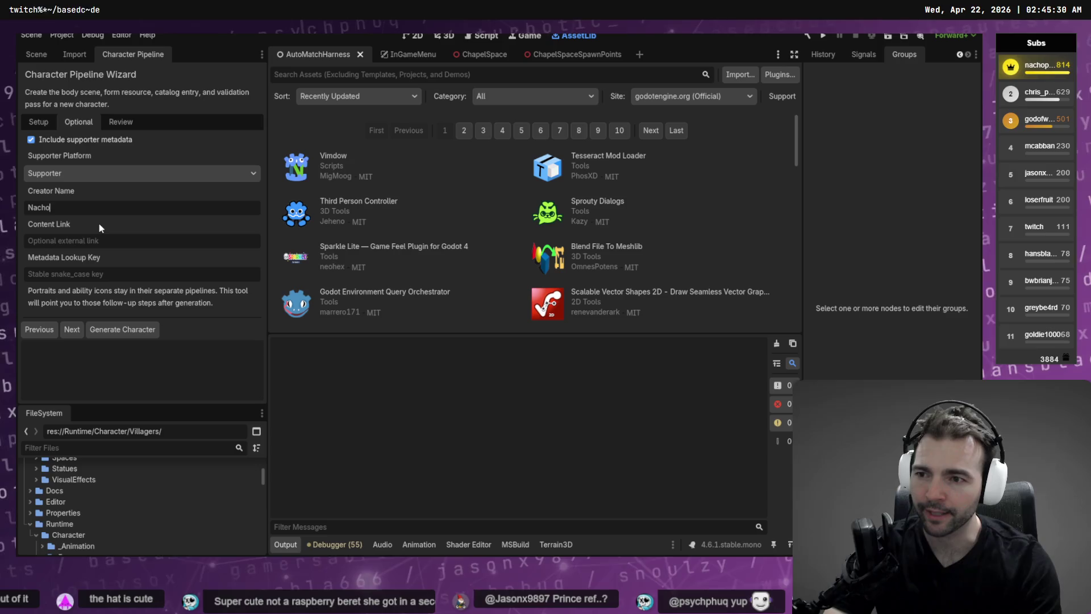
type("Pants")
key("Tab")
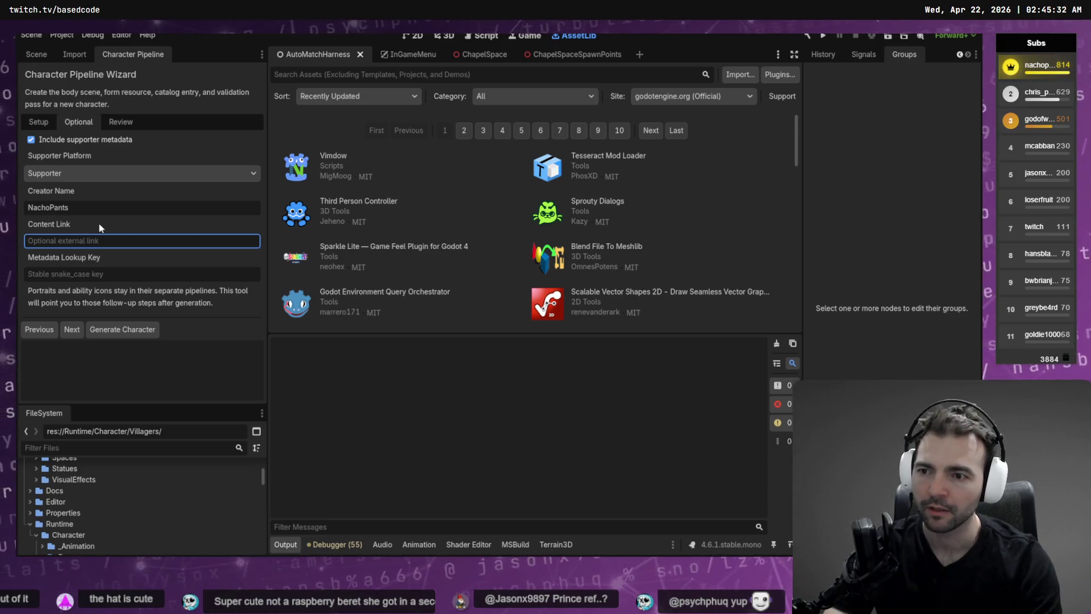
- Paste the saved channel link, enter the metadata lookup key, and advance to the review summary
key("super+v")
key("Down")
key("Down")
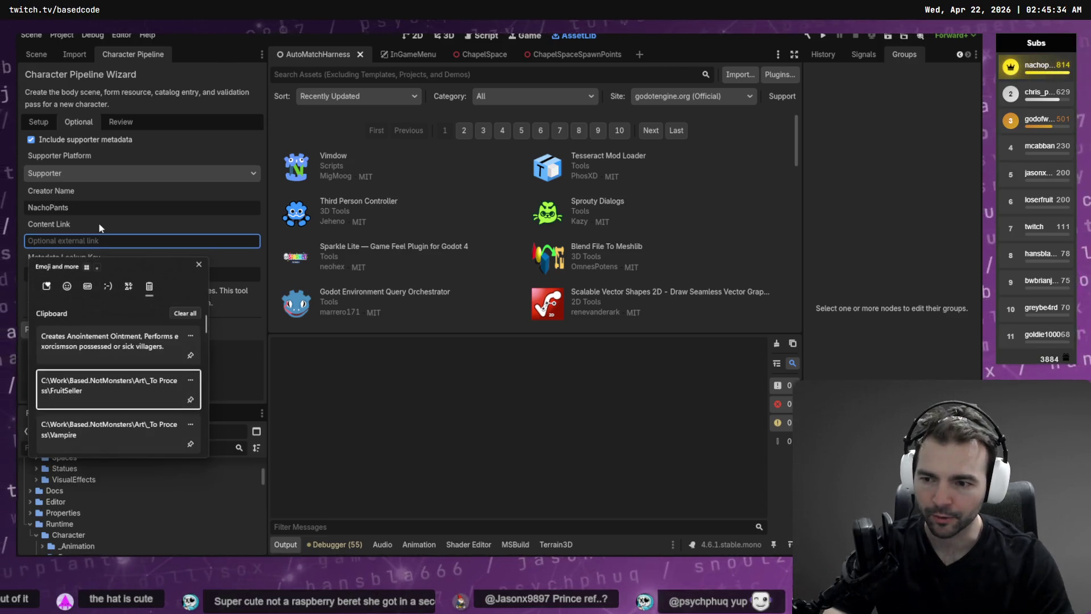
key("Down")
key("Down")
key("Down")
key("Up")
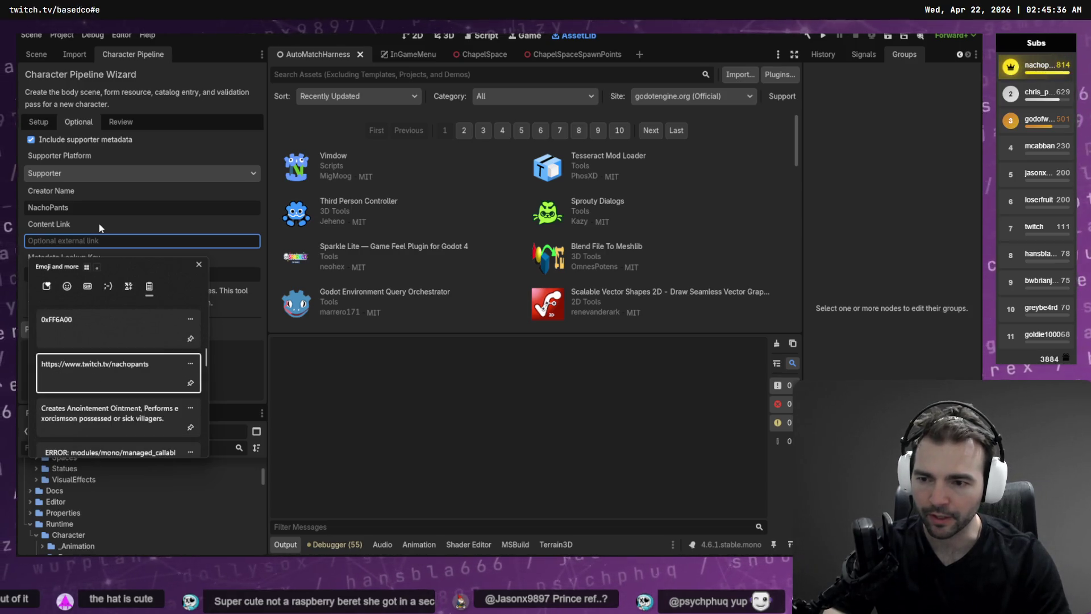
key("Return")
key("Tab")
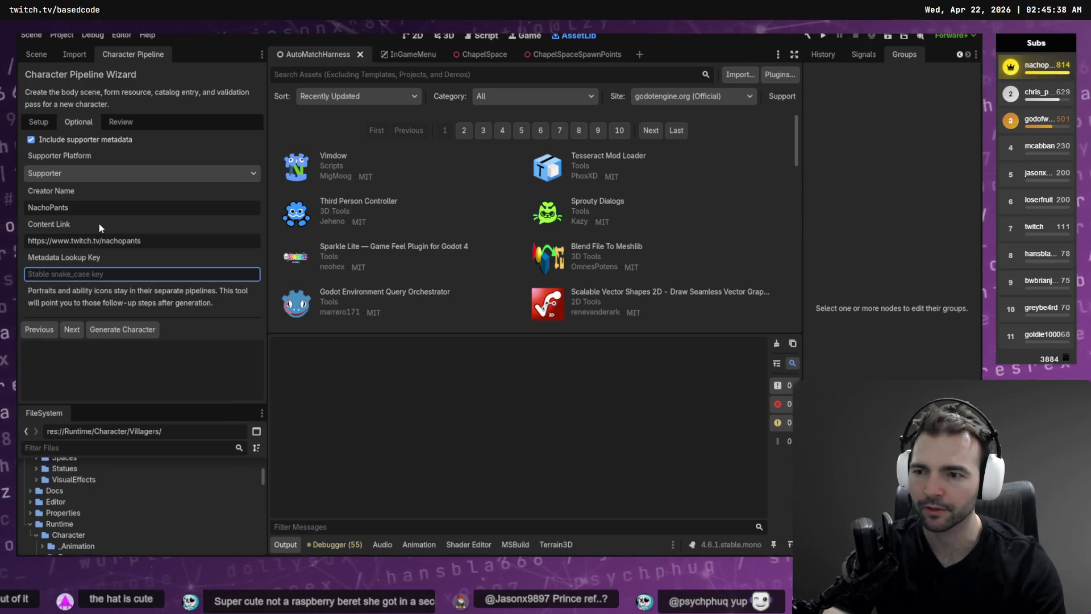
type("nacho_pants")
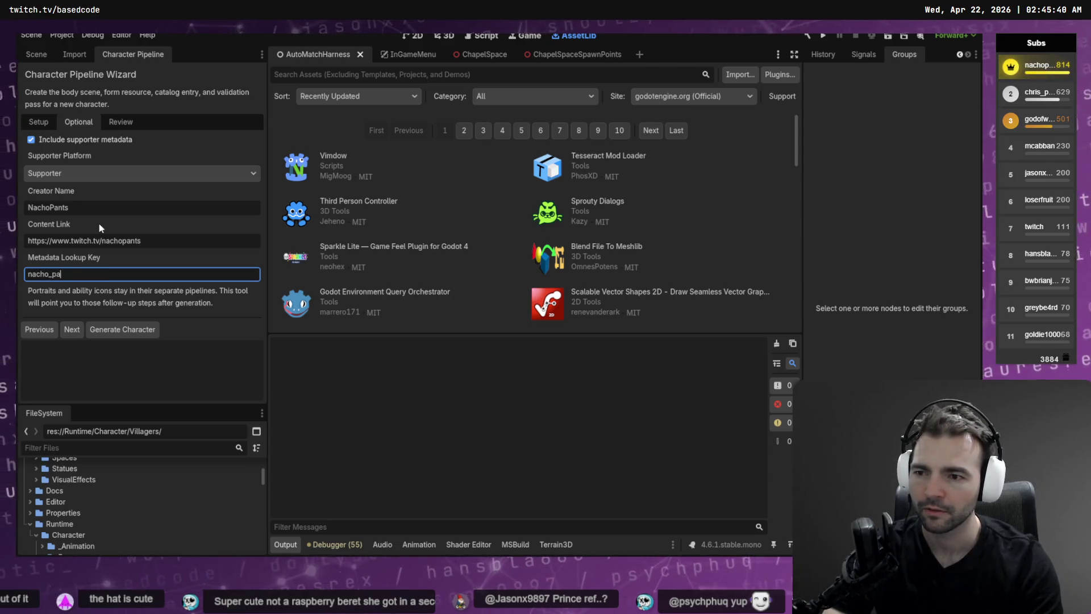
left_click(69, 335)
left_click(69, 334)
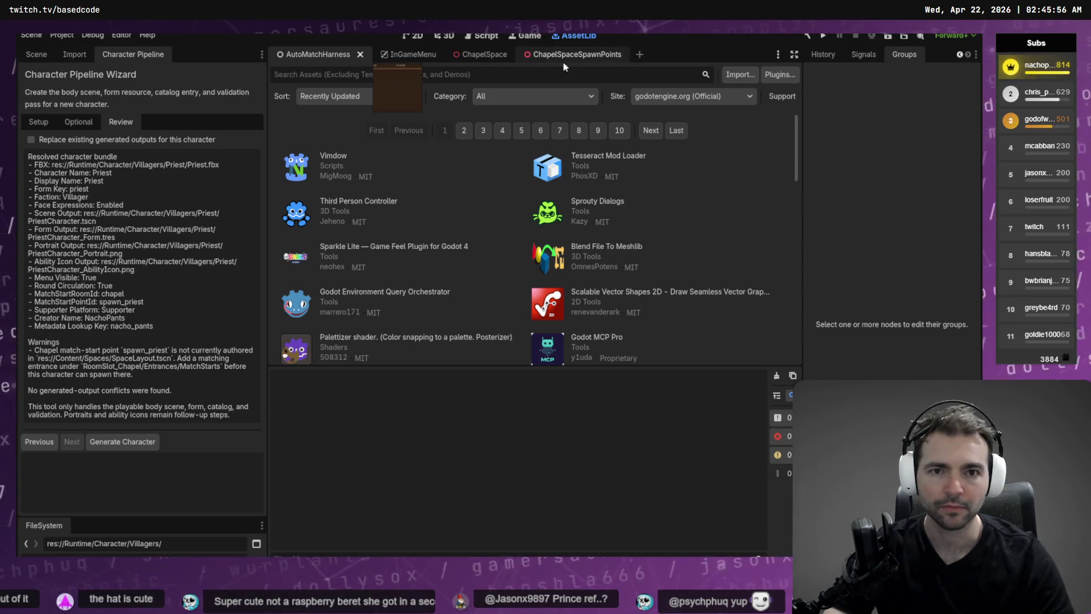
- Show the Scene tree and move the Character Pipeline wizard into its own right-side dock
left_click(37, 54)
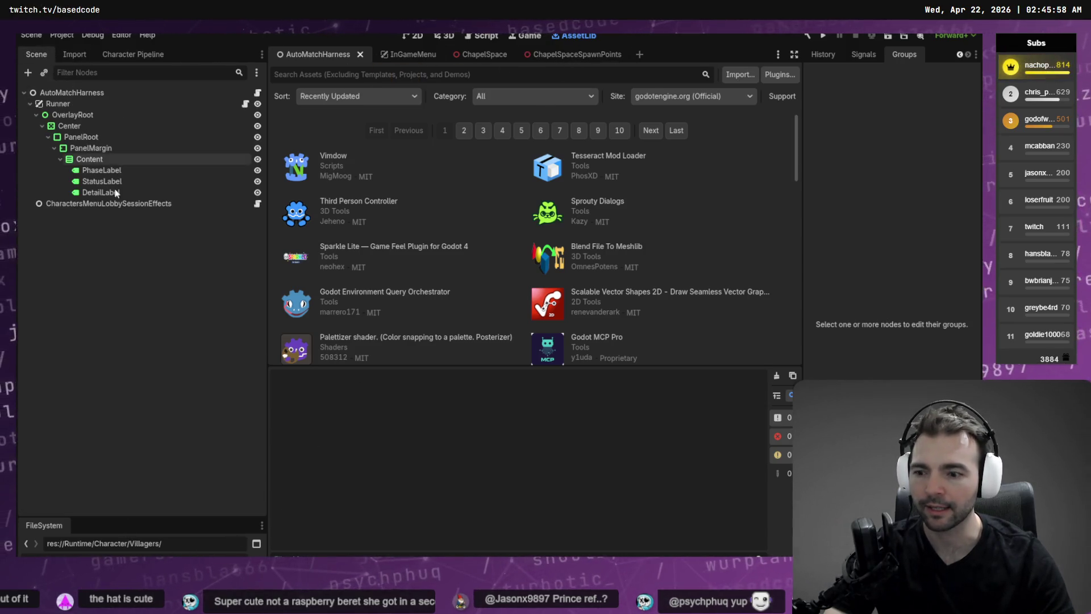
left_click_drag(85, 516, 90, 339)
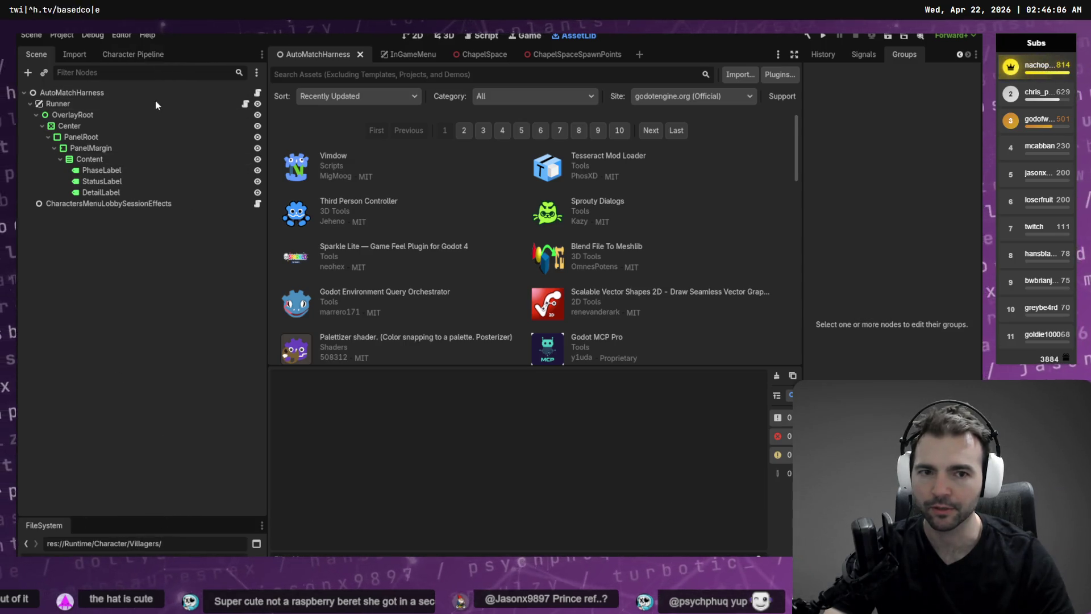
mouse_move(133, 54)
left_mouse_down()
mouse_move(773, 95)
mouse_move(916, 67)
left_mouse_up()
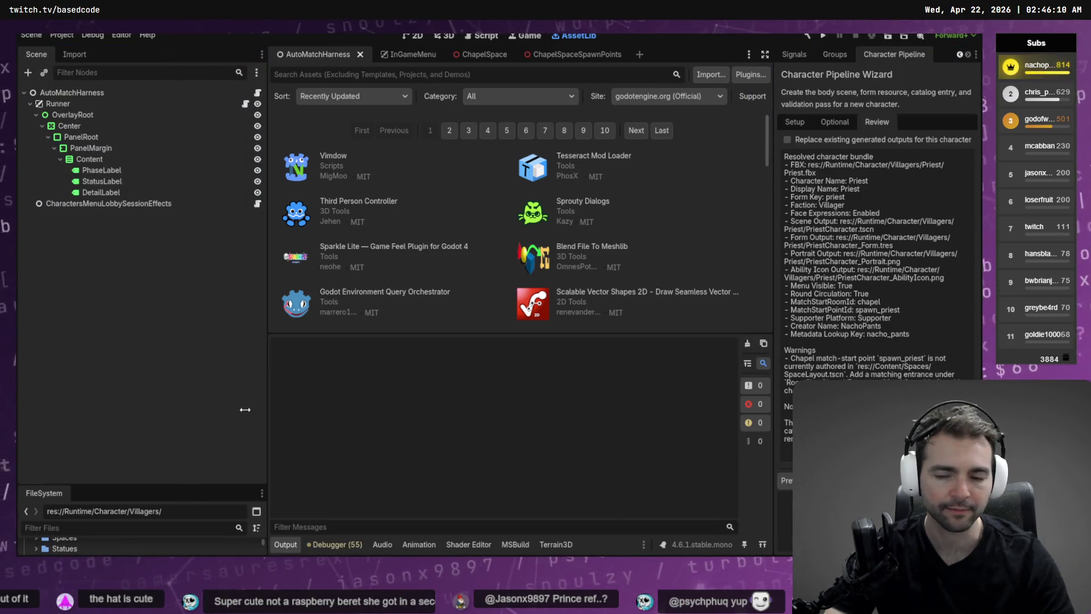
- Enlarge the FileSystem panel and filter the project files for 'Chapel'
left_click_drag(136, 484, 131, 282)
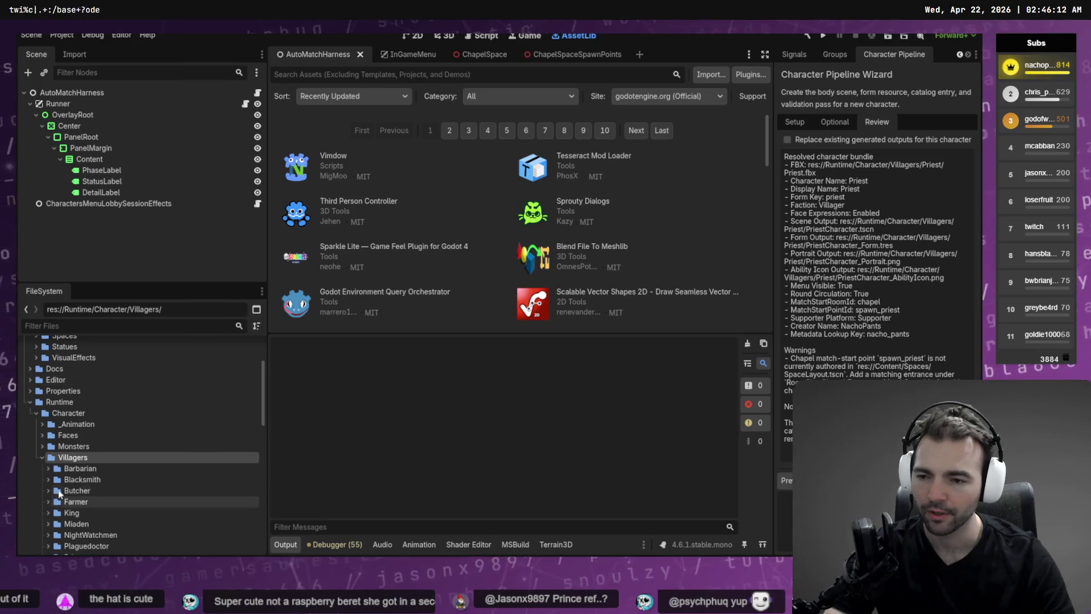
scroll(120, 456, "down", 7)
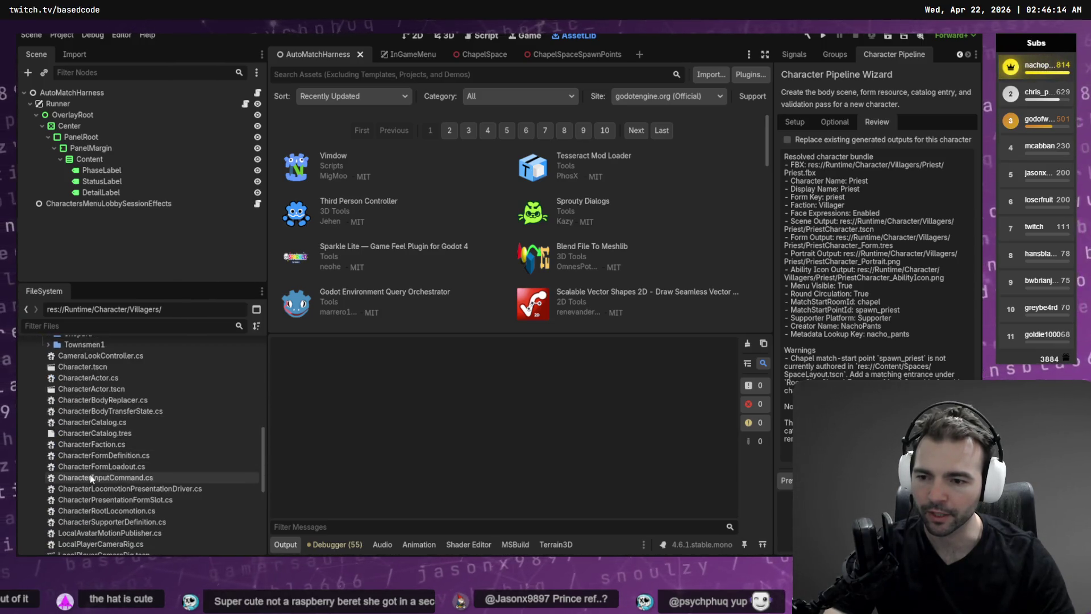
left_click(131, 325)
type("Cha")
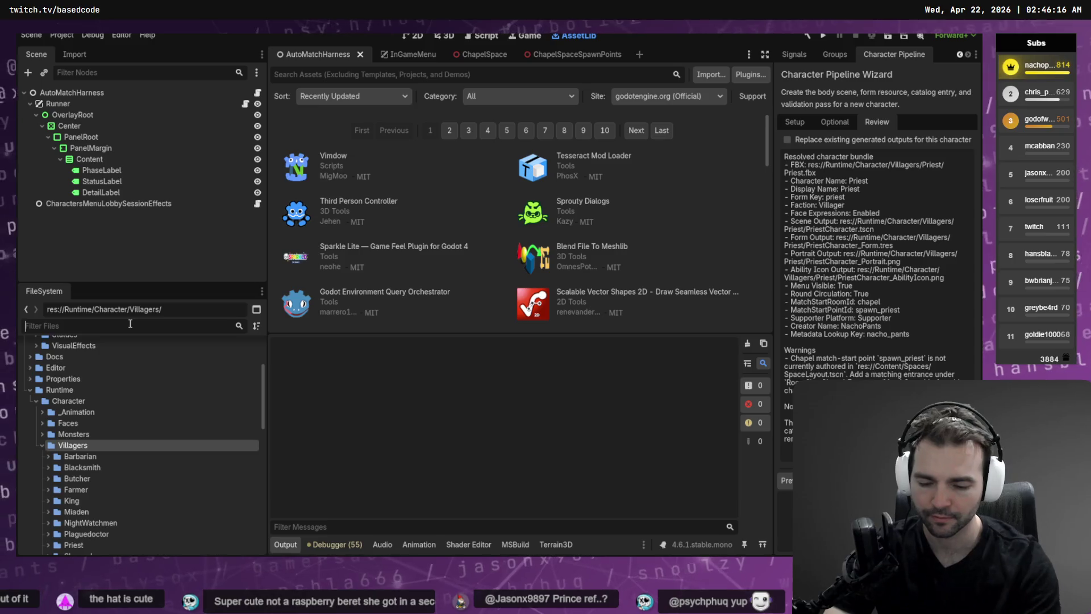
type("pel")
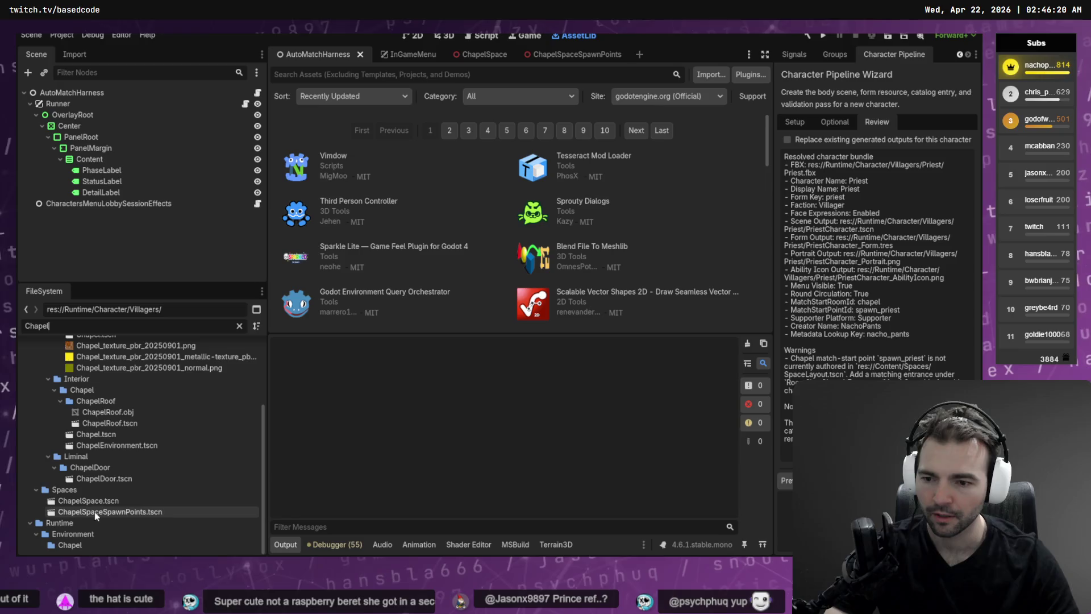
- Open the ChapelSpaceSpawnPoints, ChapelSpace and SpaceLayout scenes from FileSystem
double_click(94, 512)
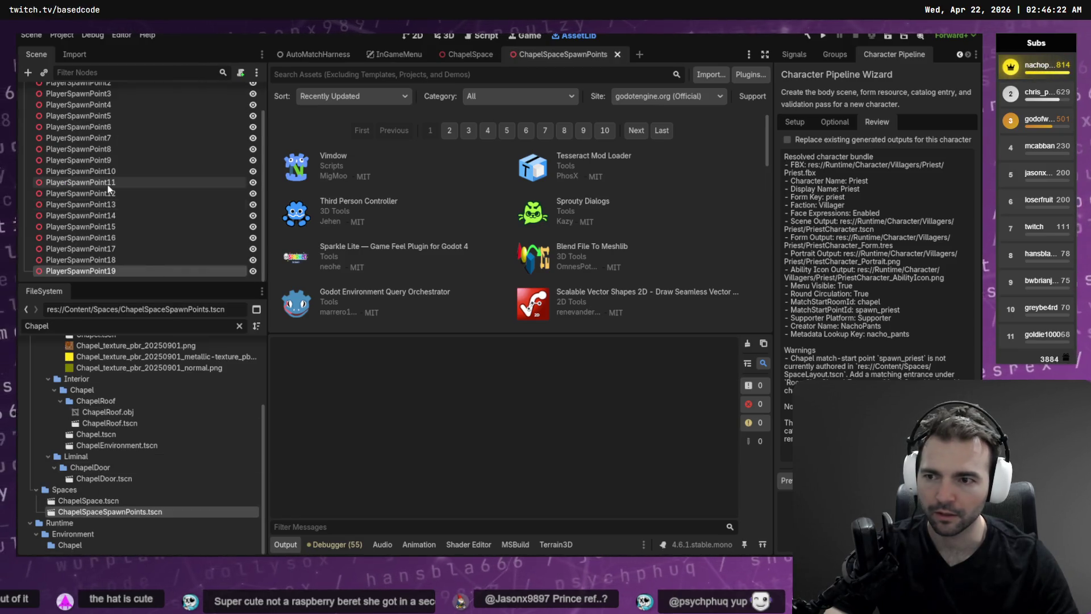
double_click(89, 501)
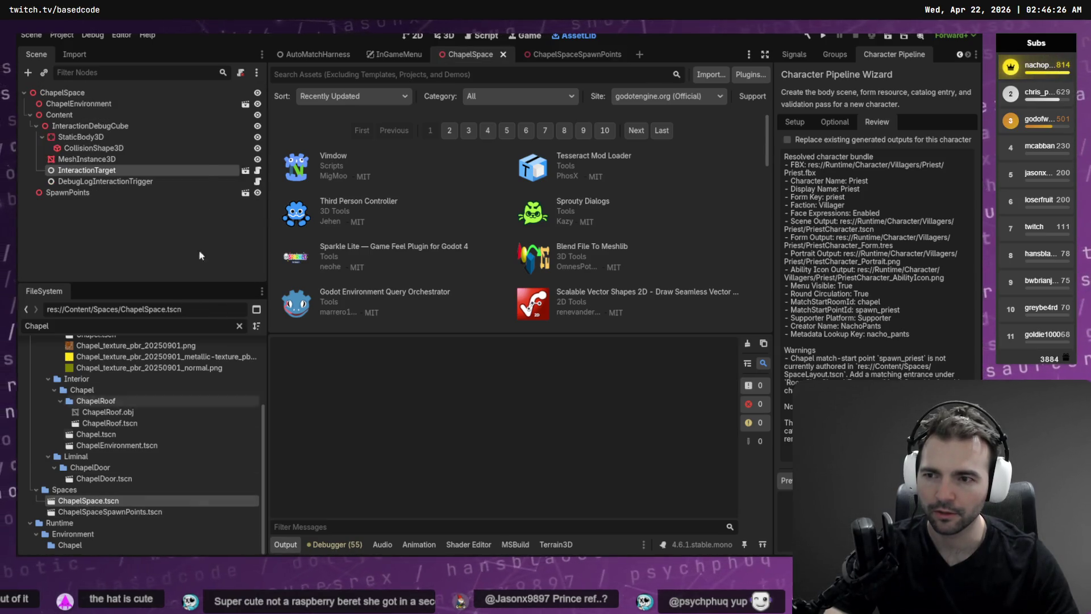
left_click(239, 326)
scroll(111, 477, "up", 1)
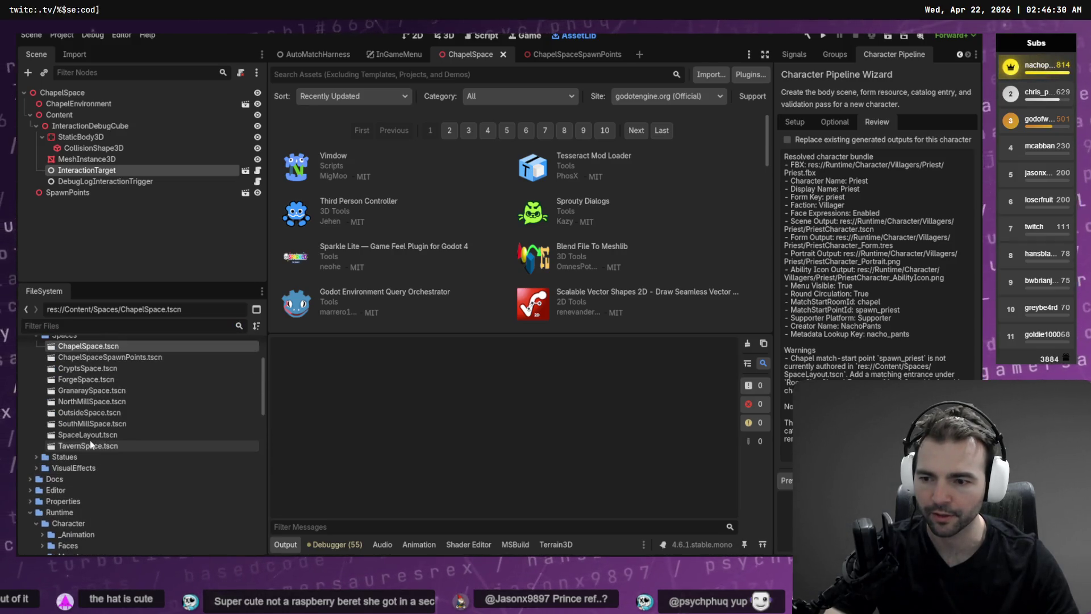
left_click(94, 437)
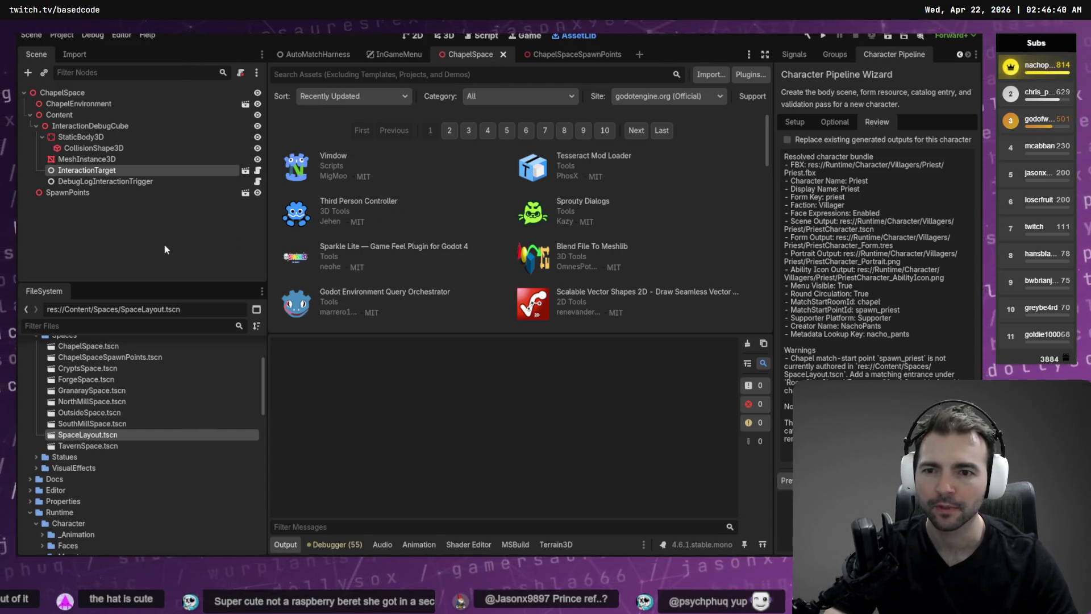
key("Return")
- Locate ButcherStart with the node filter, then start adding a child under the chapel's MatchStarts
scroll(100, 244, "down", 10)
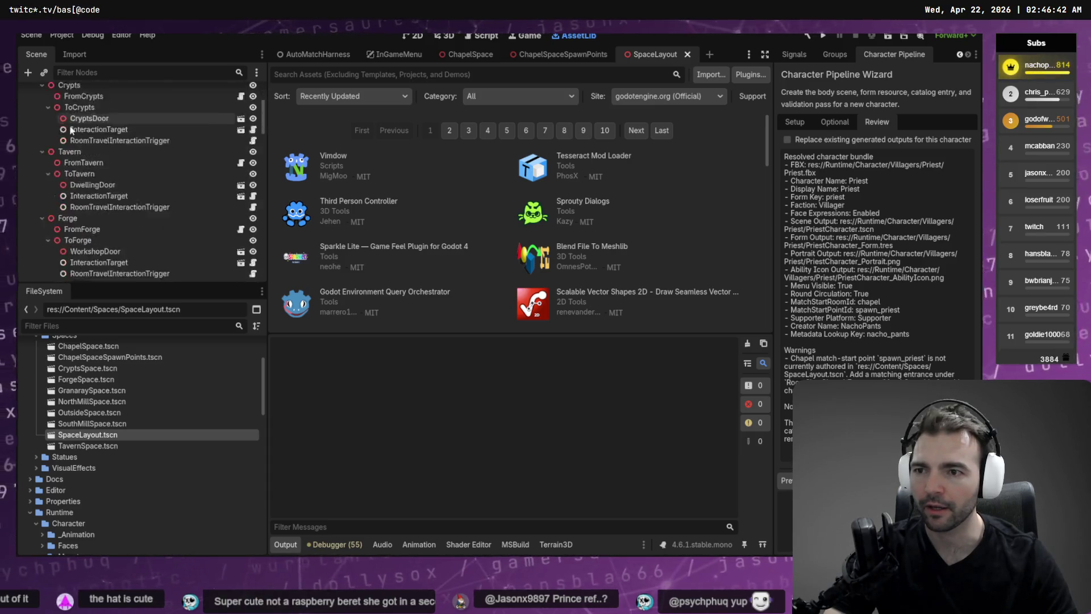
scroll(100, 244, "up", 7)
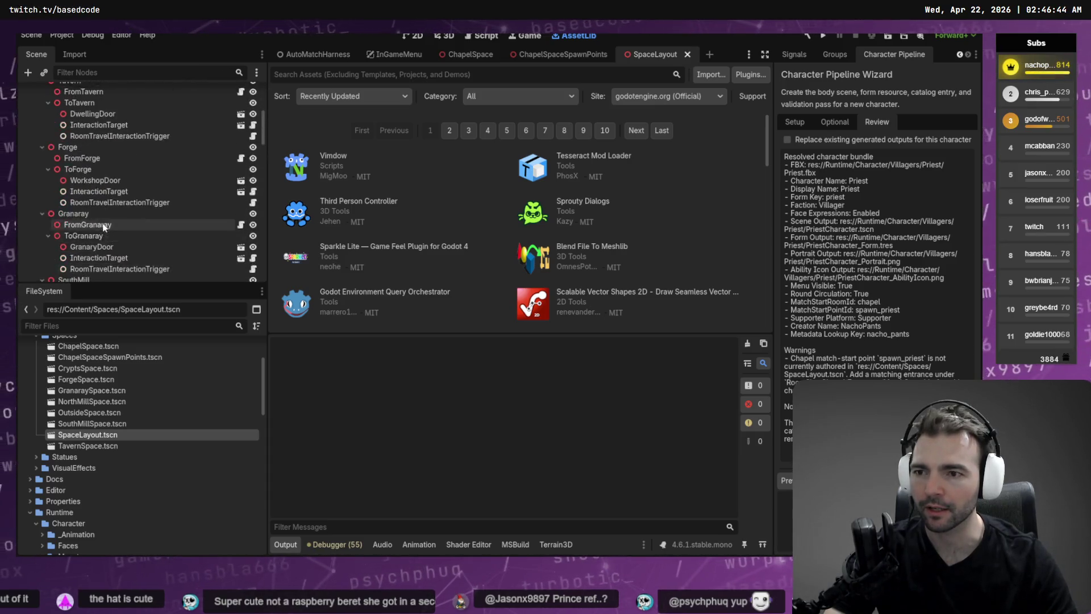
left_click(95, 88)
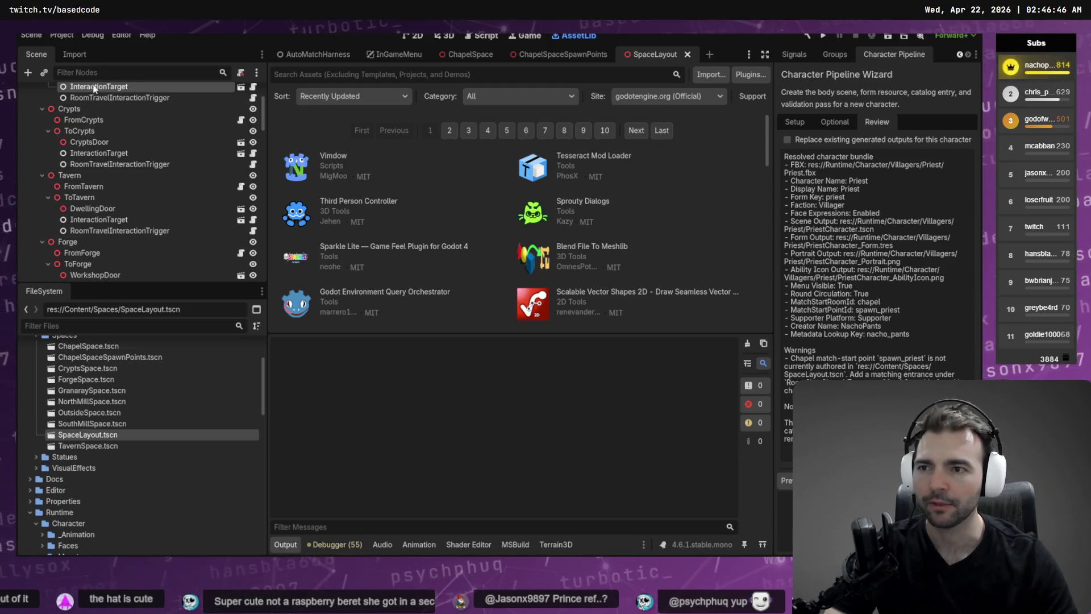
type("But")
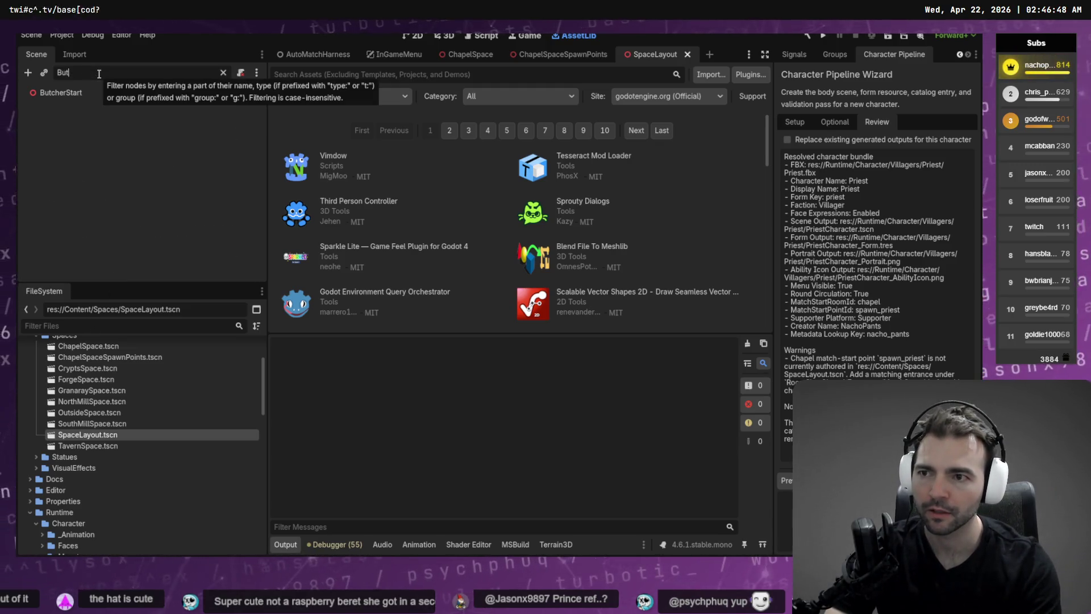
left_click(95, 92)
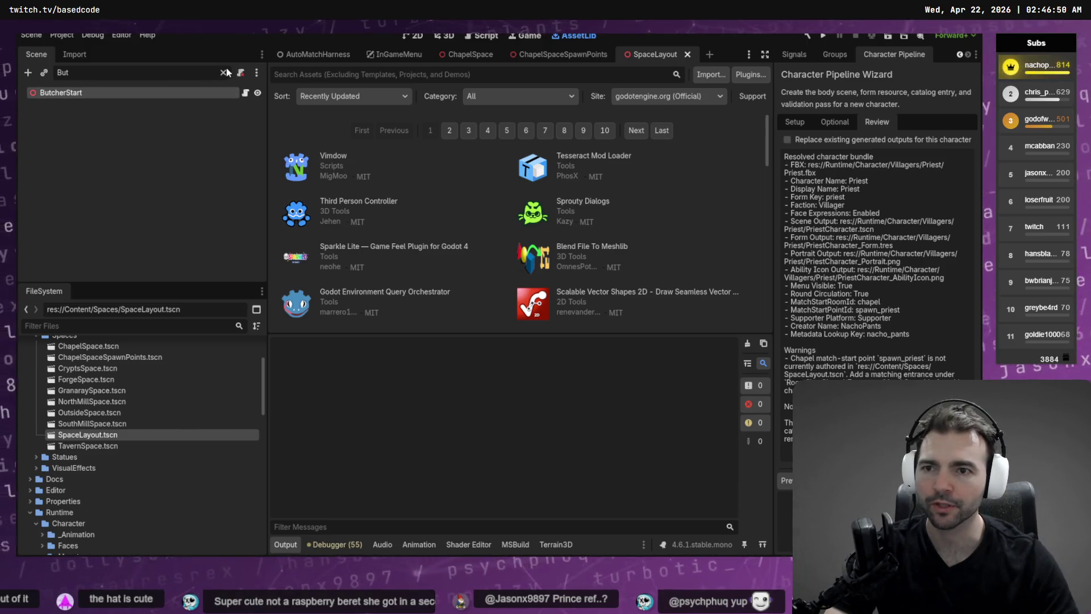
left_click(223, 72)
scroll(102, 224, "down", 1)
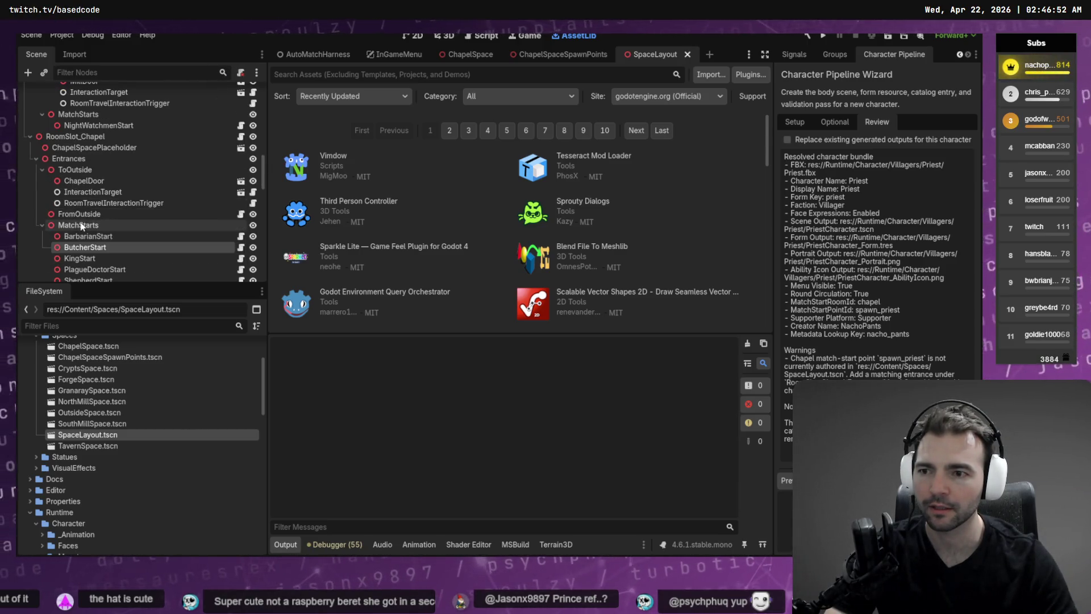
scroll(81, 226, "down", 3)
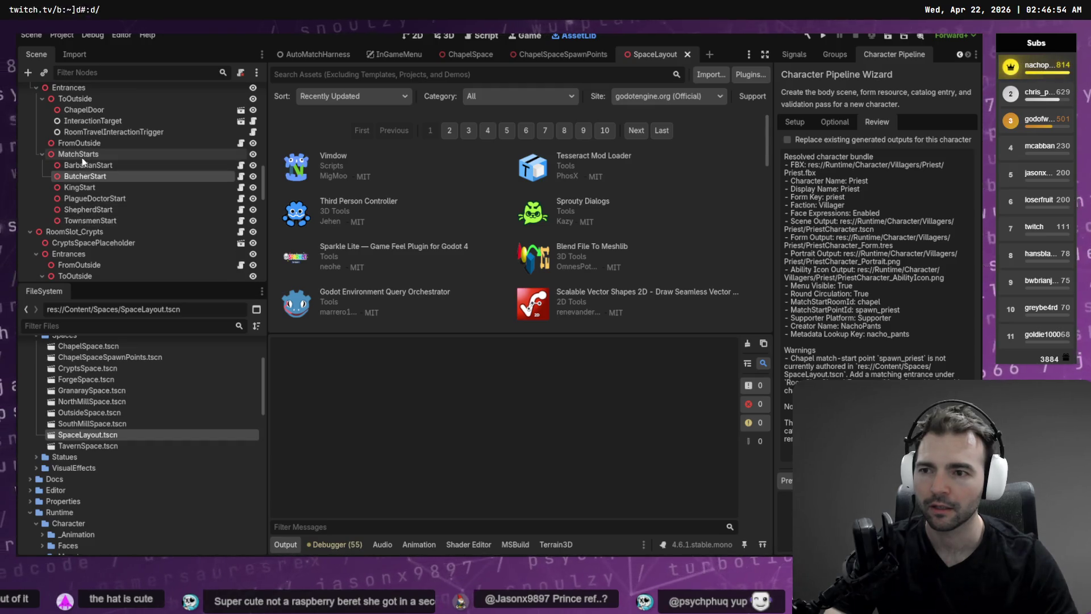
right_click(82, 158)
left_click(131, 166)
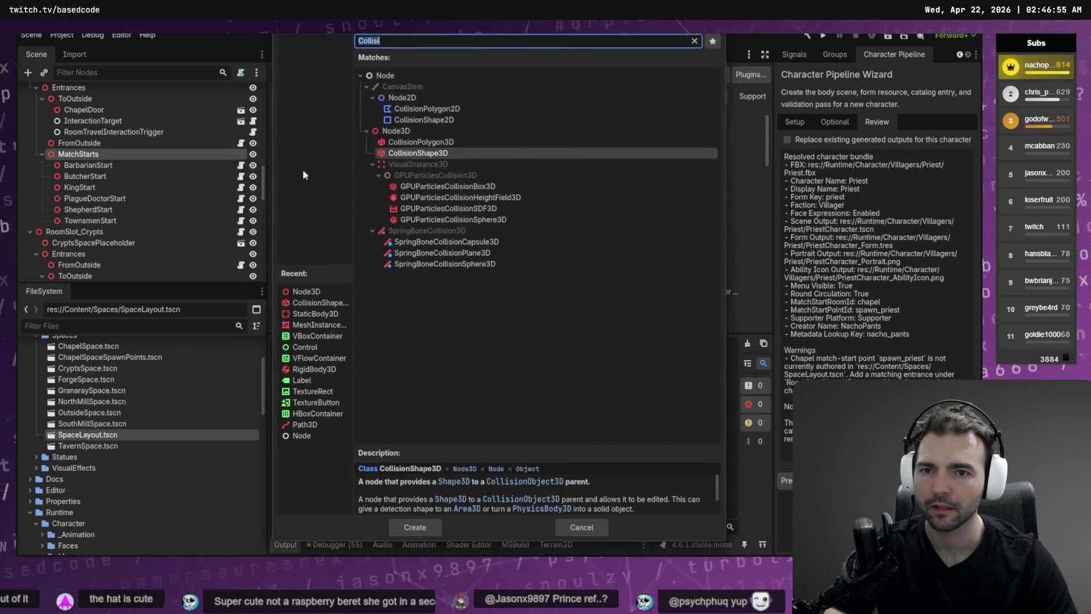
- Add a Node3D under MatchStarts, then delete it again
double_click(398, 131)
left_click(99, 233)
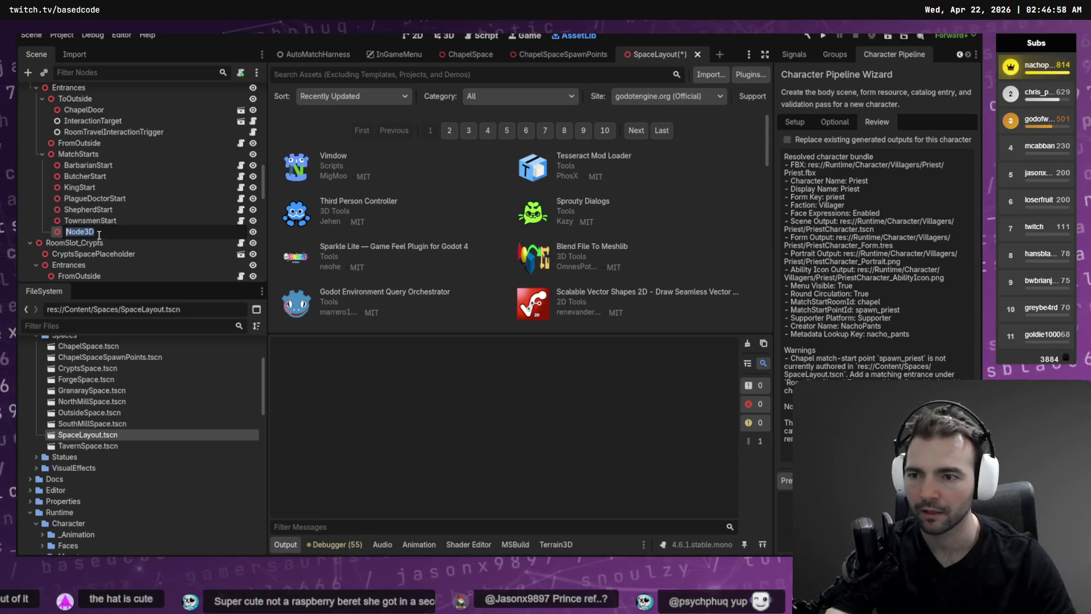
key("Escape")
key("Delete")
key("Return")
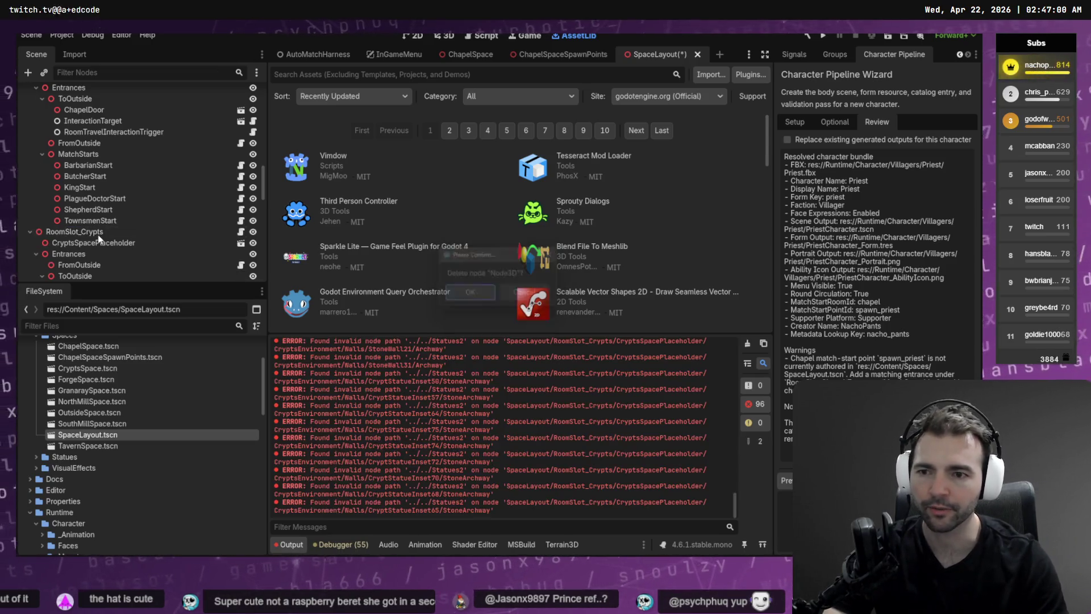
- Duplicate TownsmenStart and rename the copy PriestStart
left_click(93, 221)
key("ctrl+d")
left_click(104, 233)
type("Prie")
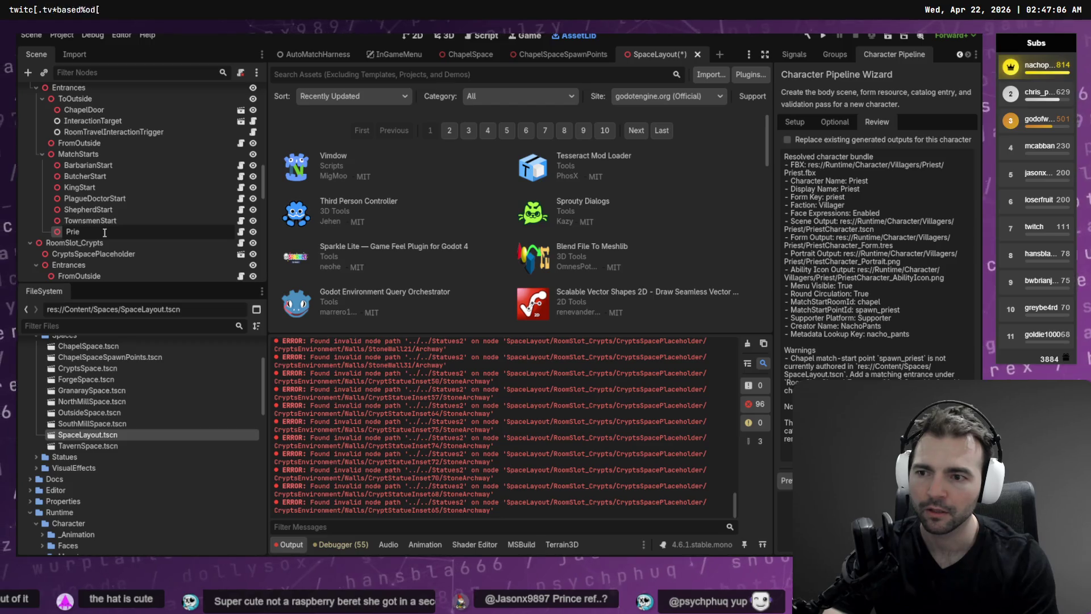
type("stStart")
key("Return")
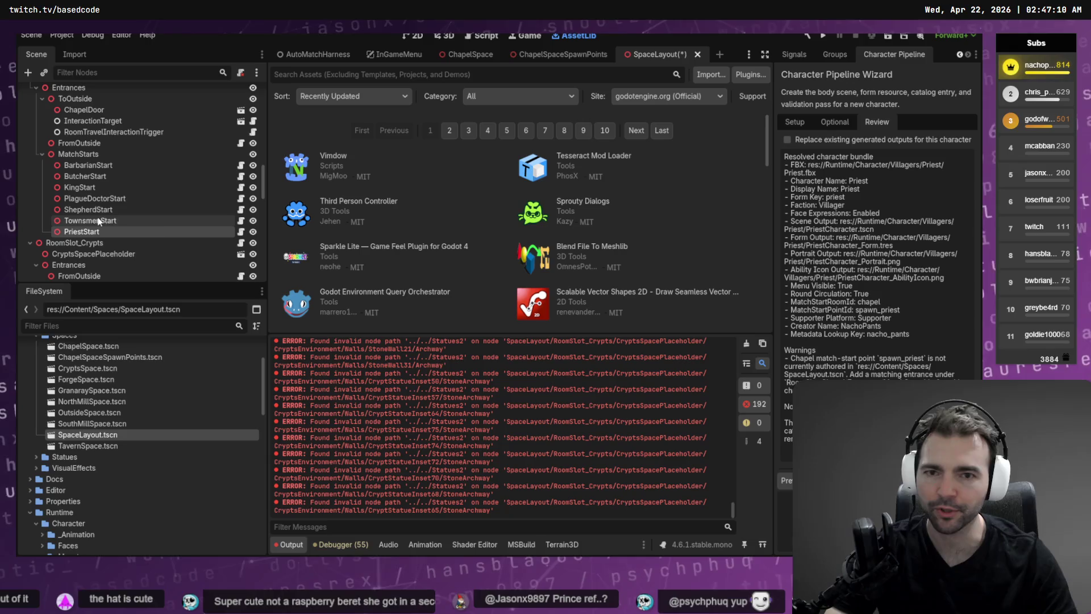
- Set PriestStart's Entrance Id to spawn_priest and save the SpaceLayout scene
scroll(853, 54, "up", 2)
left_click(797, 54)
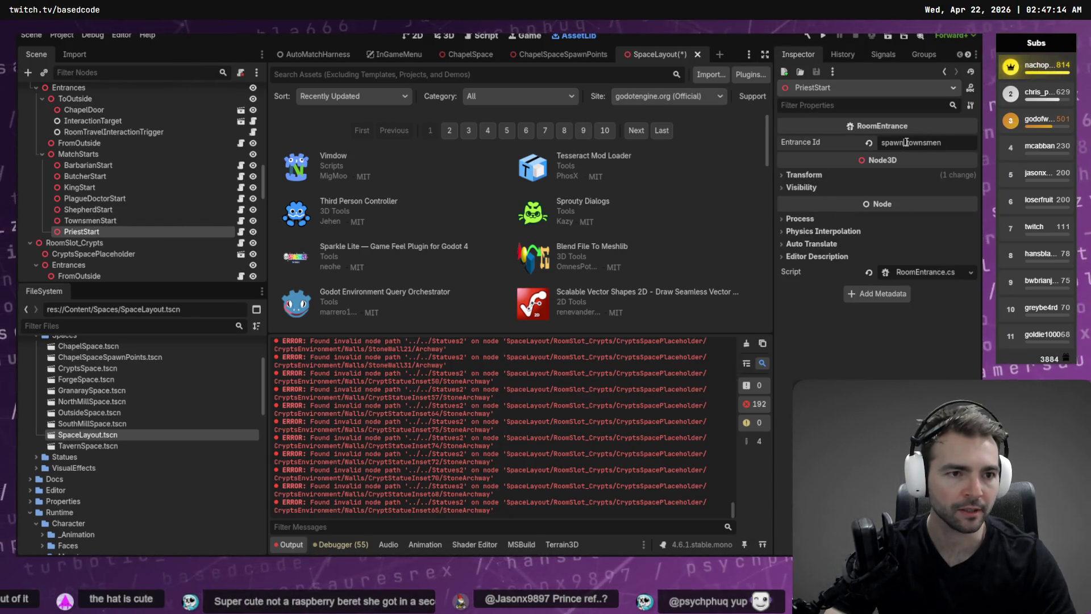
left_click_drag(905, 142, 951, 152)
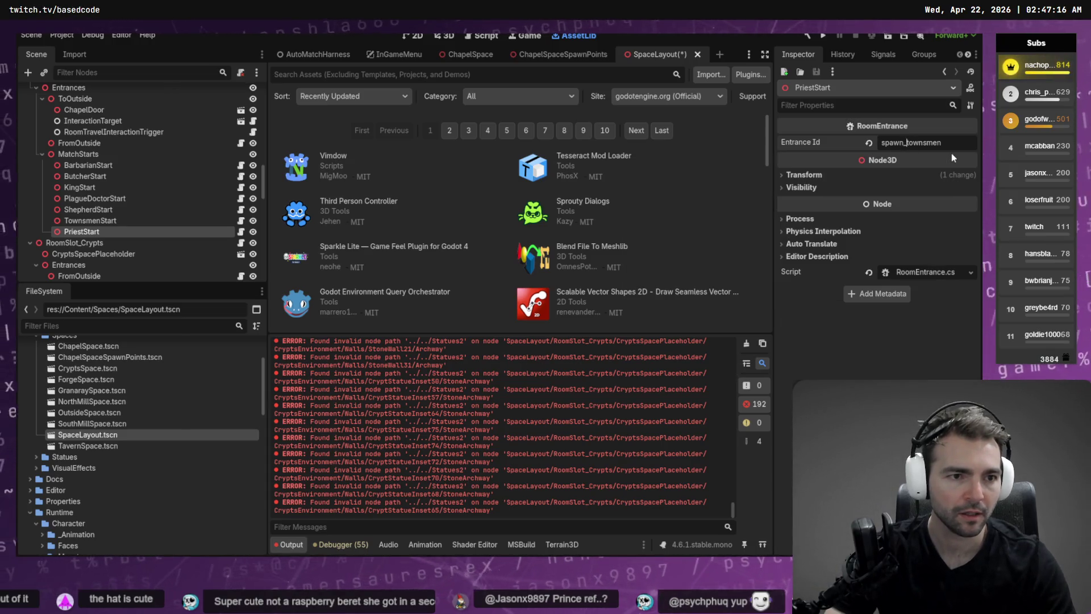
type("priest")
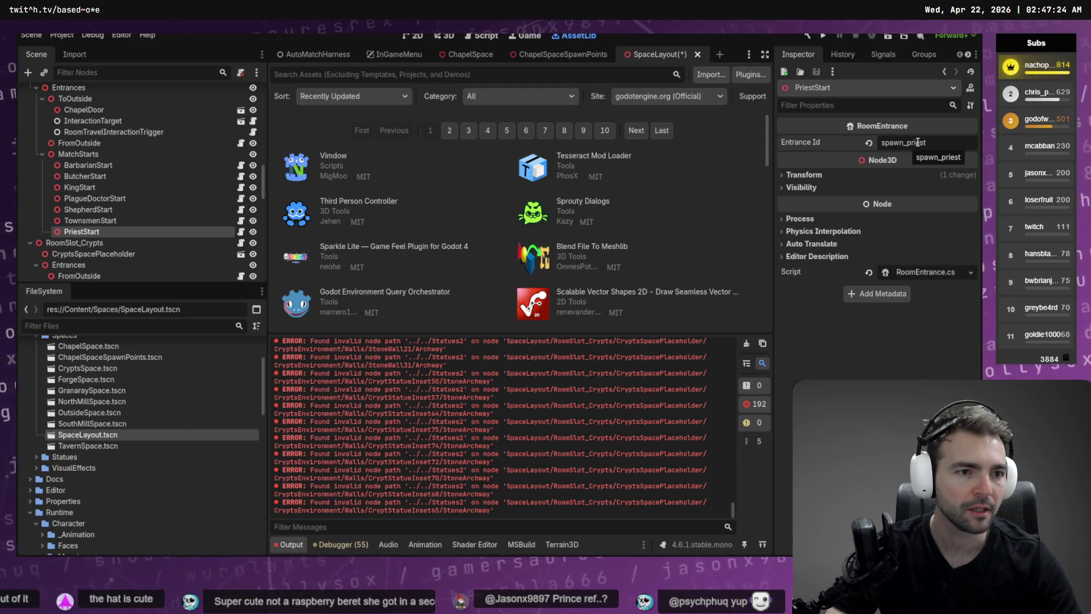
key("ctrl+s")
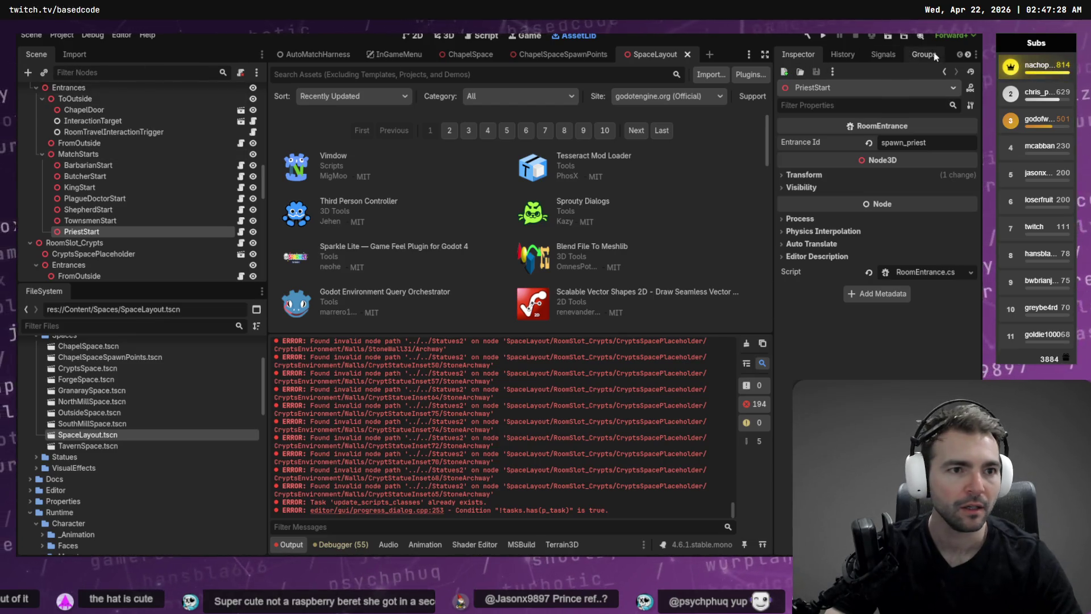
- Bring the Character Pipeline Wizard back into view from its dock
left_click(882, 56)
scroll(922, 55, "down", 2)
left_click(895, 57)
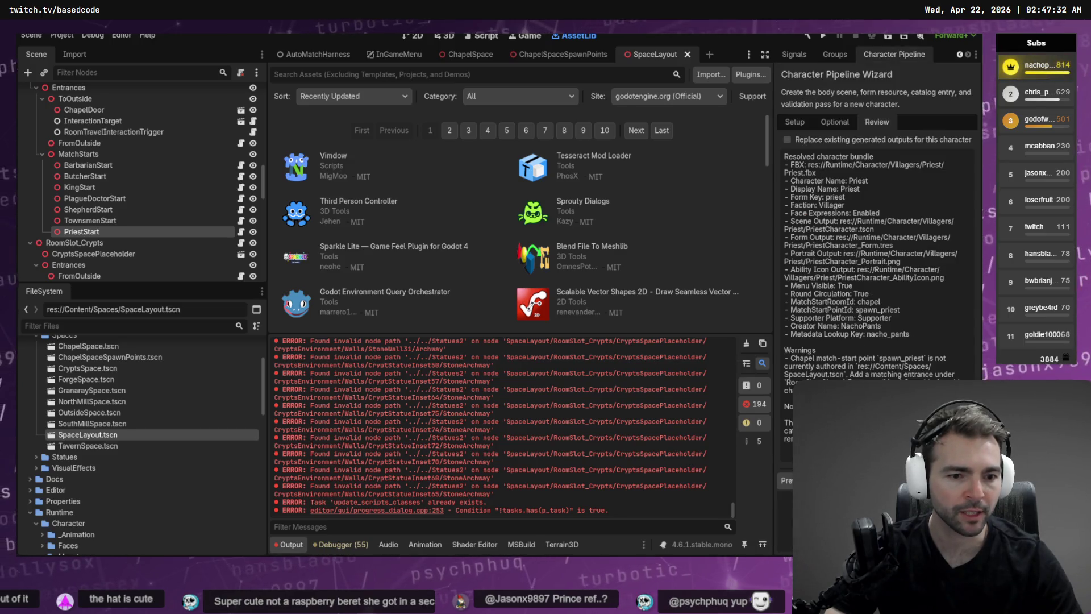
- Clear the Output log and select the is_inside_tree error line for copying
left_click(746, 343)
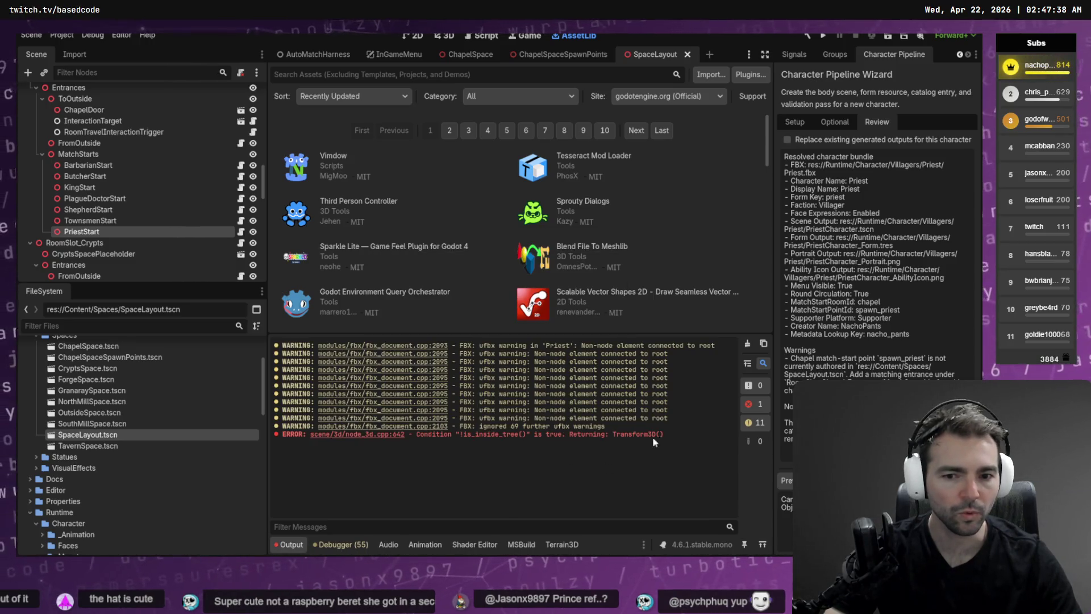
left_click_drag(678, 435, 248, 434)
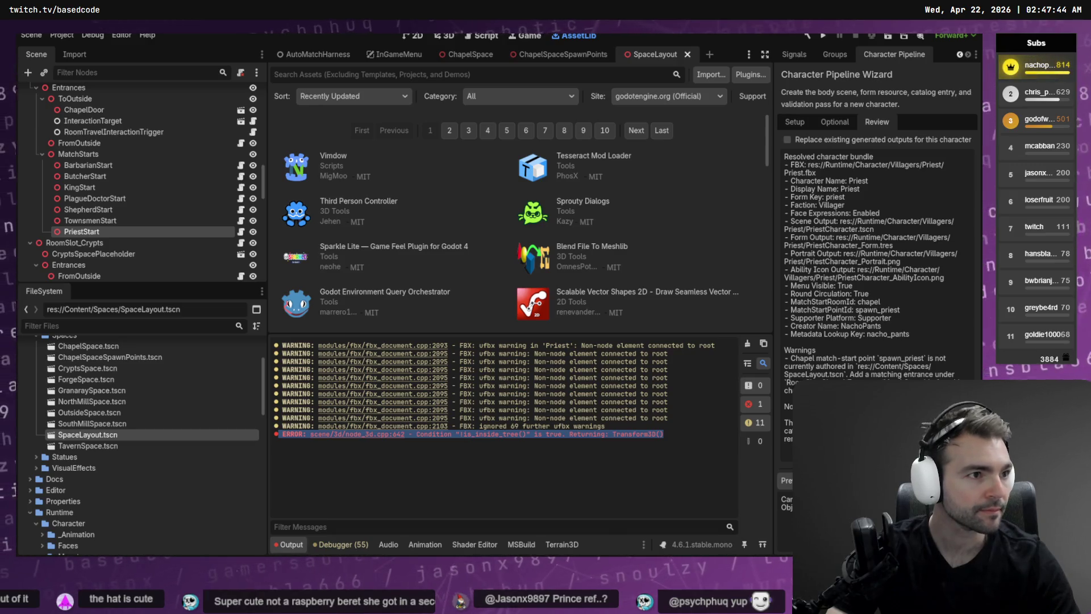
key("alt+Tab")
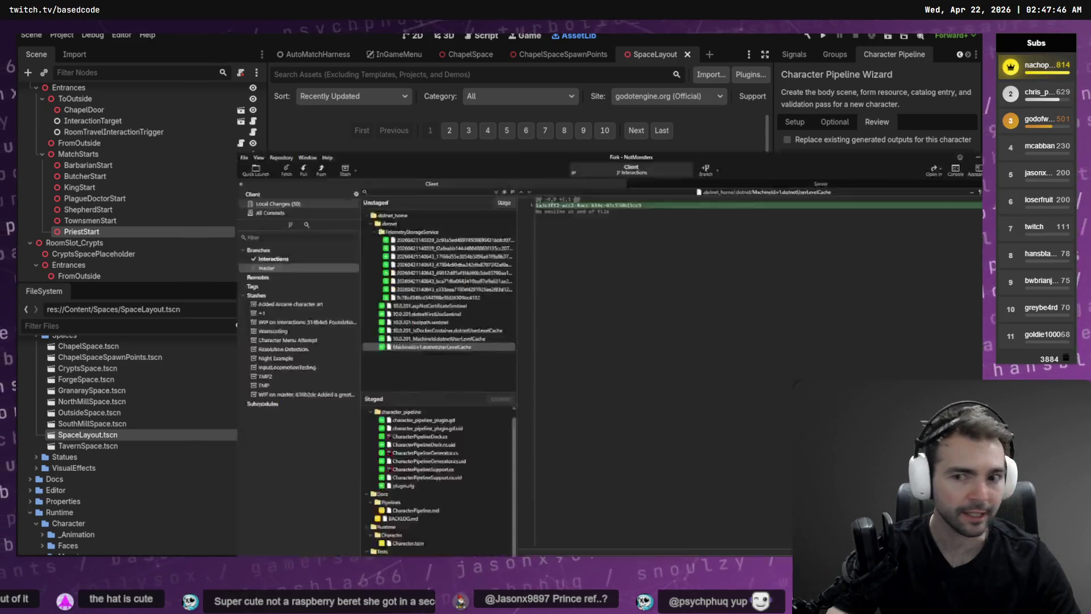
- Collapse the Priest textures and .dotnet folders in Fork's unstaged changes list
scroll(241, 250, "down", 2)
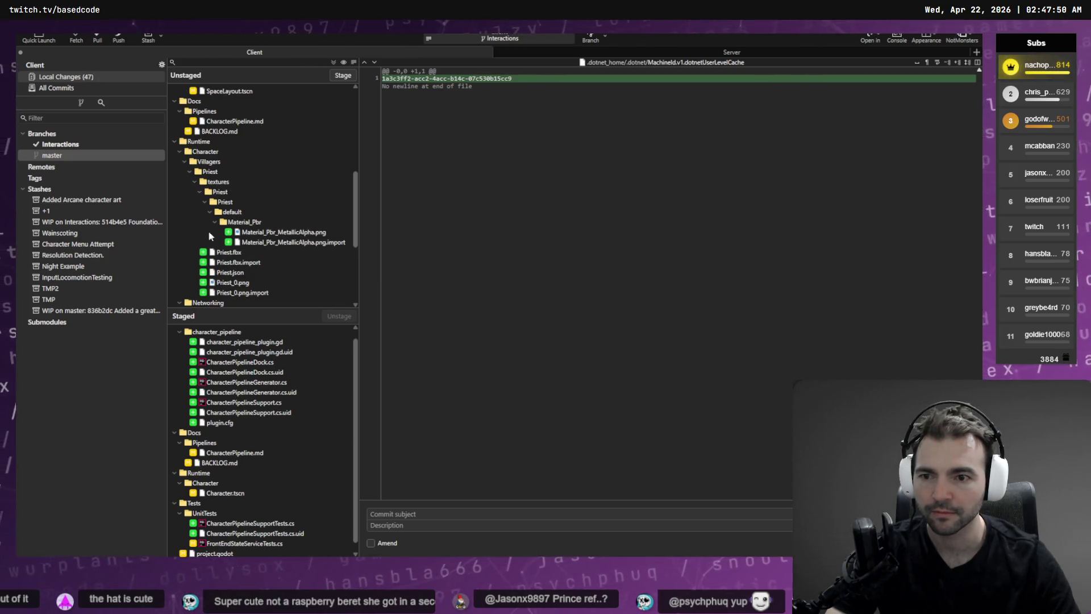
scroll(213, 239, "down", 2)
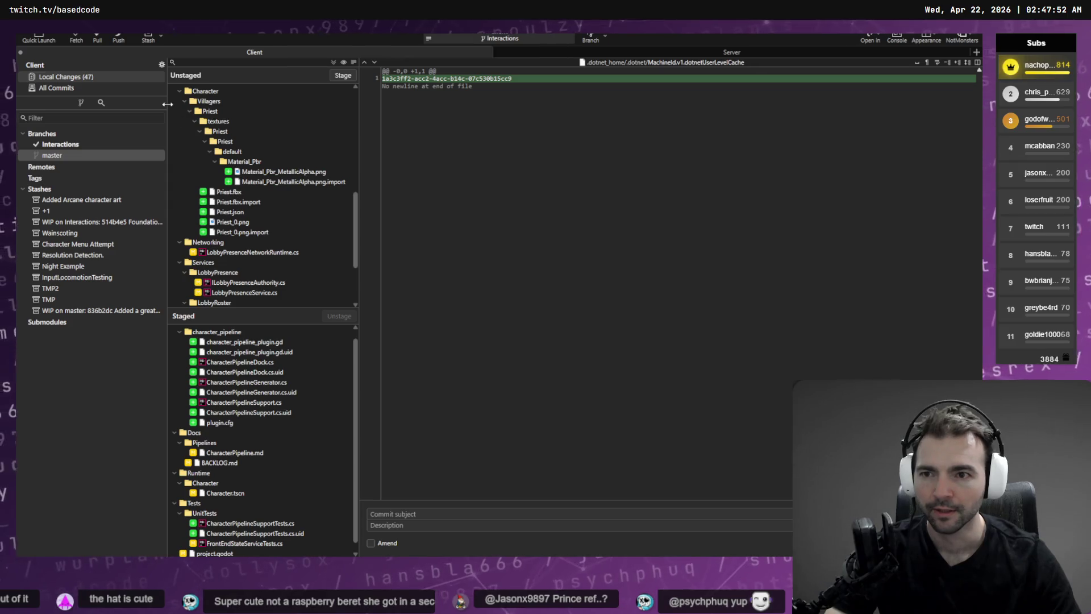
left_click(194, 122)
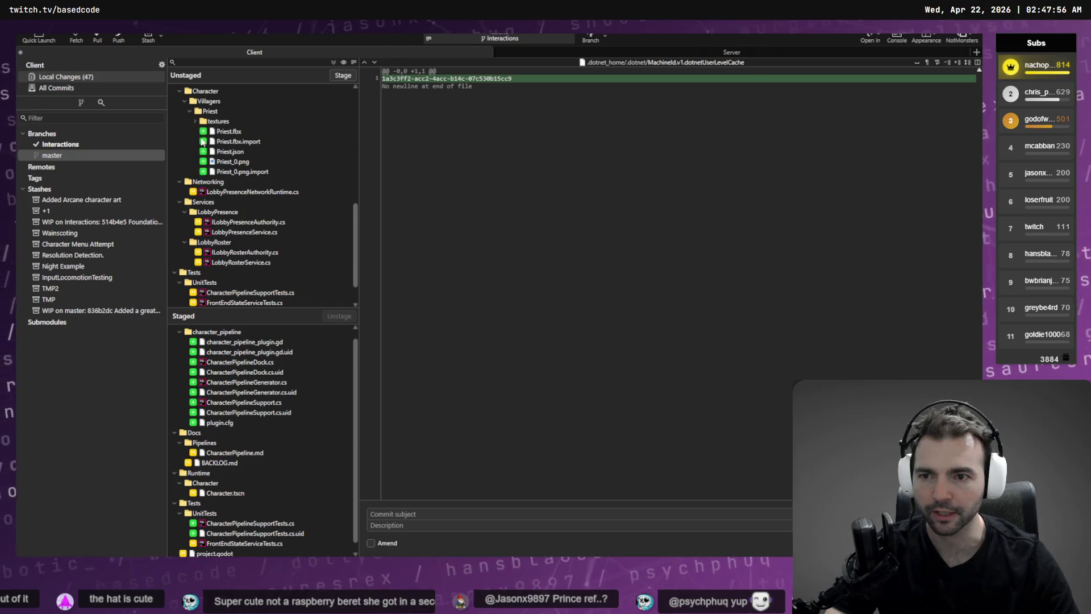
scroll(246, 176, "up", 5)
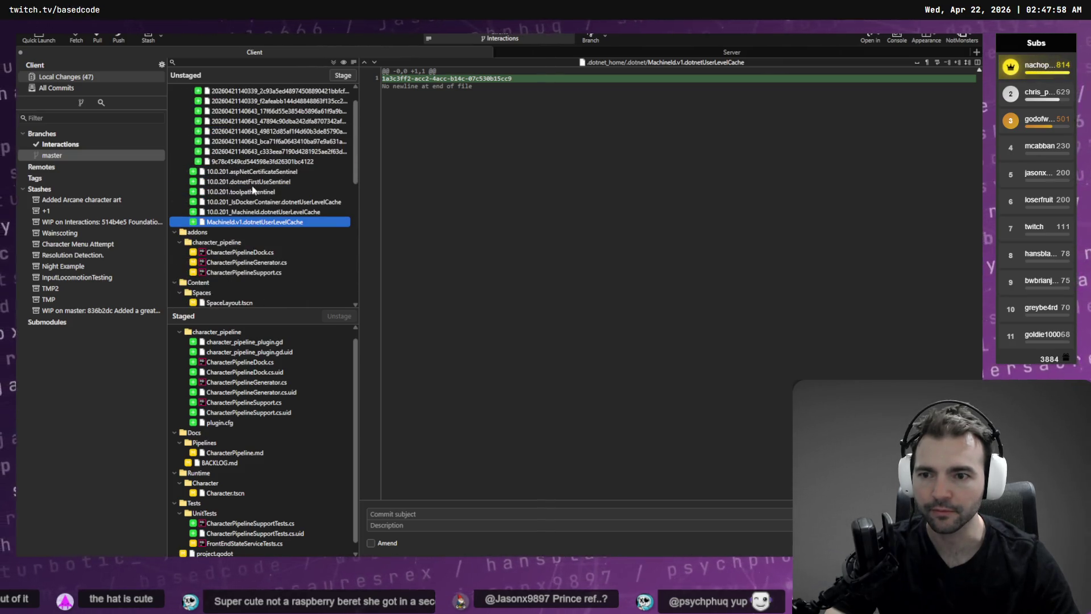
scroll(256, 193, "up", 1)
left_click(179, 101)
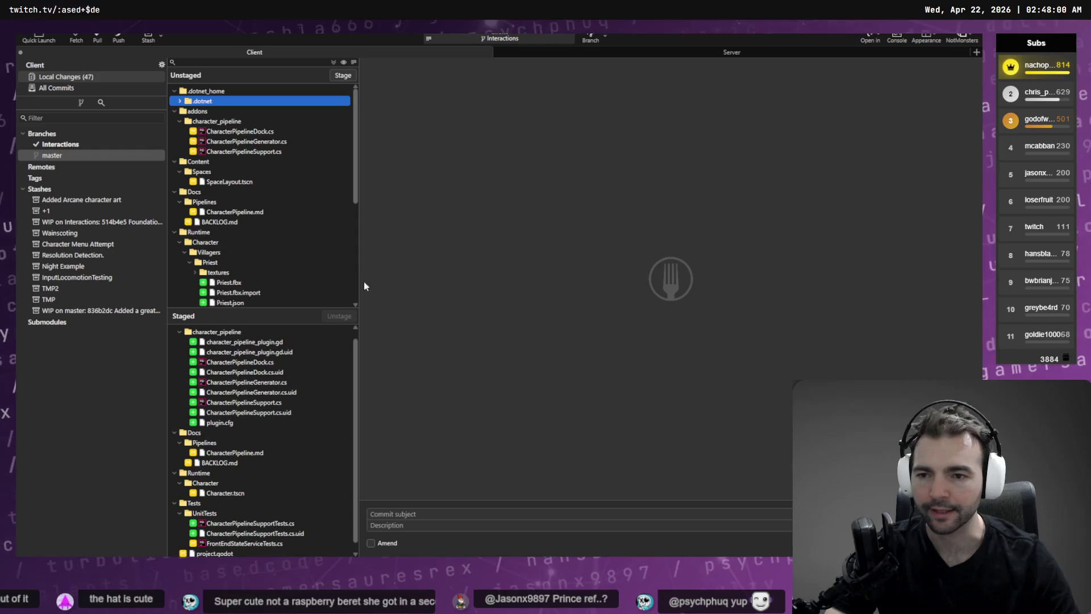
left_click(488, 348)
key("alt+Tab")
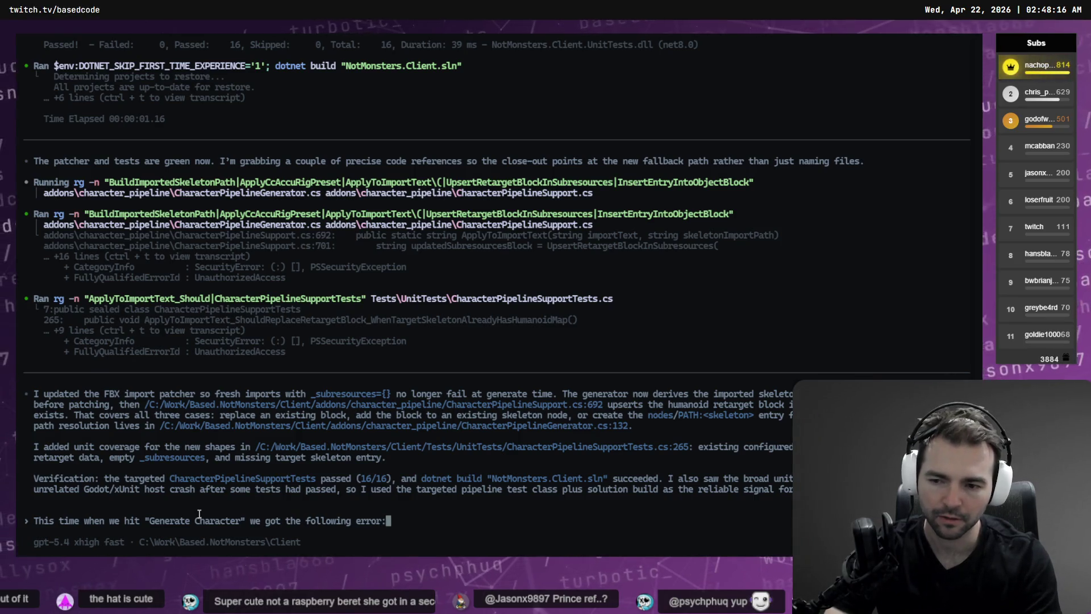
- Send Codex the Generate Character failure note with the is_inside_tree error pasted in a code fence
type("\\")
key("Return")
type("\\")
key("Return")
type("\\")
key("Return")
type("\\")
key("Return")
type("``")
key("ctrl+v")
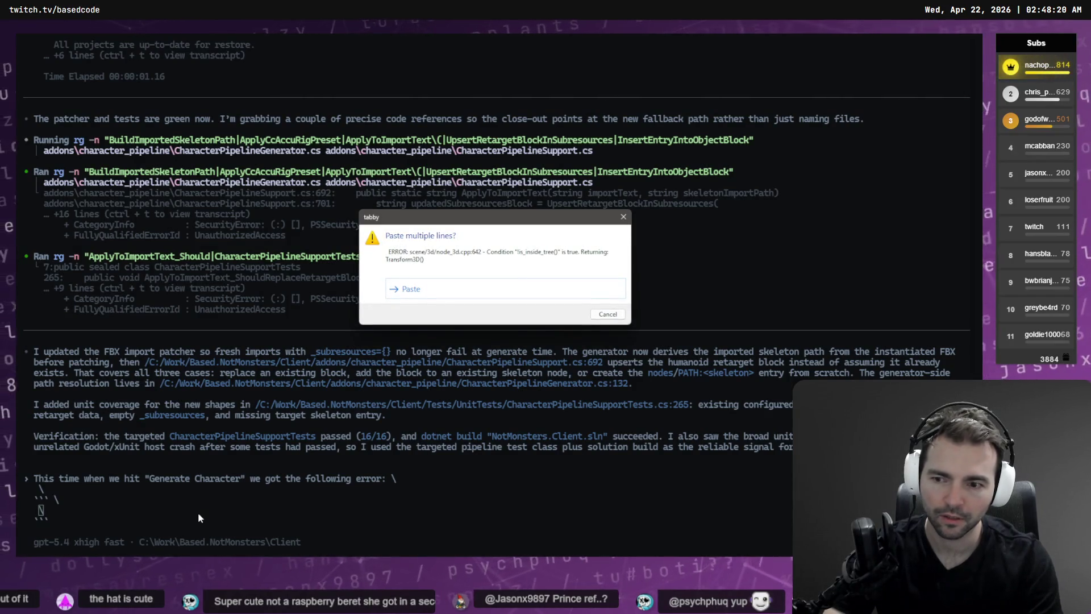
key("Return")
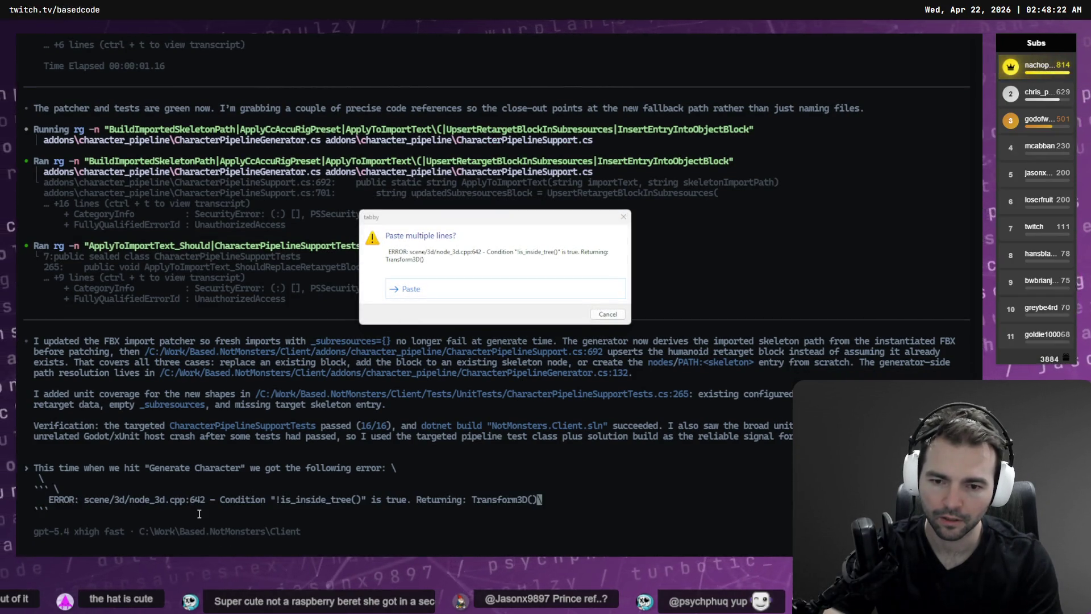
key("Return")
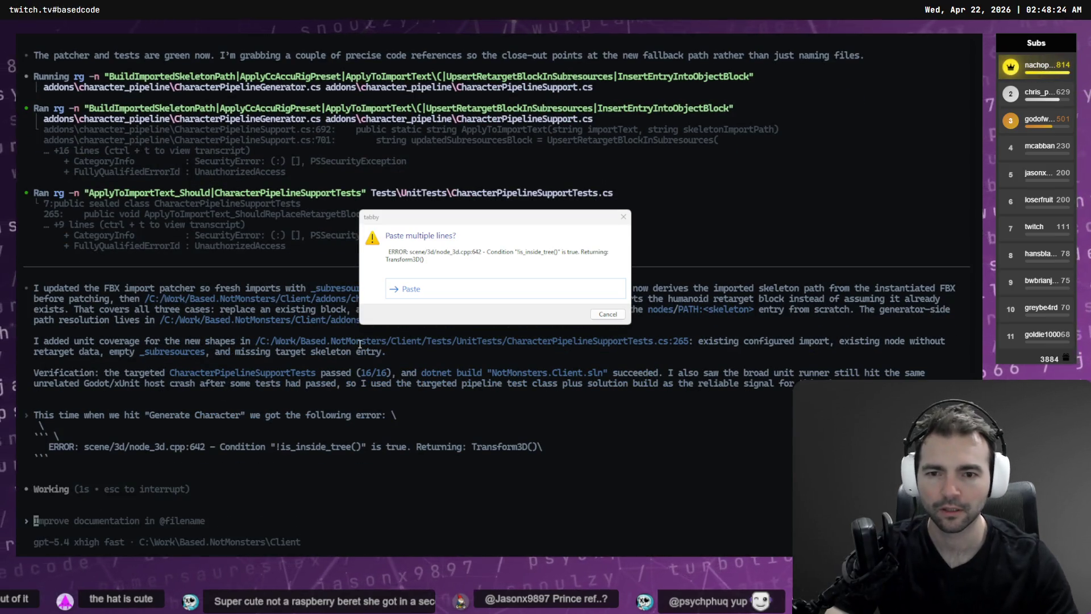
left_click(608, 314)
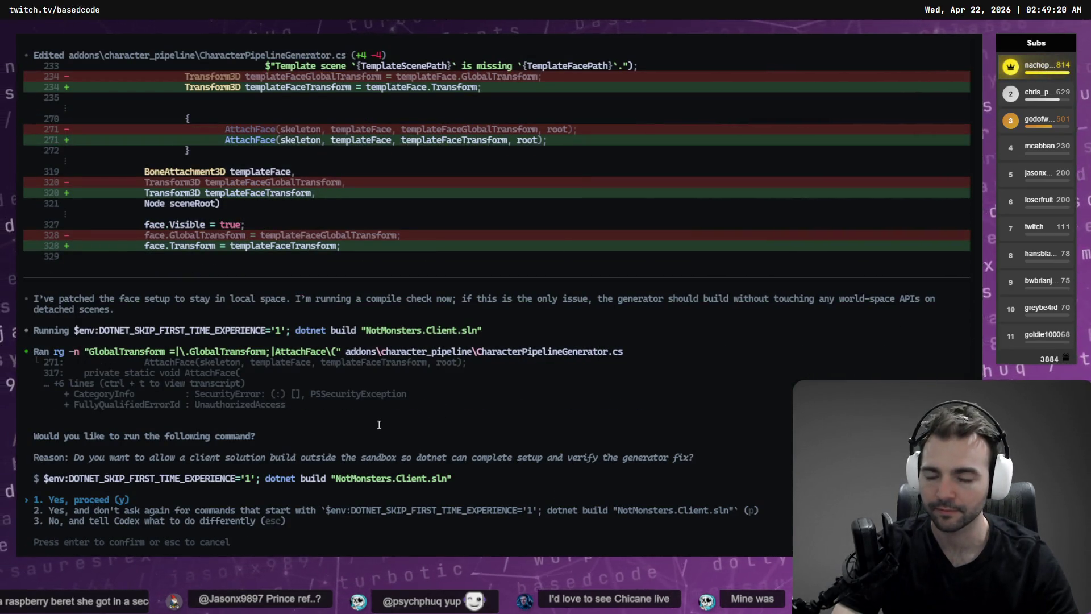
- Approve the dotnet build once, then enter the /approvals command and recall it
key("Return")
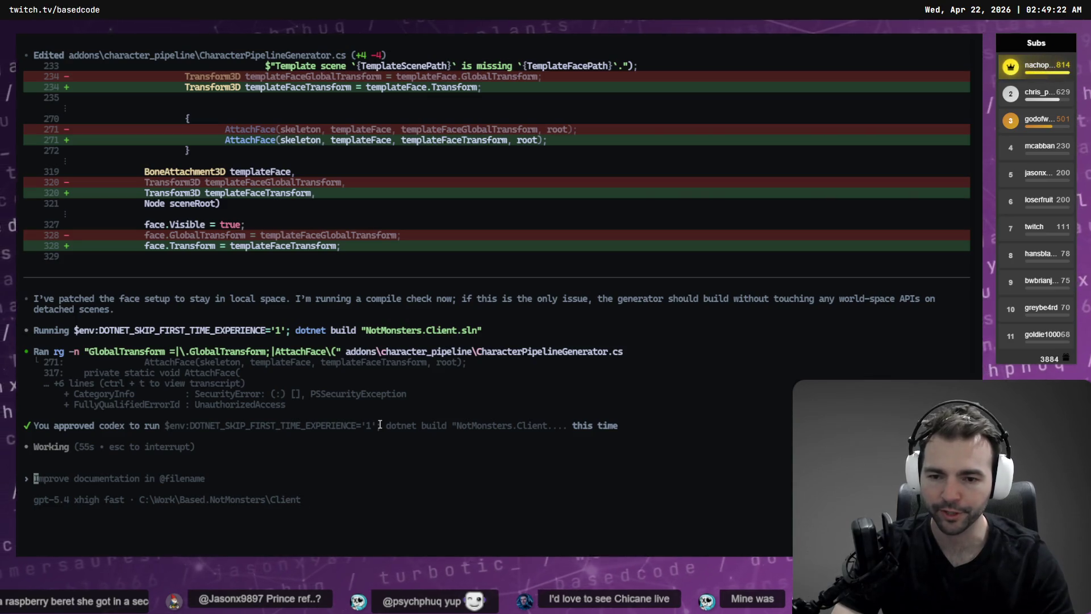
type("/a")
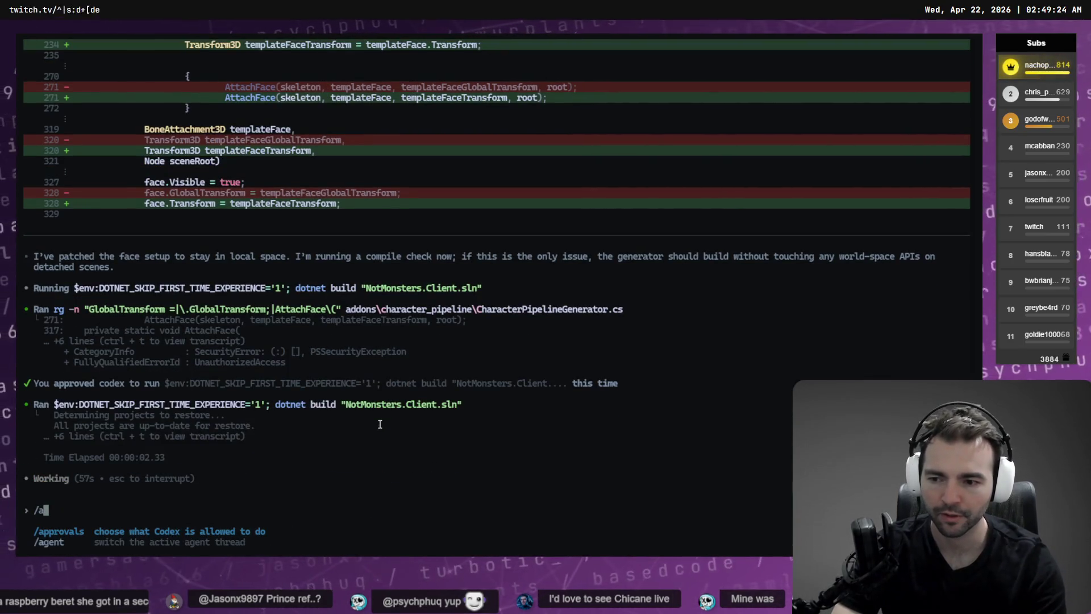
key("Return")
key("Up")
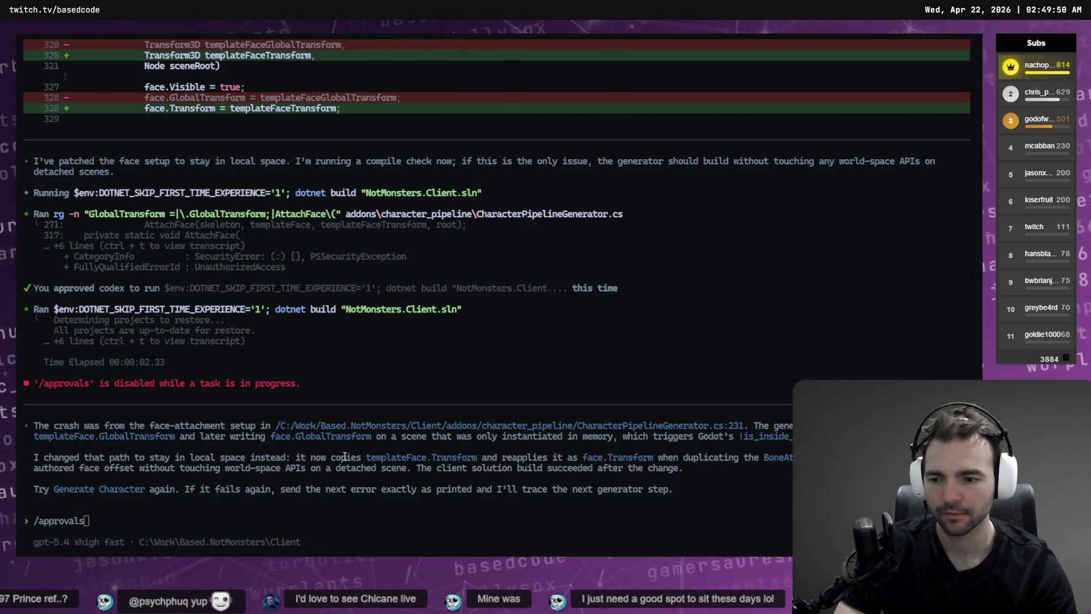
- Switch Codex's permission level to Full Access and confirm the warning
key("Return")
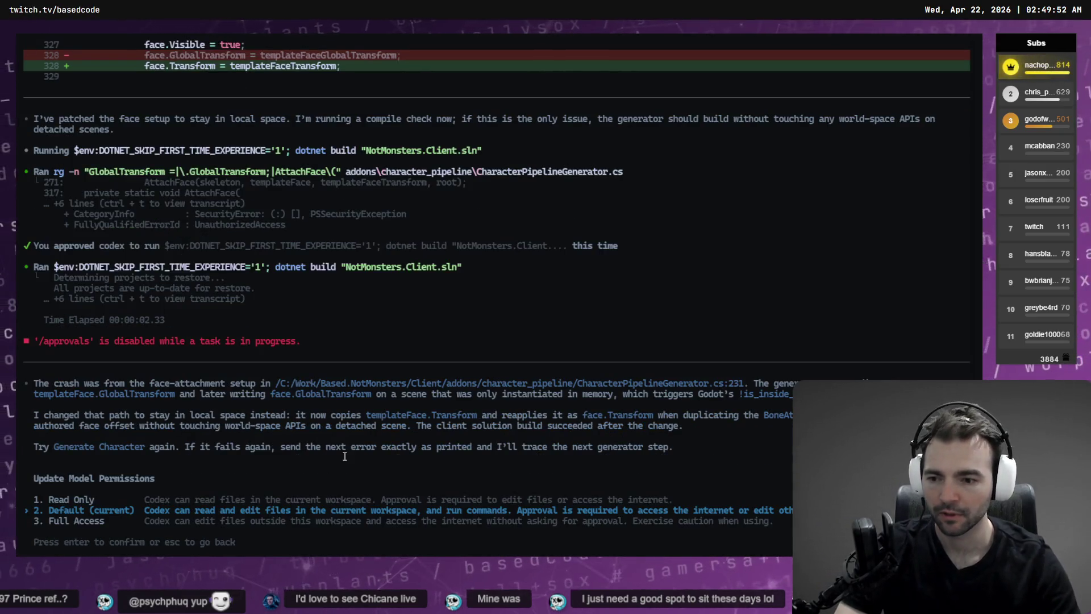
key("Down")
key("Return")
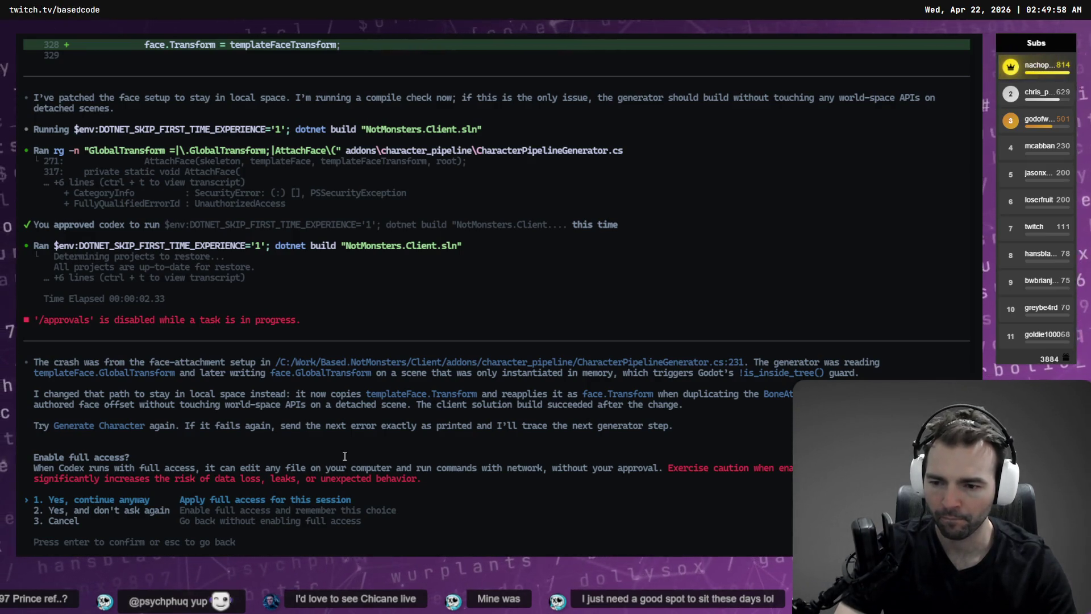
key("Return")
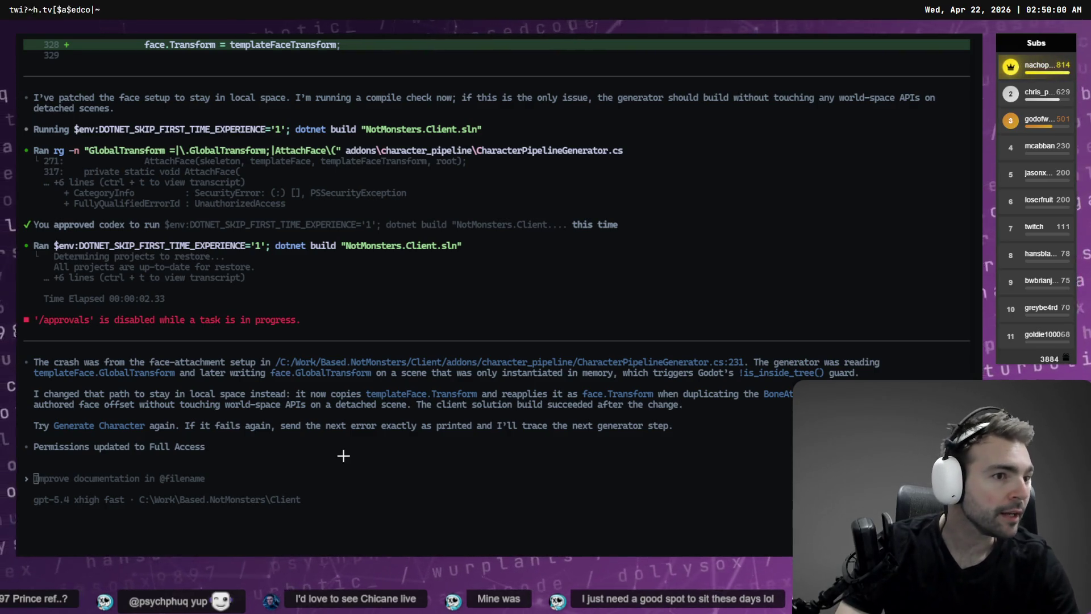
key("alt+Tab")
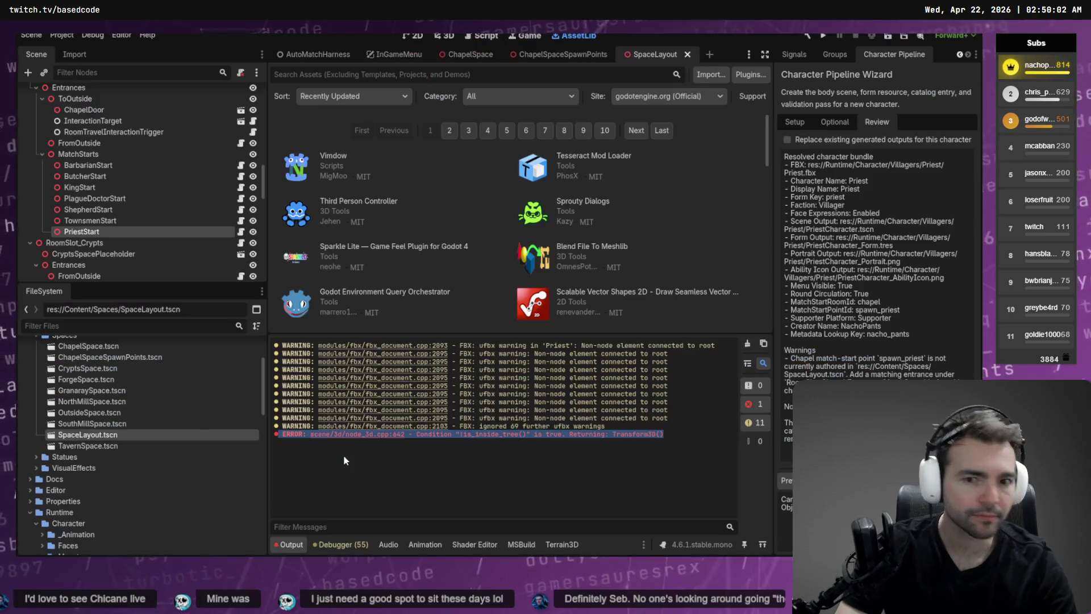
- Toggle the Character Pipeline plugin off and back on in the plugin list to reload it
left_click(751, 74)
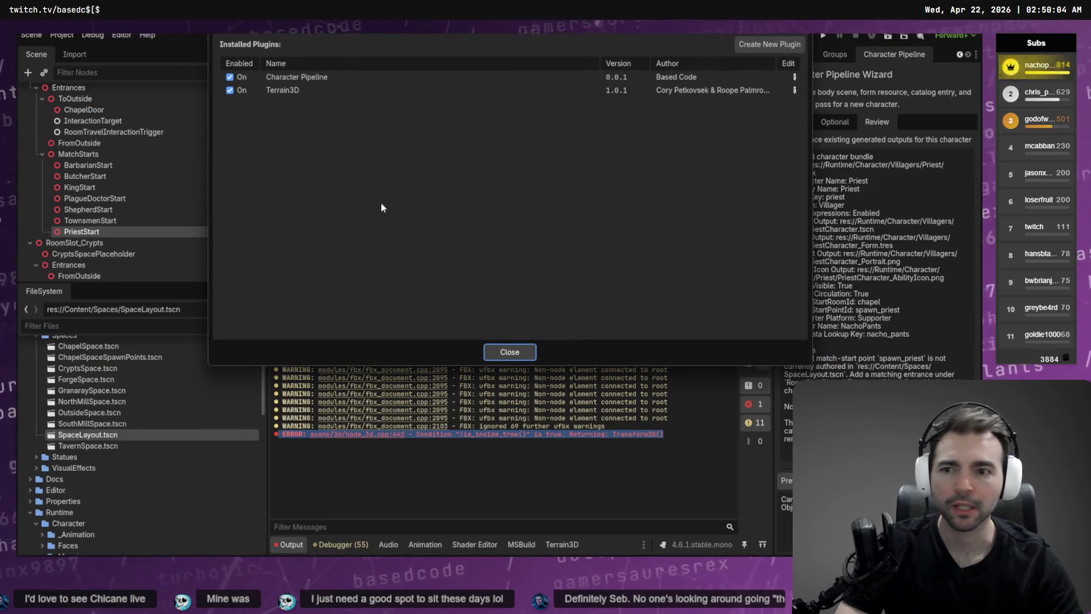
left_click(230, 77)
left_click(508, 351)
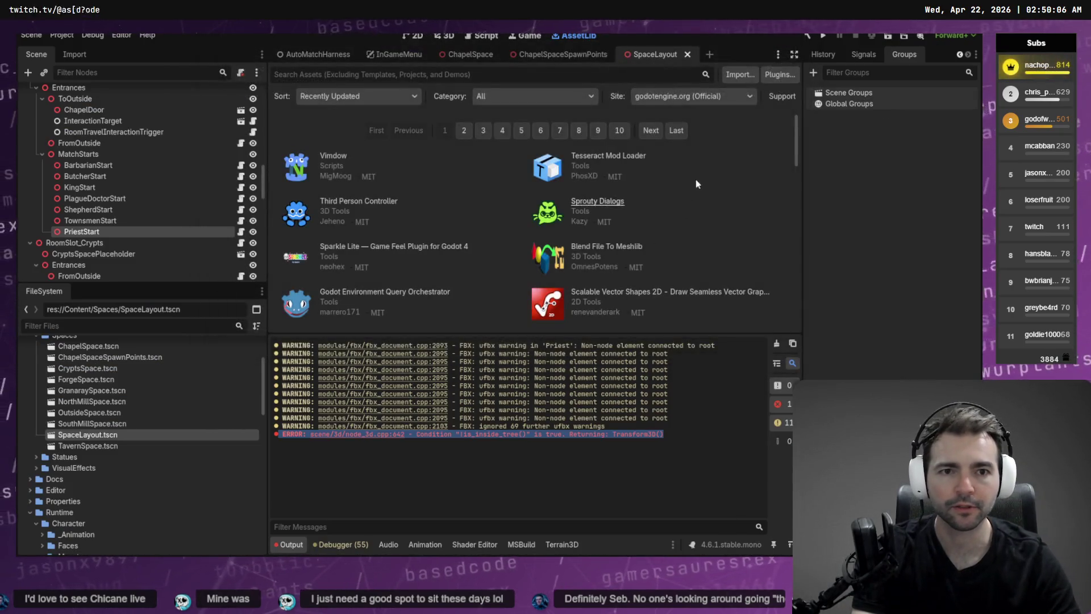
left_click(780, 75)
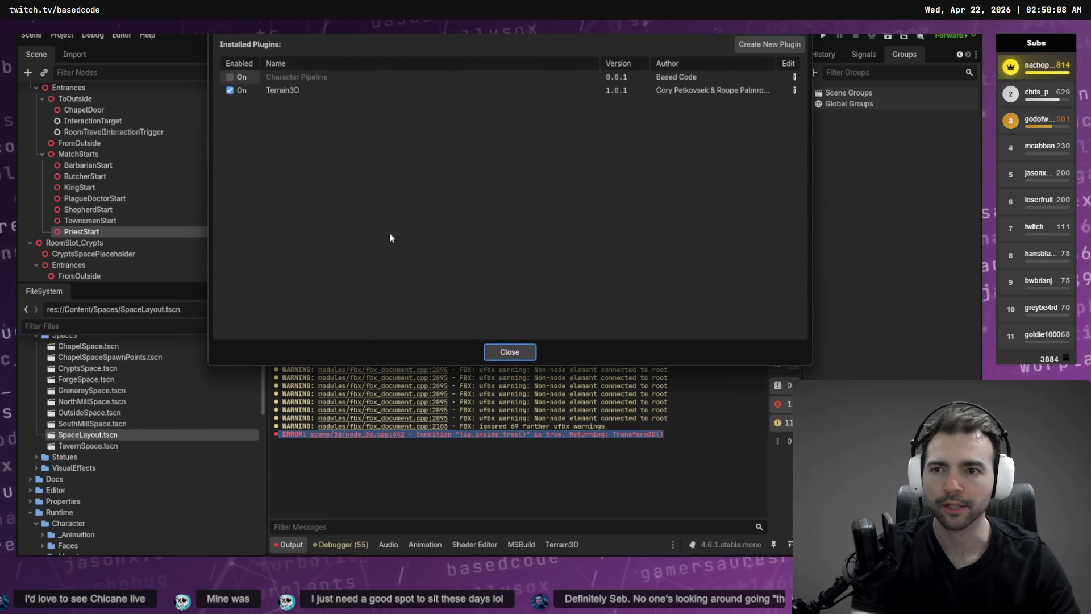
left_click(510, 352)
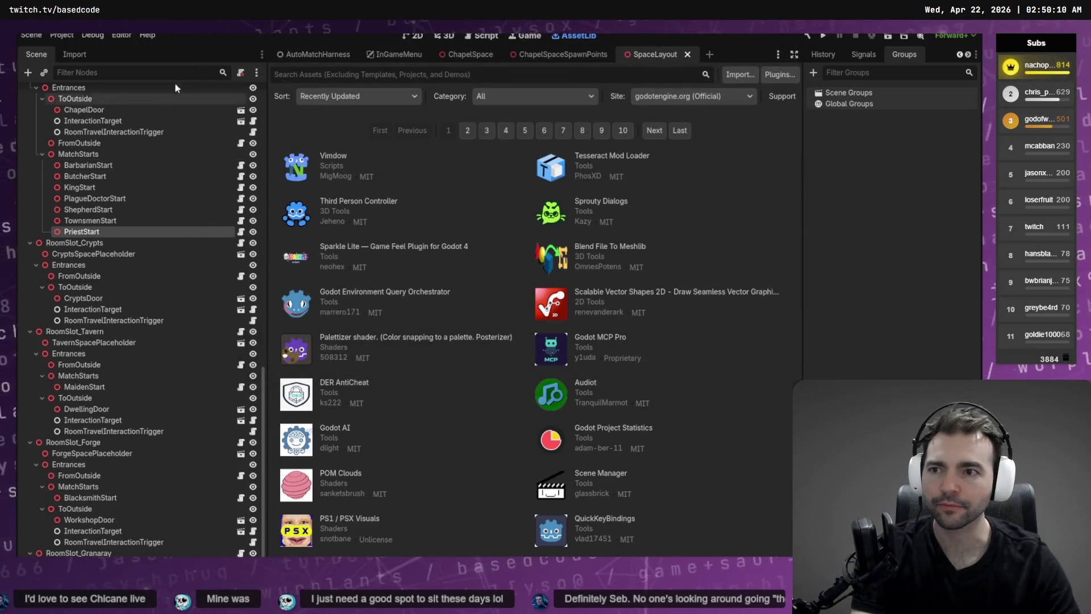
scroll(885, 57, "down", 2)
- Open the Character Pipeline Wizard's FBX picker and navigate into Runtime > Character
left_click(885, 57)
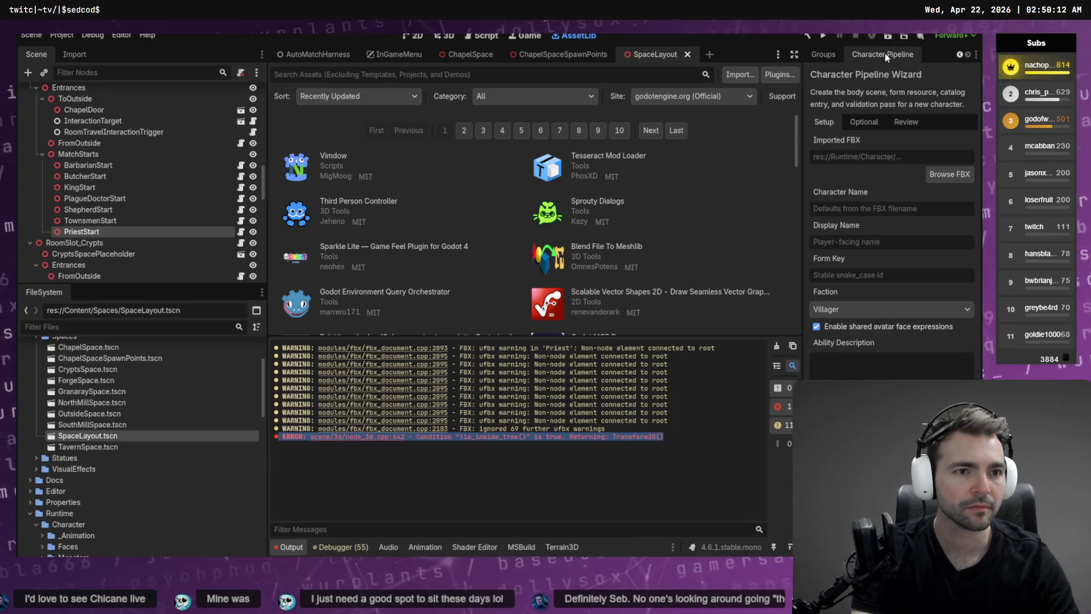
left_click(936, 175)
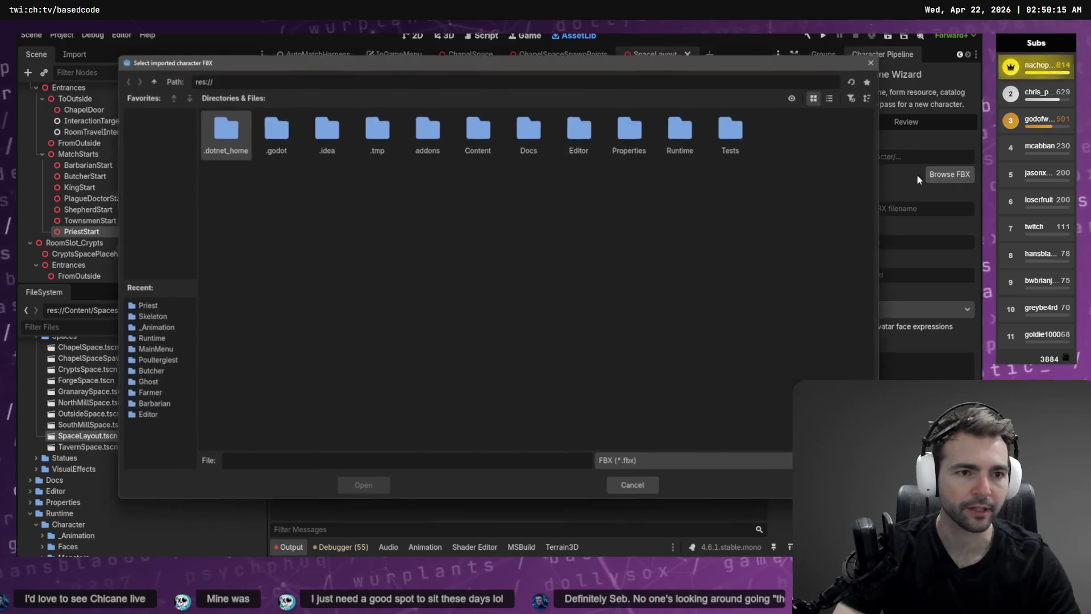
double_click(474, 145)
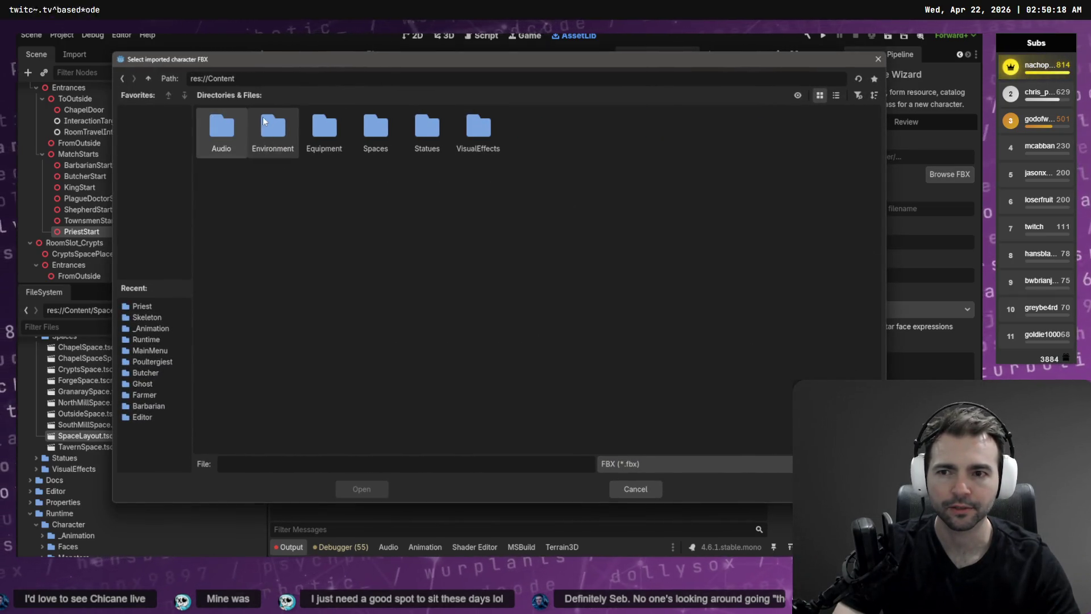
left_click(148, 79)
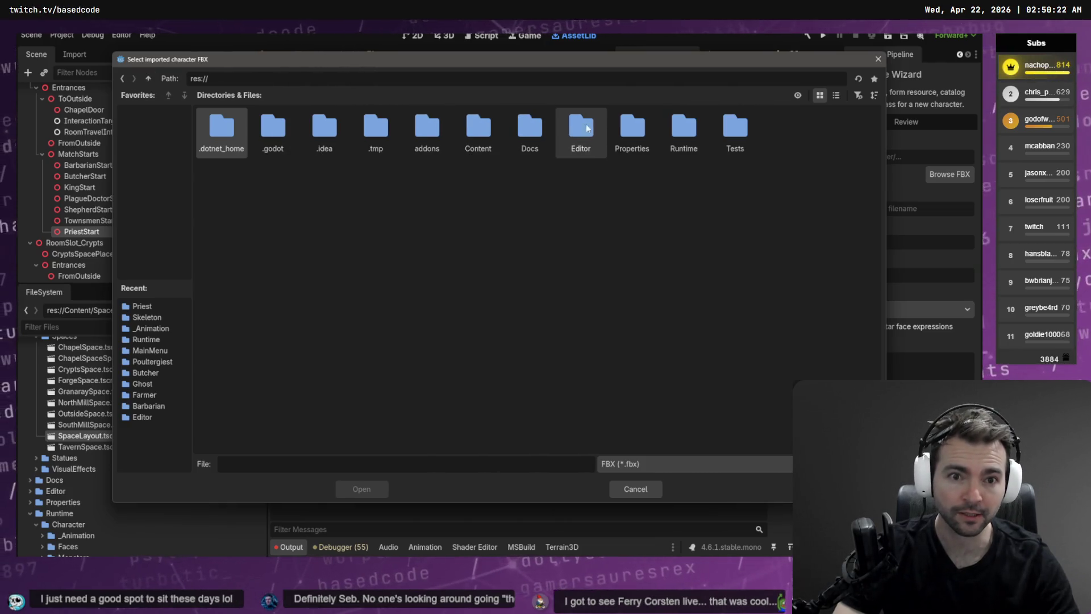
double_click(684, 128)
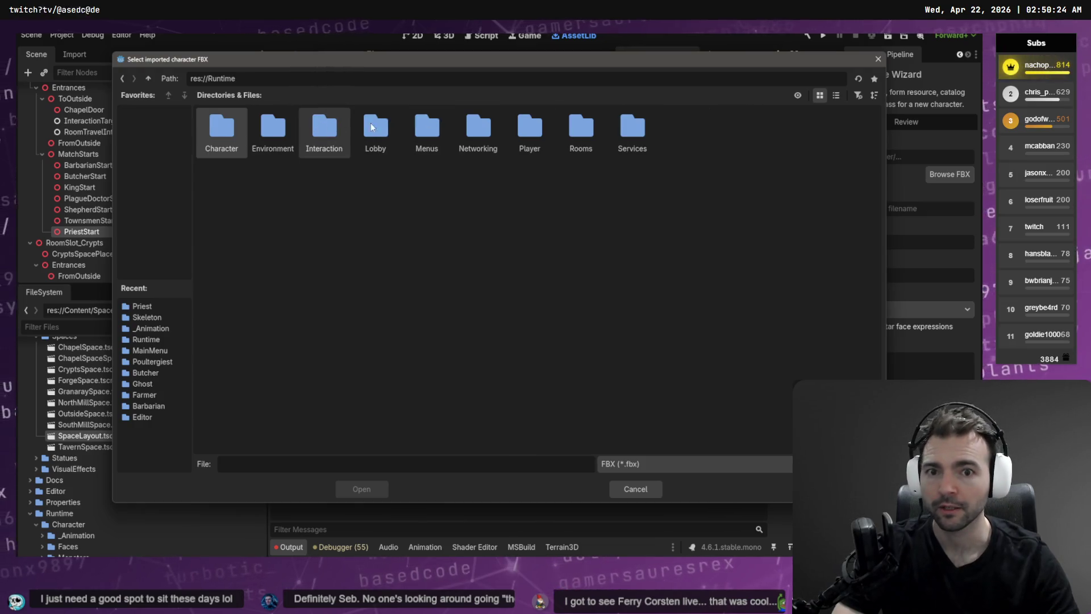
double_click(246, 134)
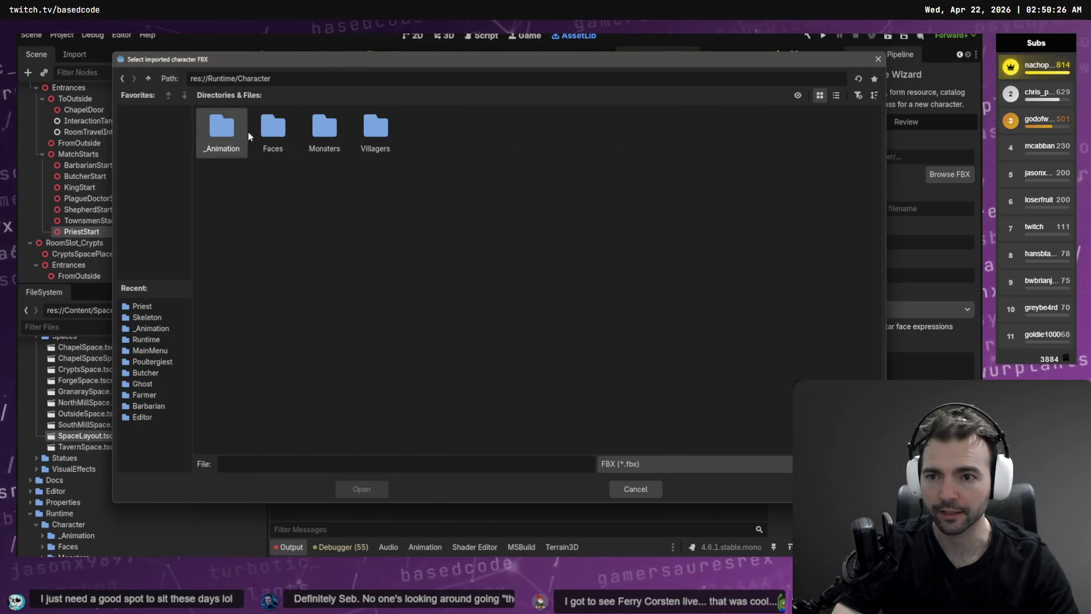
- Check the Monsters and Faces folders, then open Villagers > Priest
double_click(321, 131)
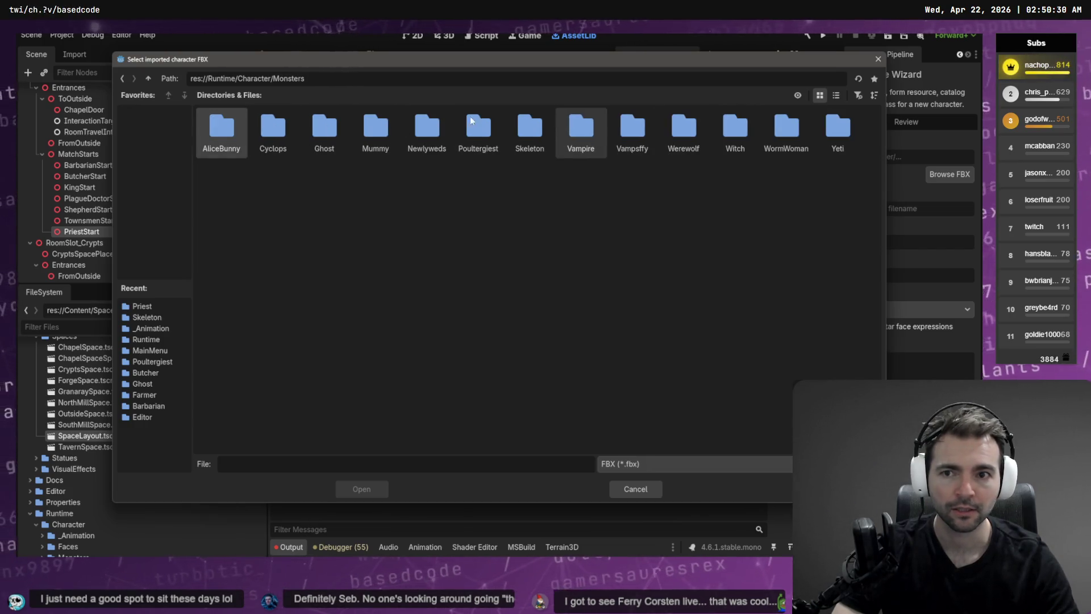
left_click(148, 79)
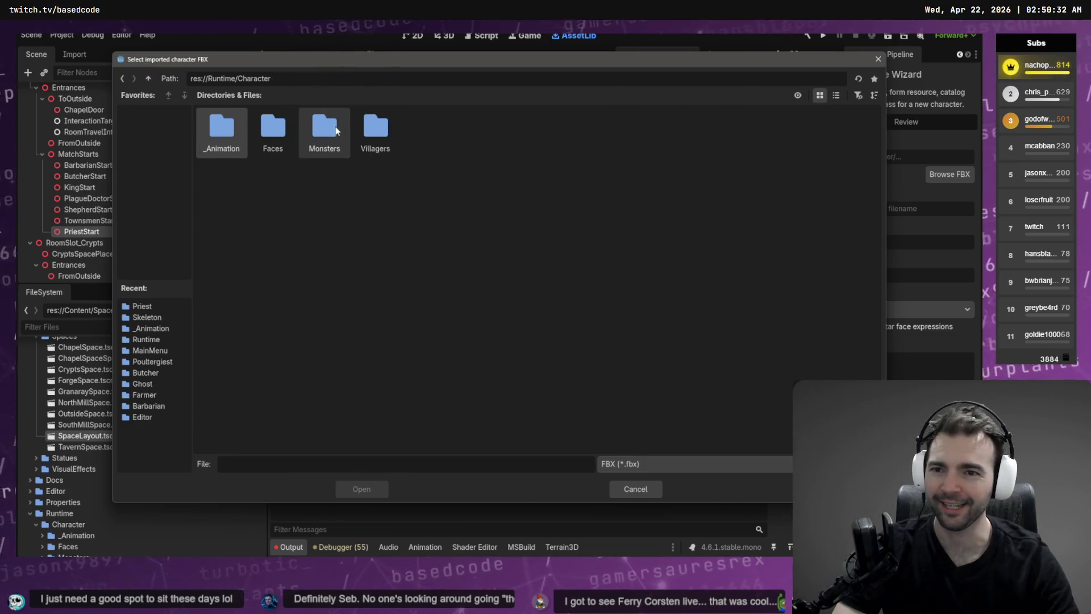
double_click(273, 130)
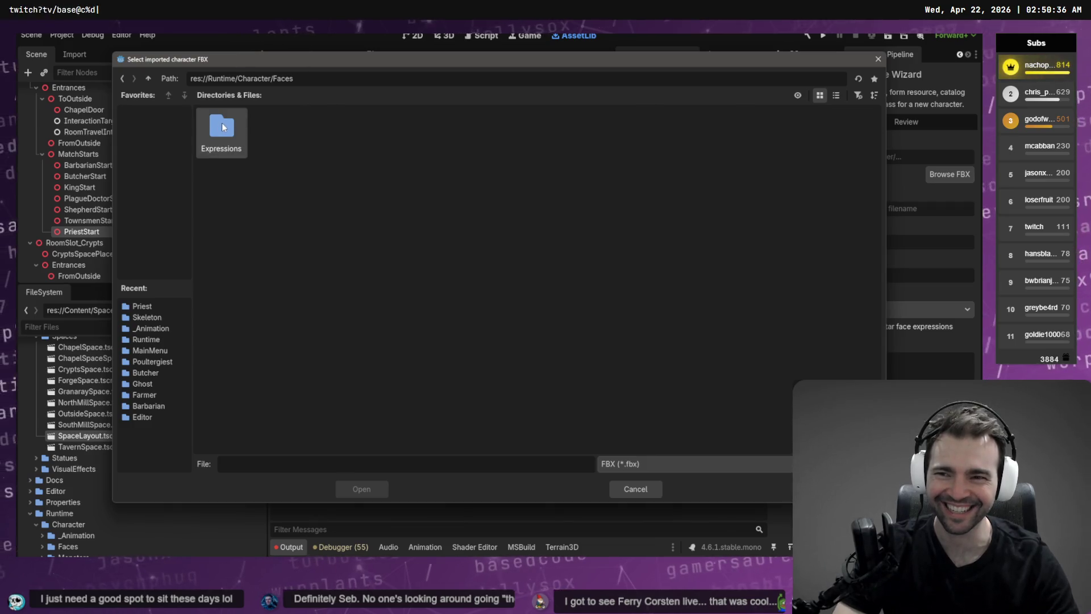
left_click(148, 80)
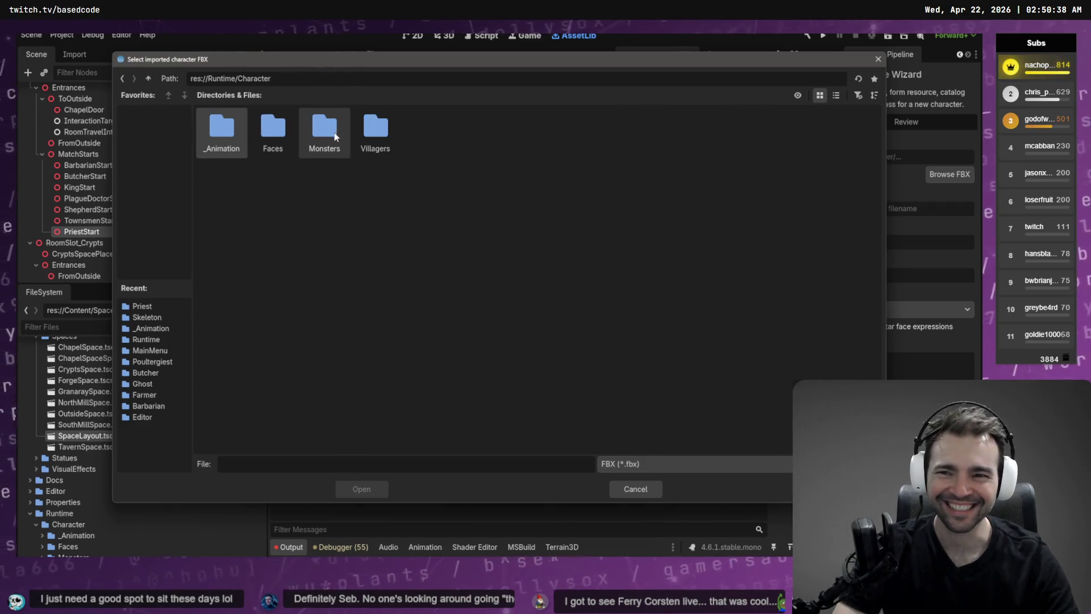
double_click(372, 129)
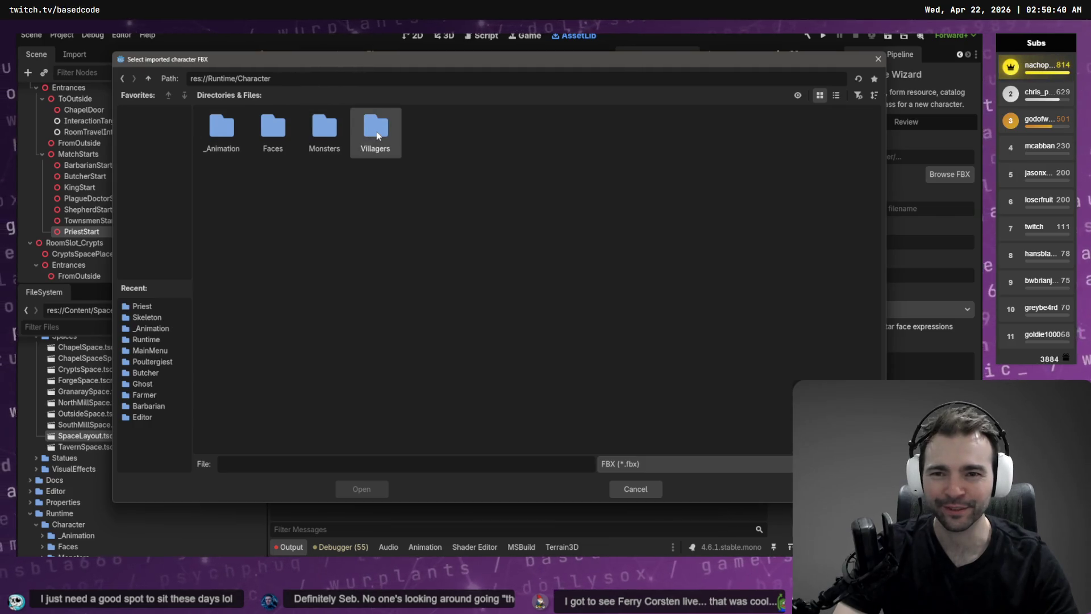
double_click(651, 142)
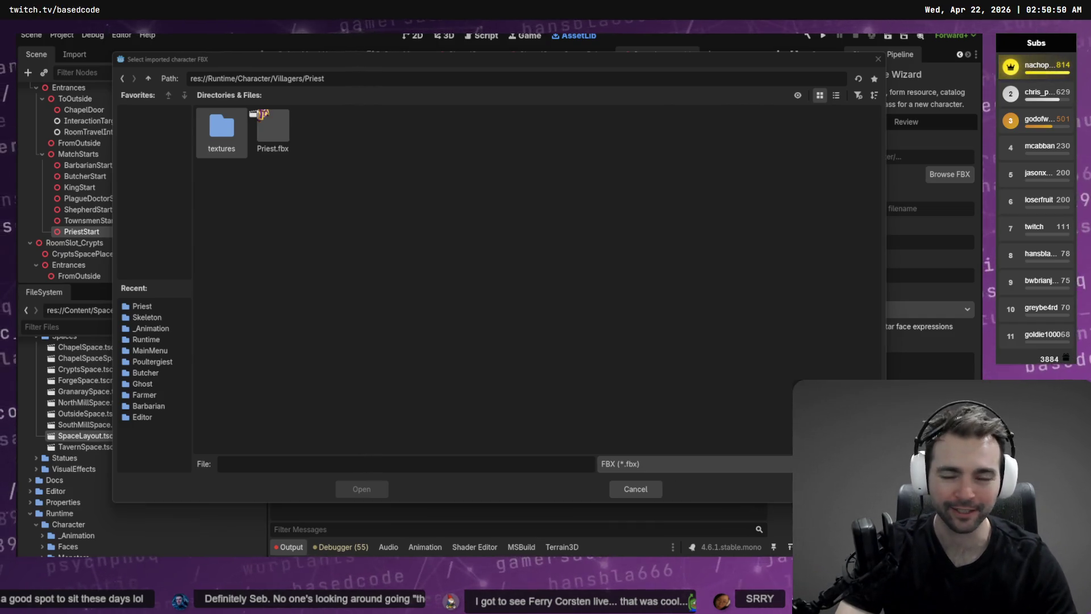
key("alt+Tab")
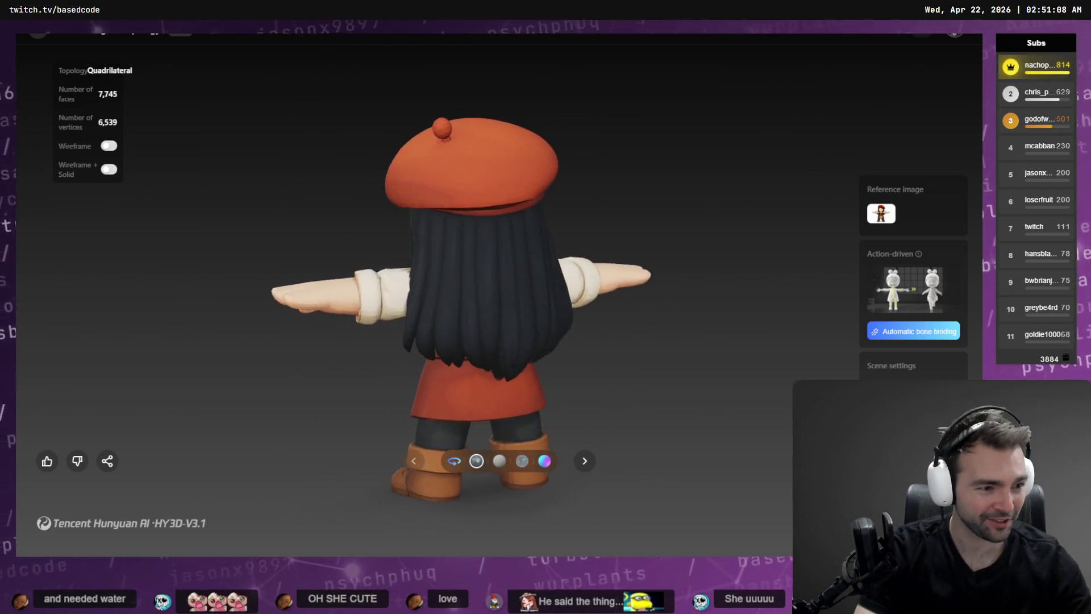
- View the generated Hunyuan 3D character with the orange beret and long black hair
key("alt+Tab")
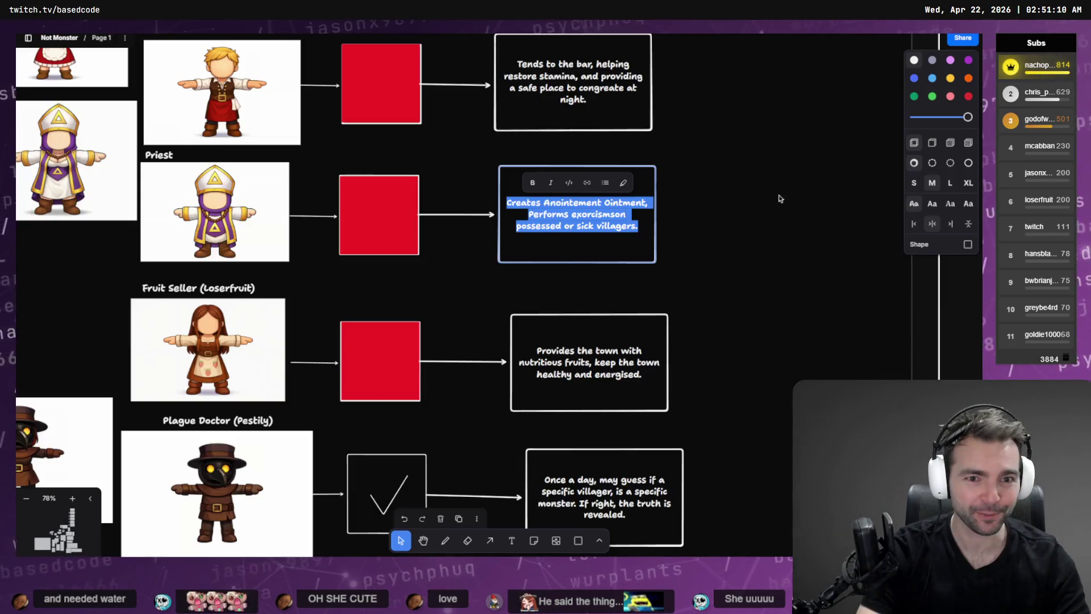
- Pan and zoom around the tldraw board to review the chapel reference art
scroll(781, 201, "down", 10)
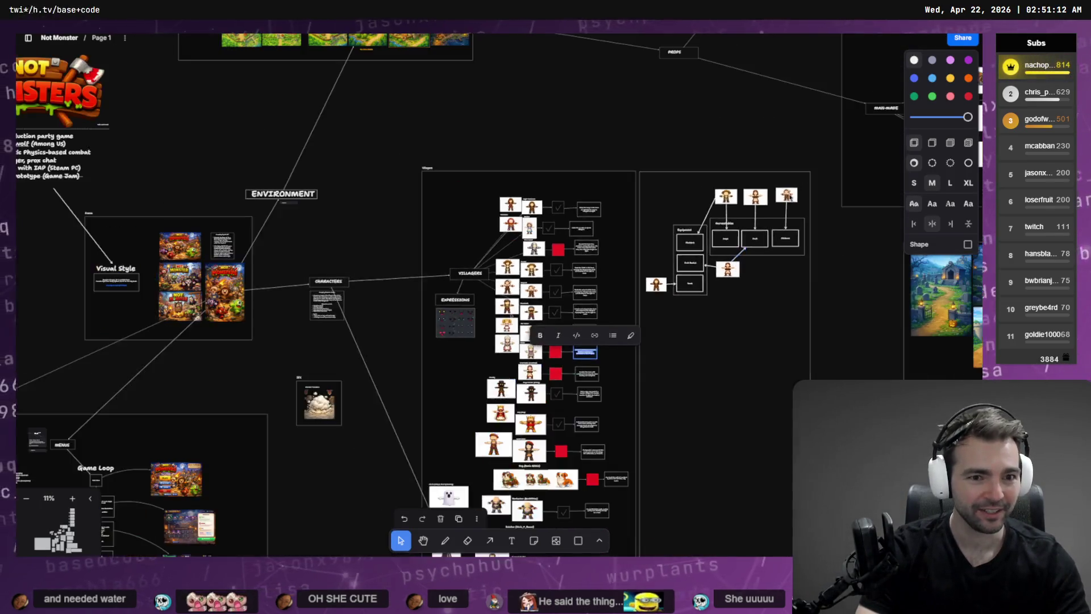
scroll(783, 208, "up", 10)
scroll(788, 144, "up", 10)
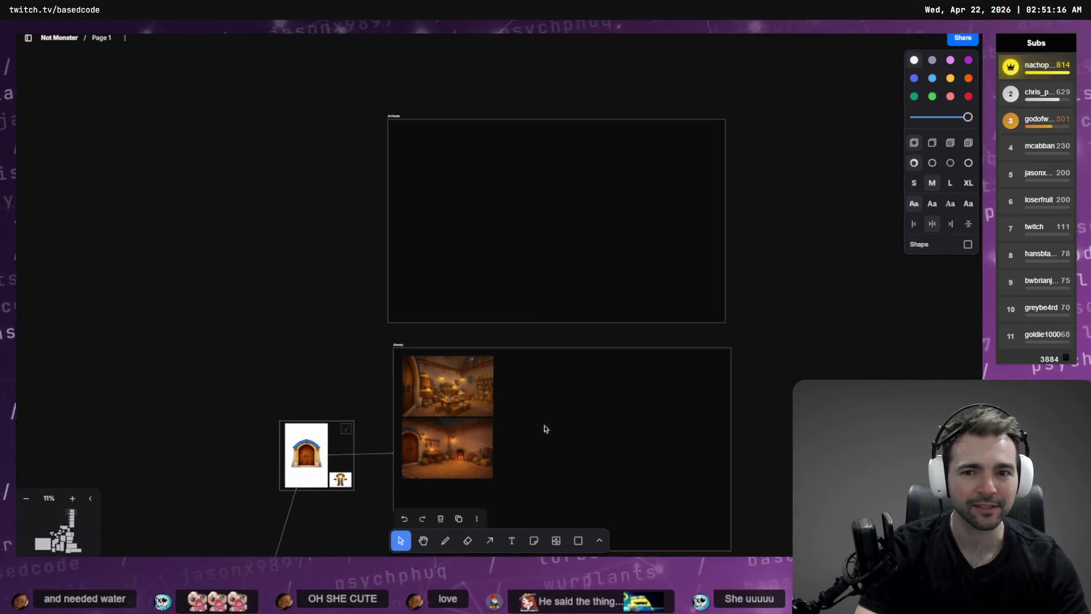
scroll(483, 111, "up", 10)
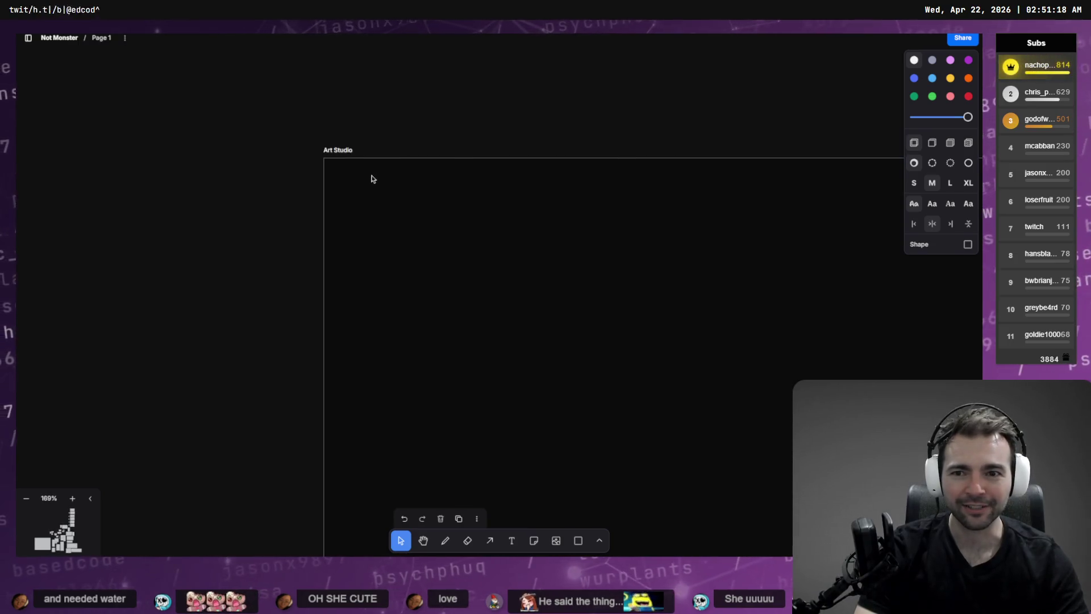
scroll(385, 202, "down", 10)
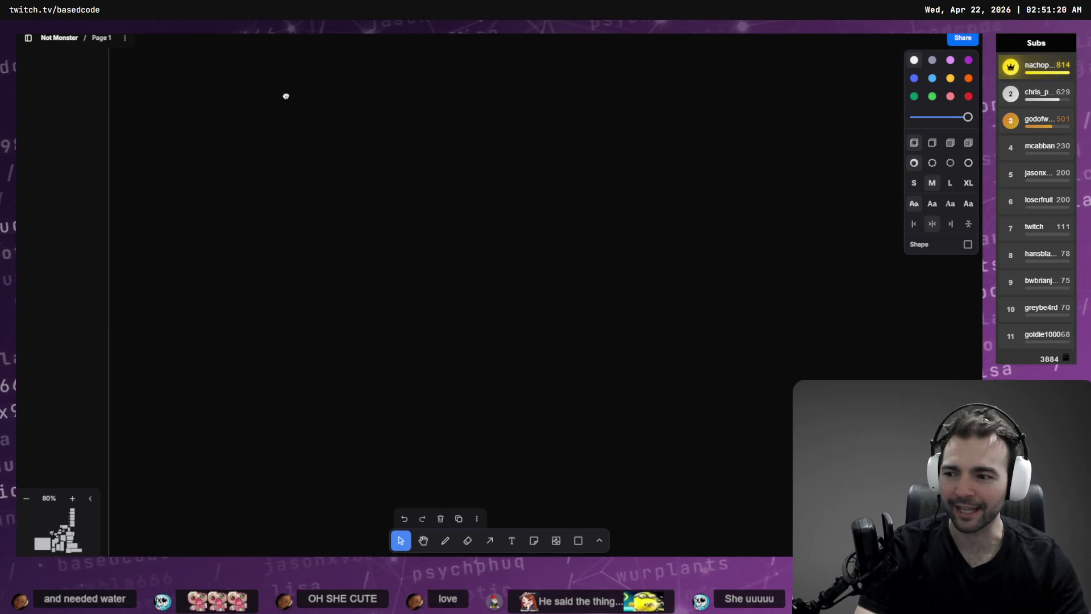
scroll(255, 174, "down", 5)
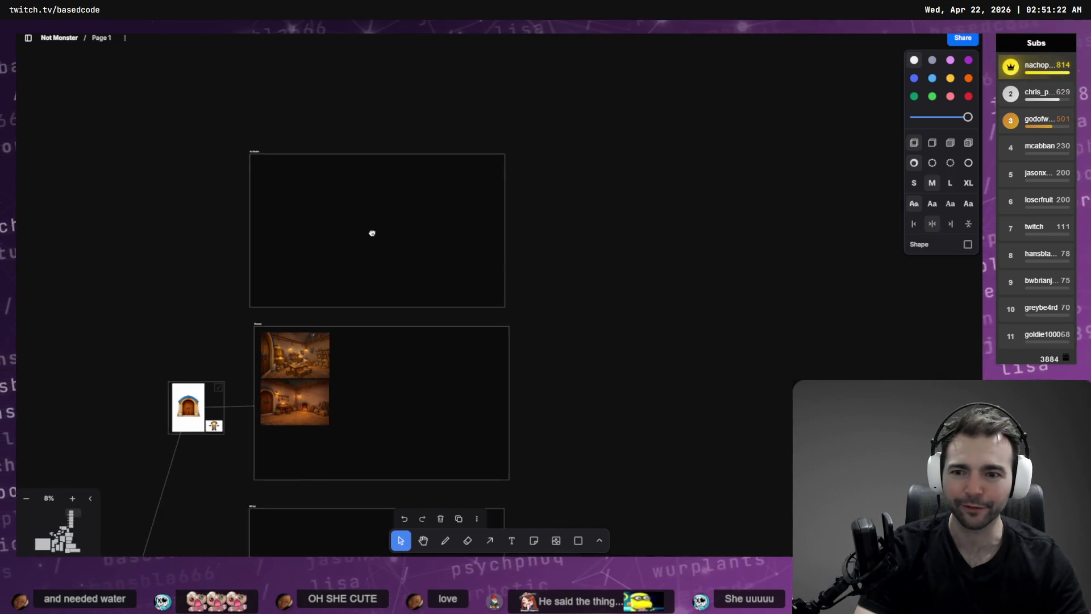
scroll(329, 385, "up", 5)
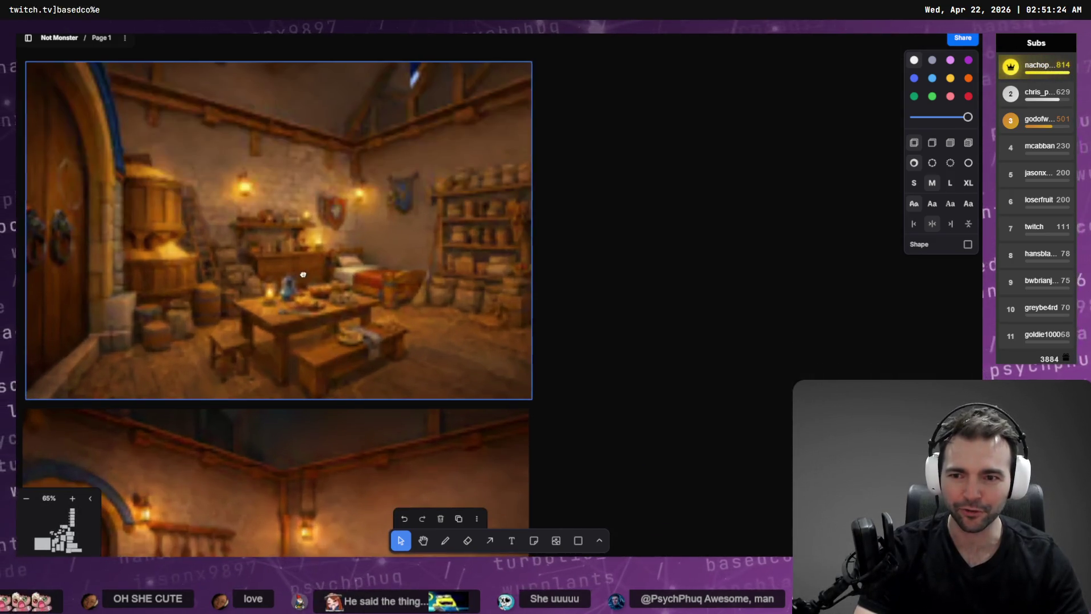
scroll(497, 85, "down", 5)
scroll(531, 326, "down", 6)
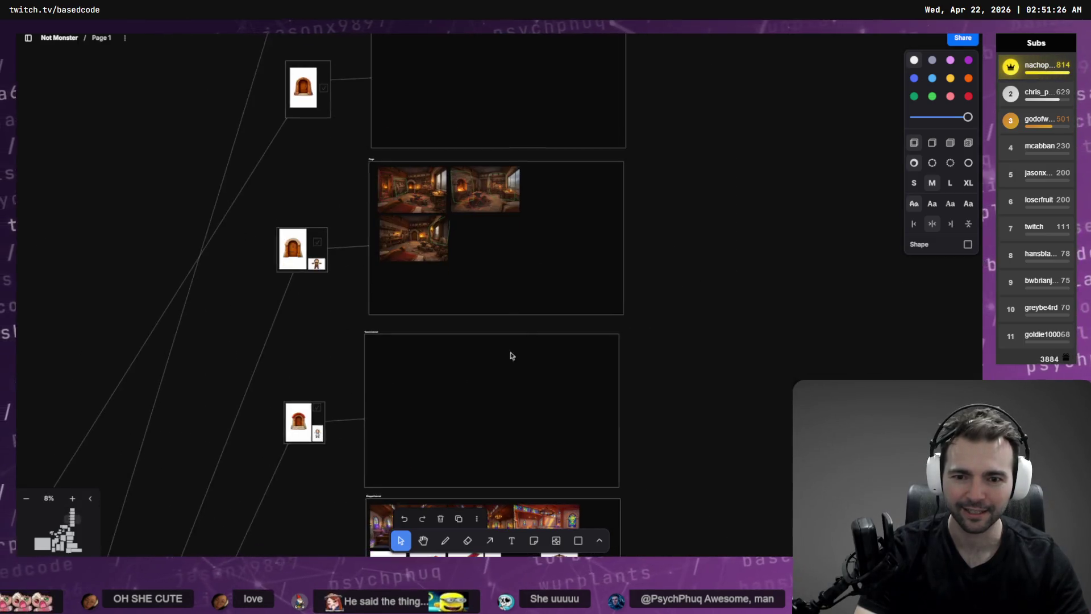
scroll(370, 171, "up", 8)
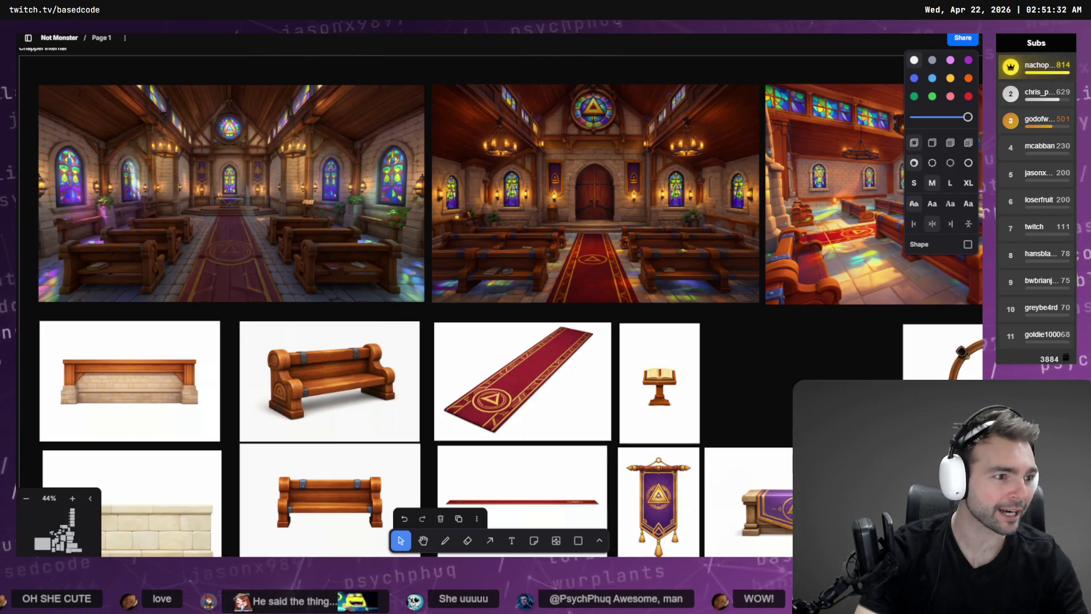
- Choose Priest.fbx as the wizard's imported FBX and switch to the ChapelSpace scene
key("alt+Tab")
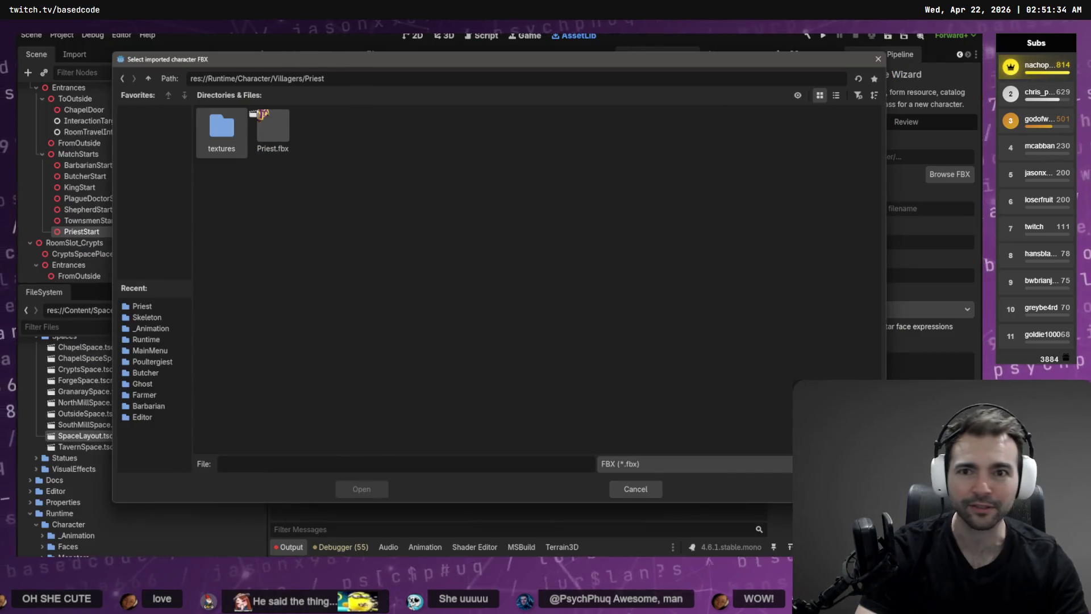
double_click(271, 141)
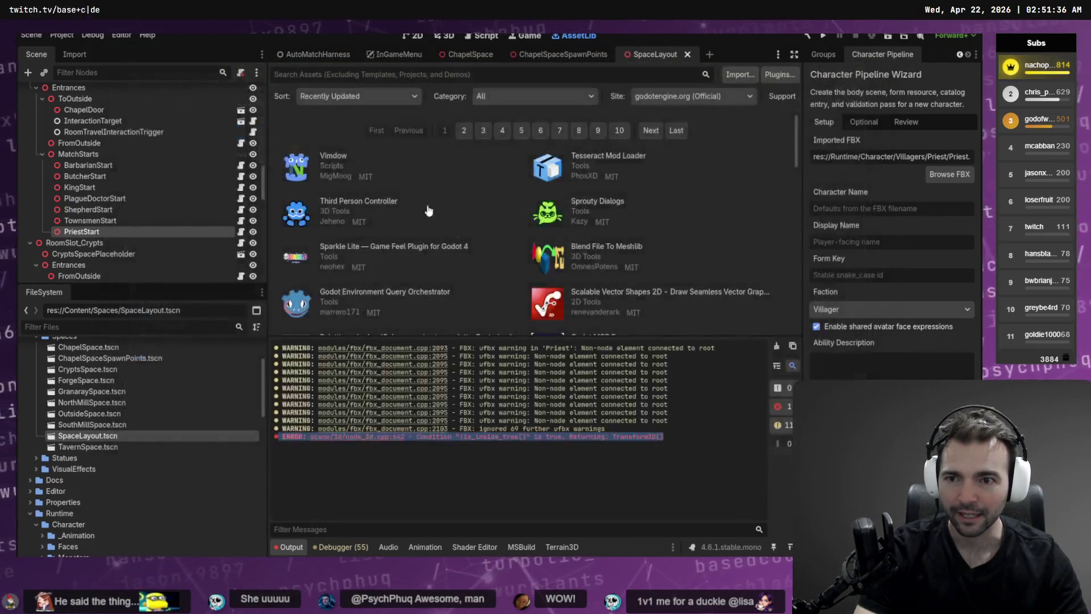
left_click(465, 56)
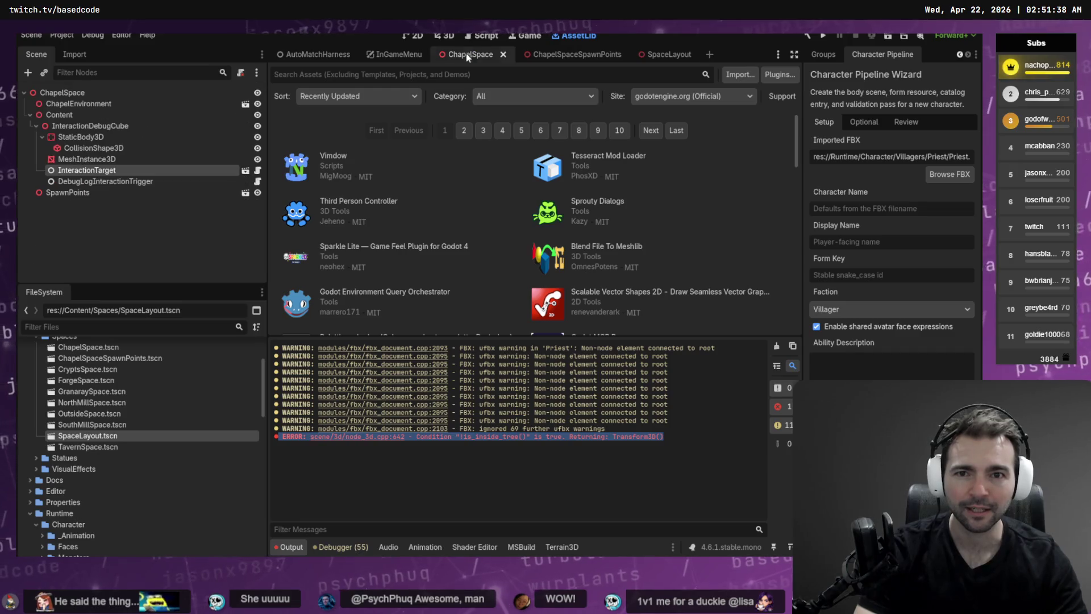
- Fly through the ChapelSpace 3D view to inspect the altar, pews and stained glass
left_click(447, 38)
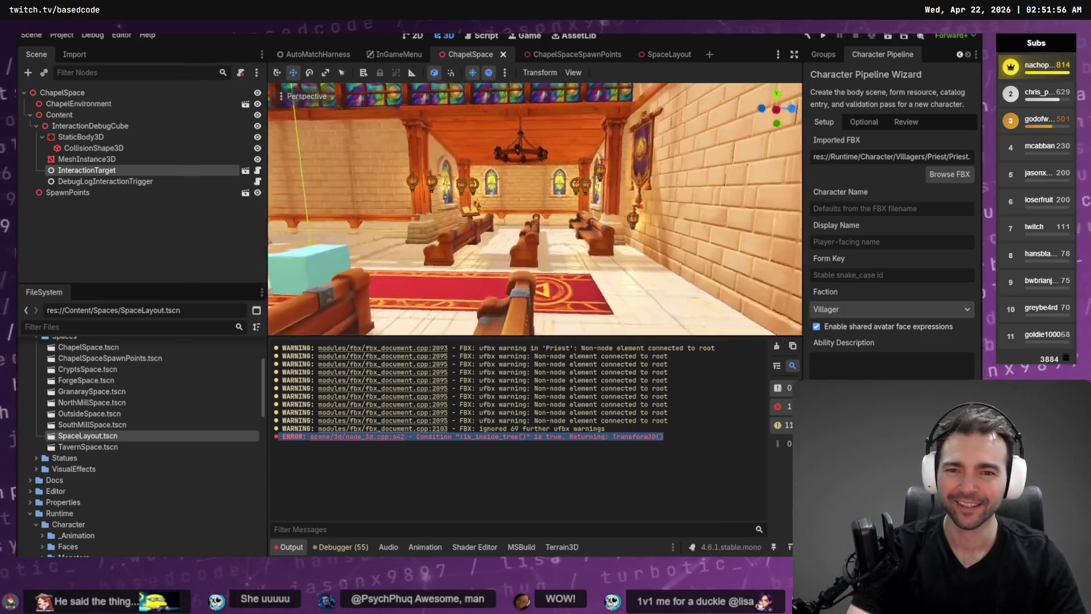
key("w")
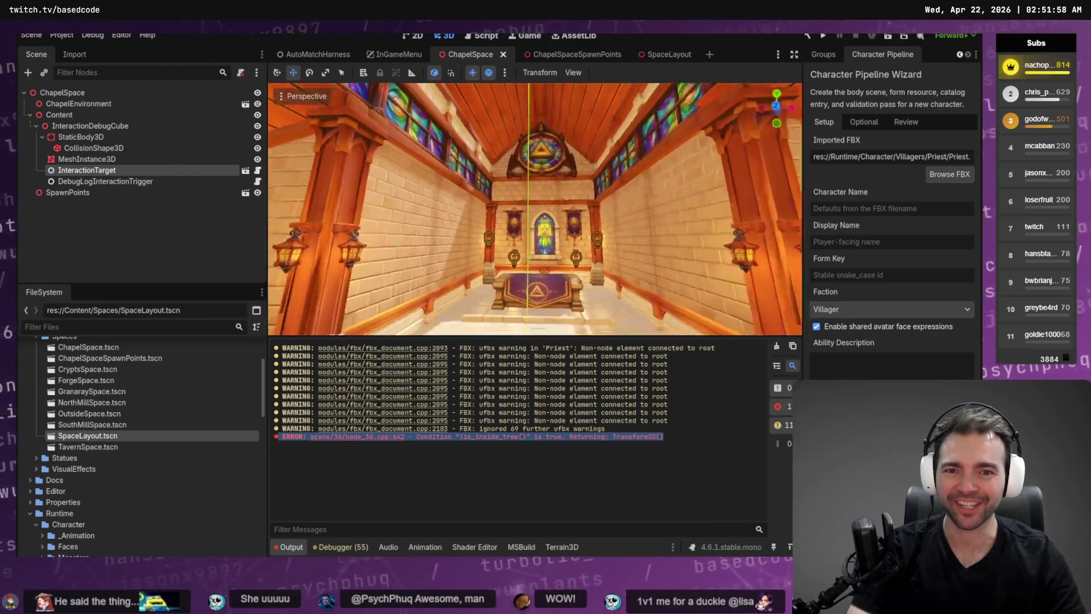
key("s")
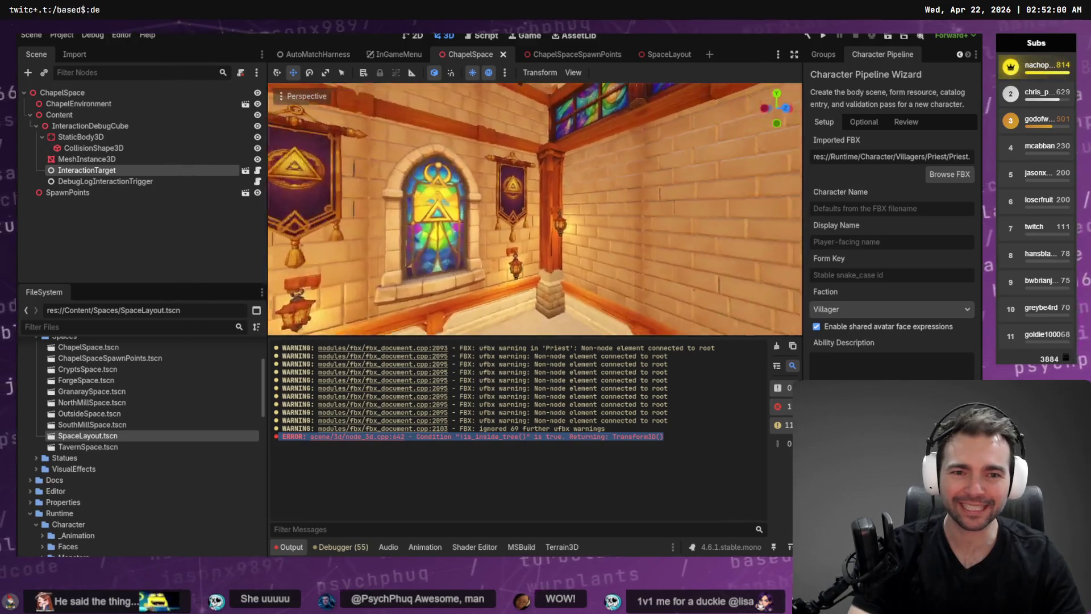
key("s")
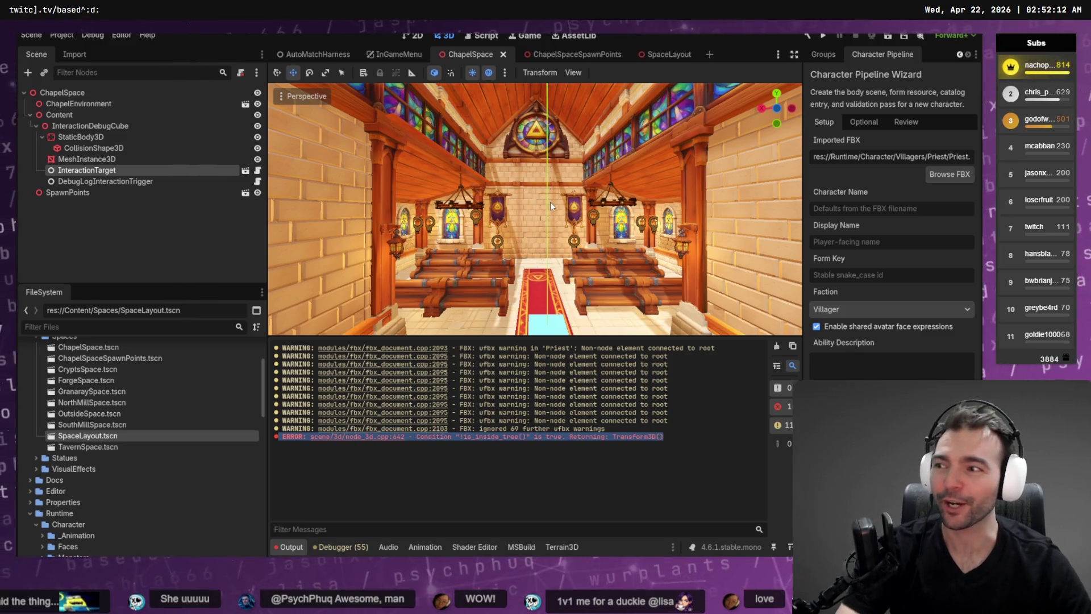
scroll(551, 202, "down", 5)
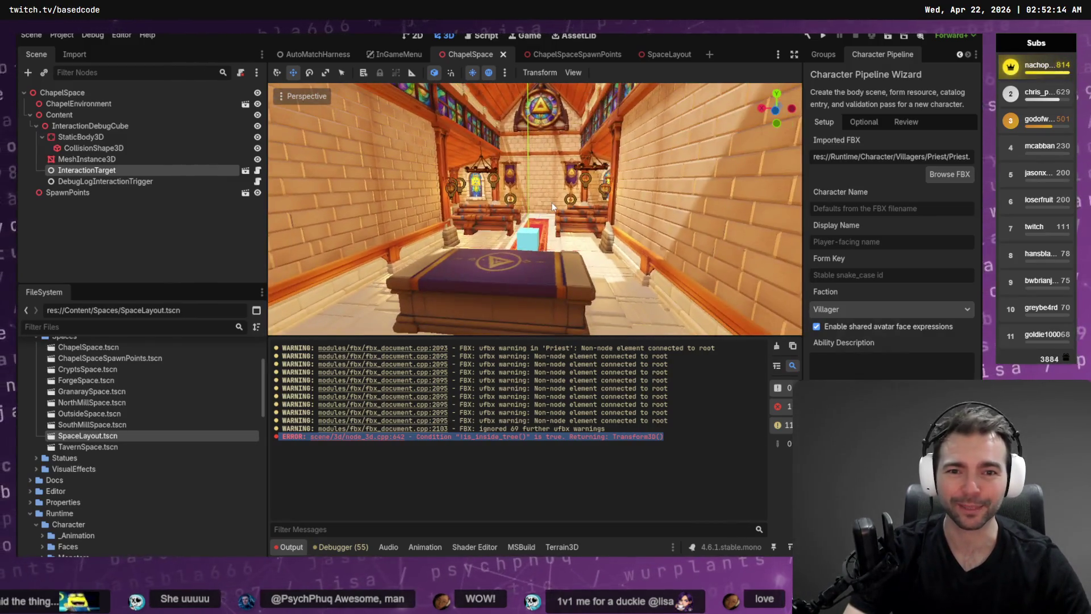
key("alt+Tab")
scroll(570, 377, "down", 5)
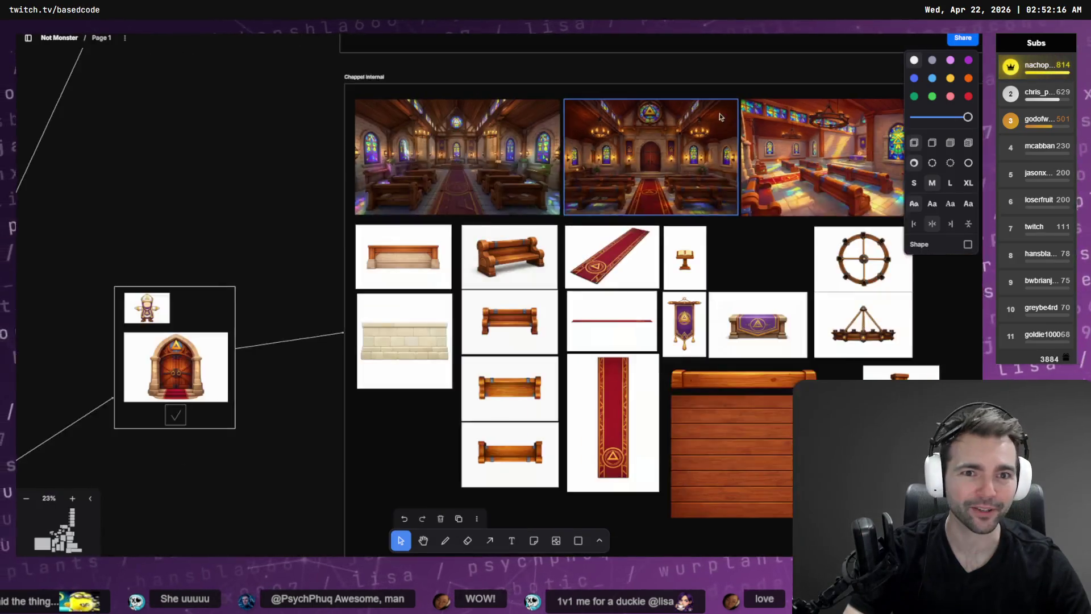
- Scroll the tldraw canvas to the empty Art Studio frame and pick the Text tool
scroll(570, 376, "down", 10)
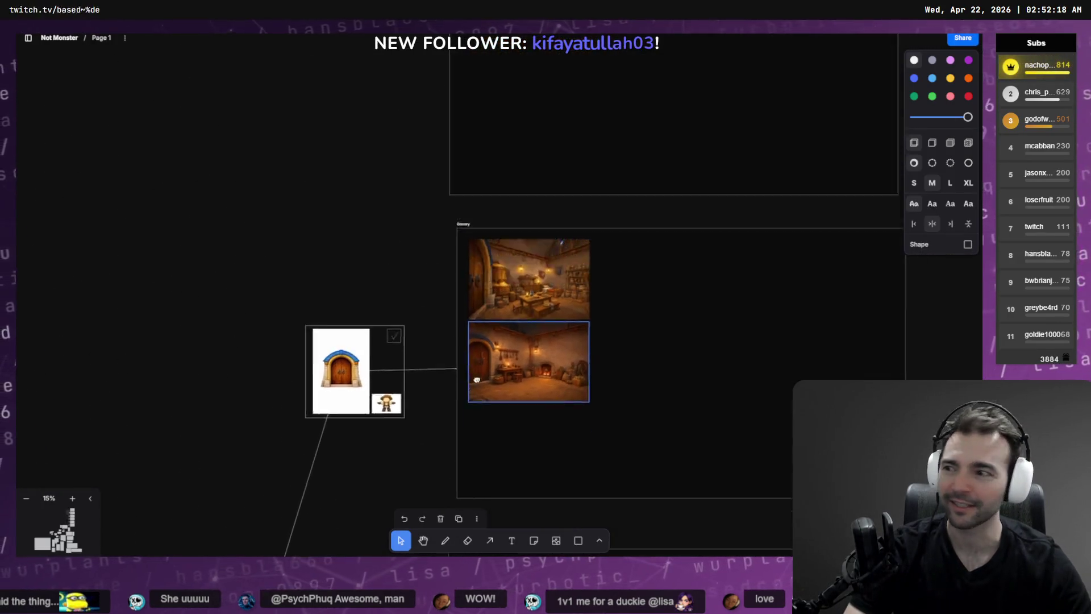
scroll(556, 272, "down", 2)
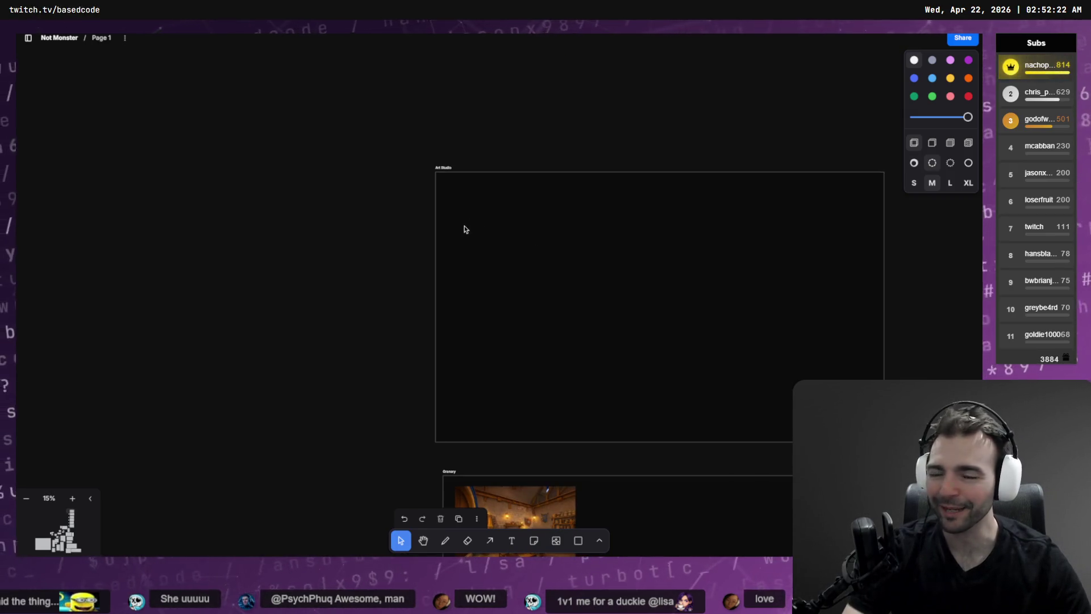
scroll(481, 207, "up", 5)
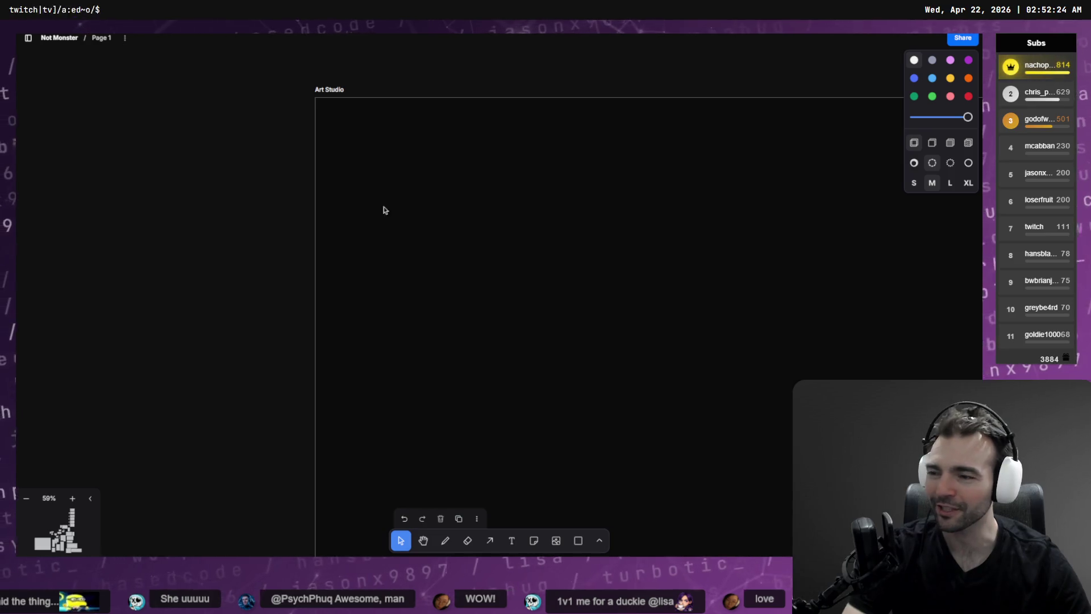
key("t")
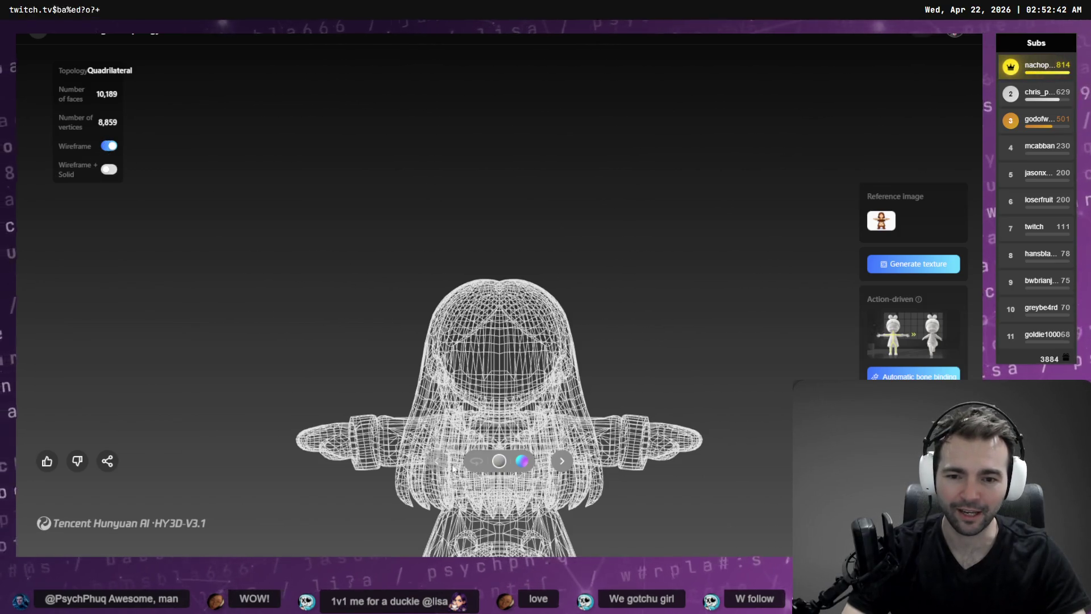
- Turn on automatic rotation for the Hunyuan 3D model and switch off wireframe display
left_click(477, 465)
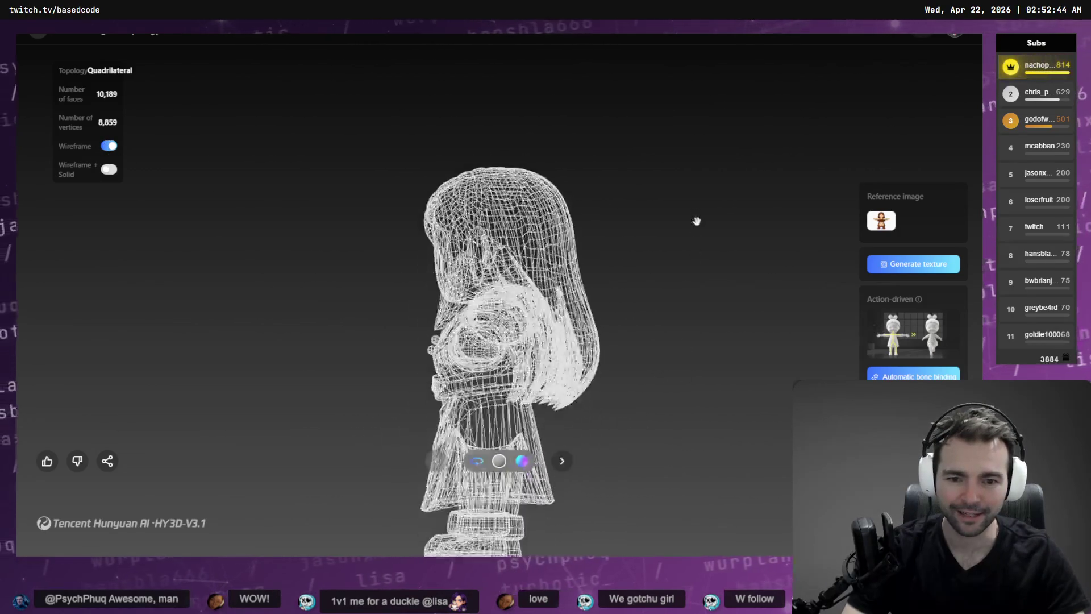
left_click(122, 146)
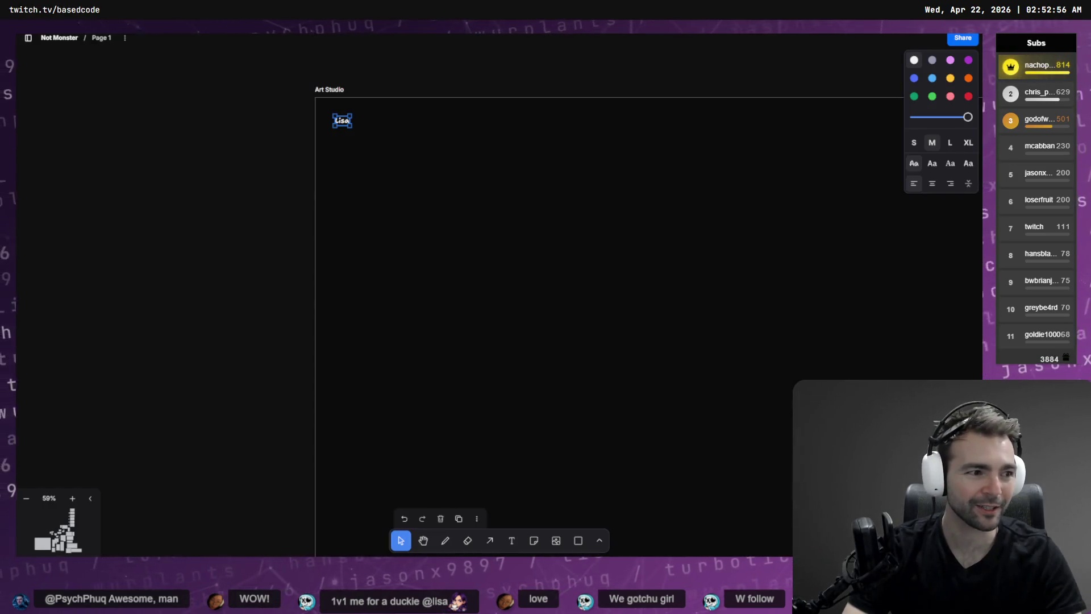
- Inspect the text label on the Art Studio board without changing it
scroll(535, 241, "down", 3)
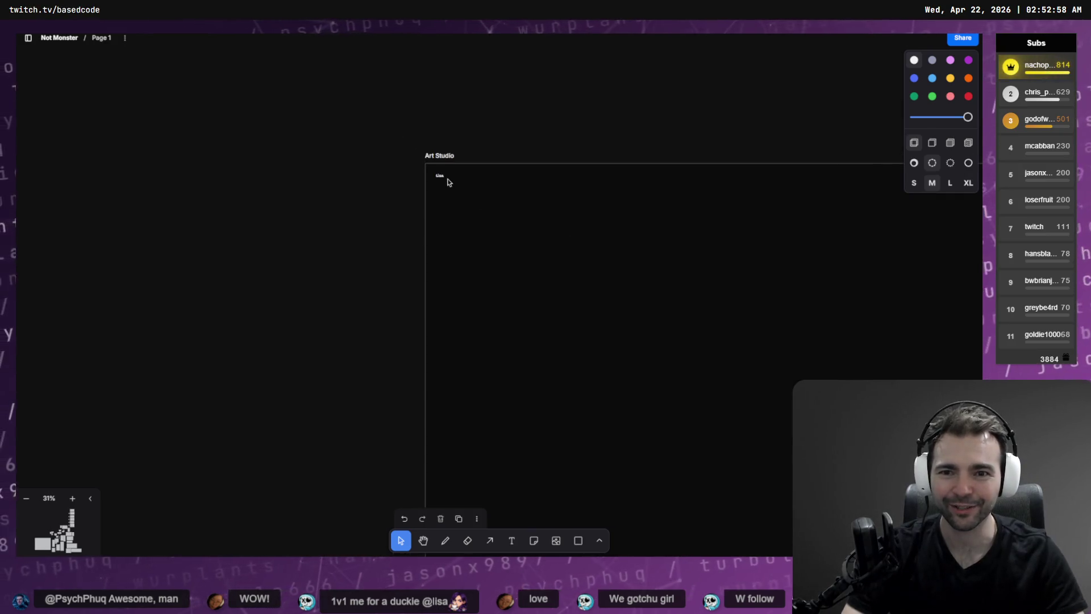
double_click(439, 176)
left_click(472, 197)
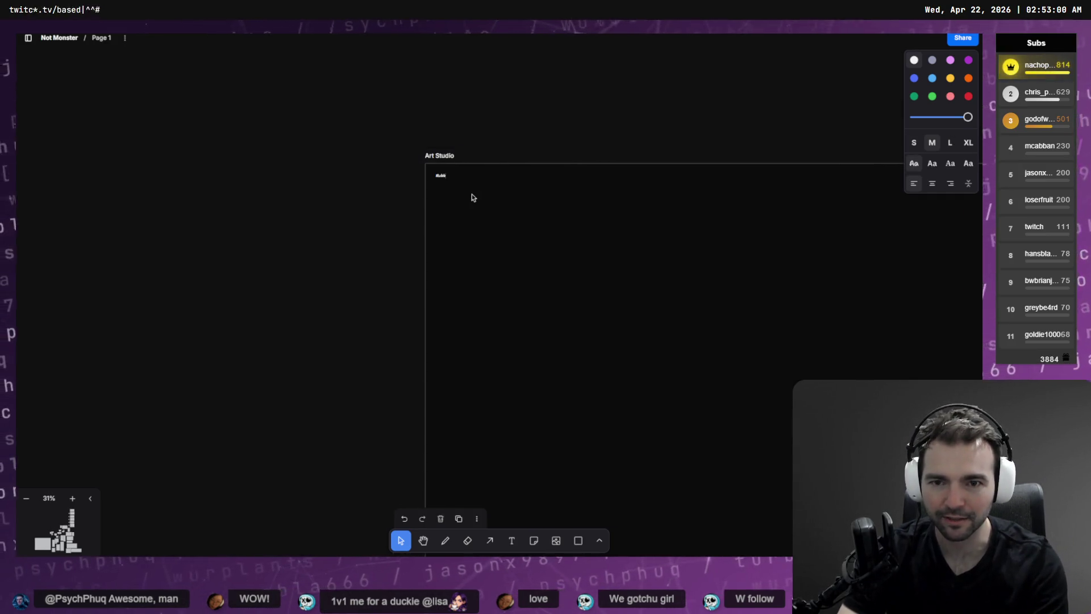
scroll(441, 192, "up", 5)
scroll(461, 183, "down", 3)
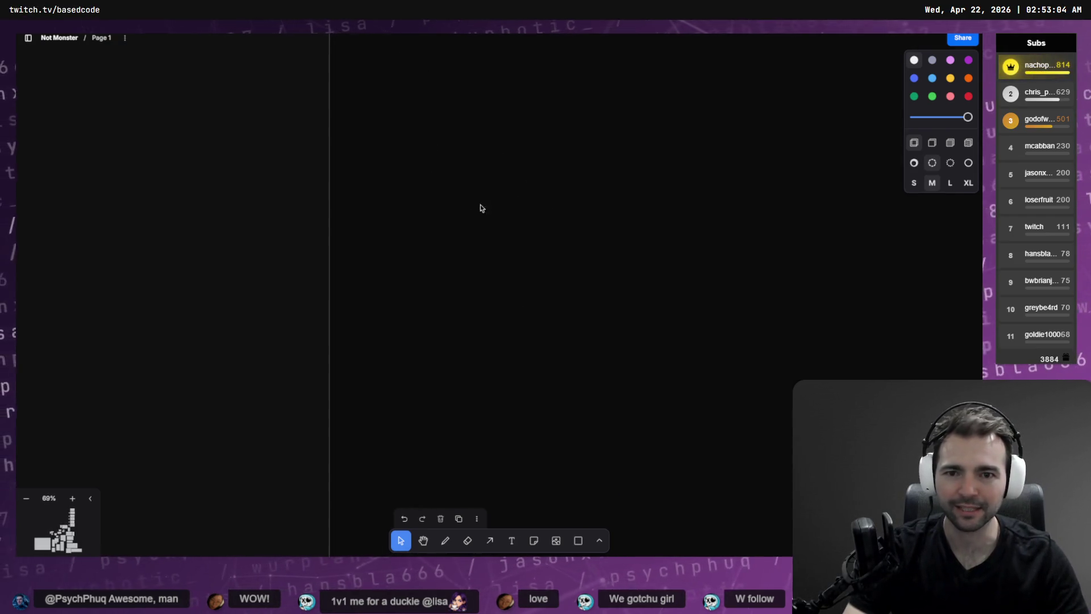
- Return to the Godot editor and select the wizard's Character Name field
key("alt+Tab")
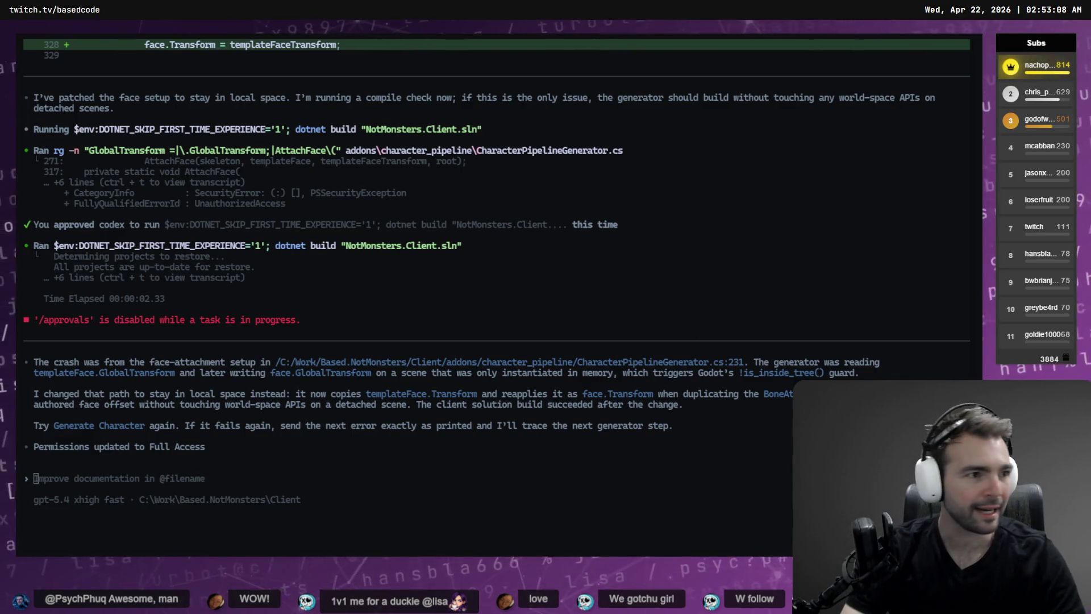
key("alt+Tab")
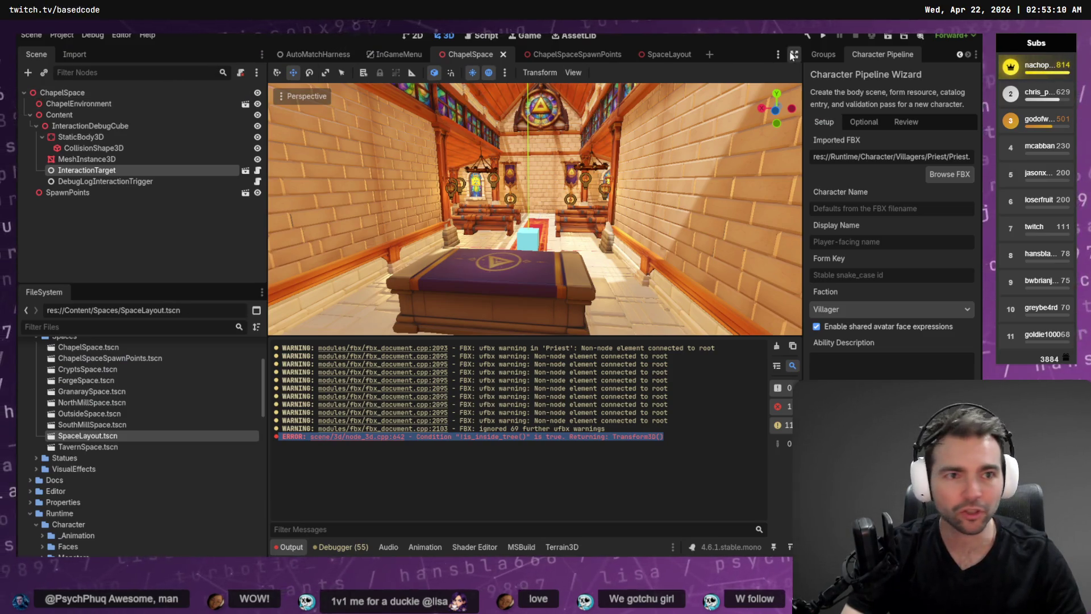
left_click(892, 214)
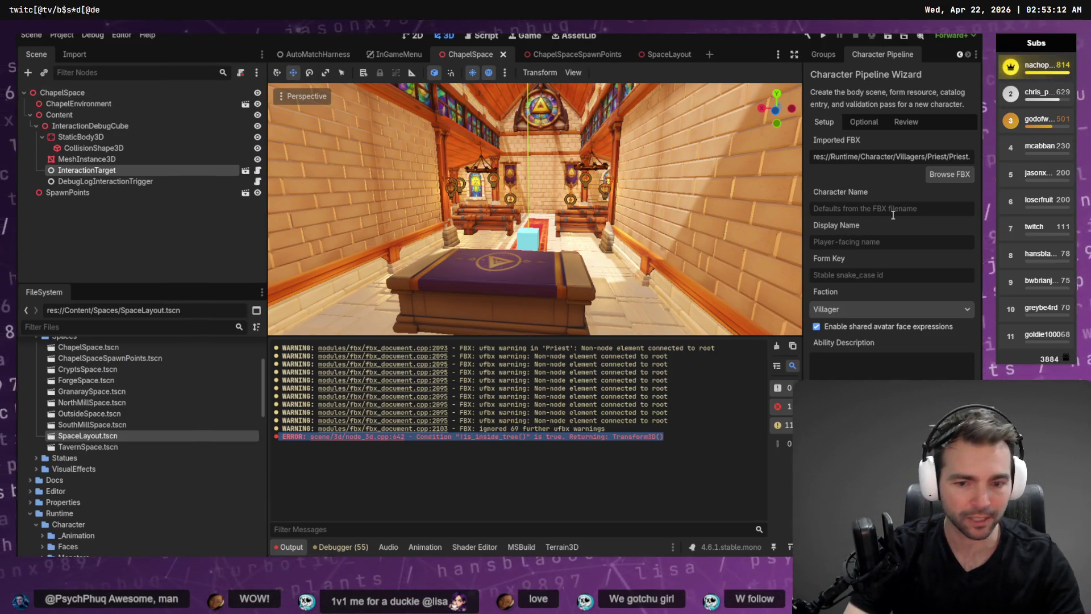
- Enter Priest as Character Name and Display Name, and priest as the Form Key
type("Priest")
key("Tab")
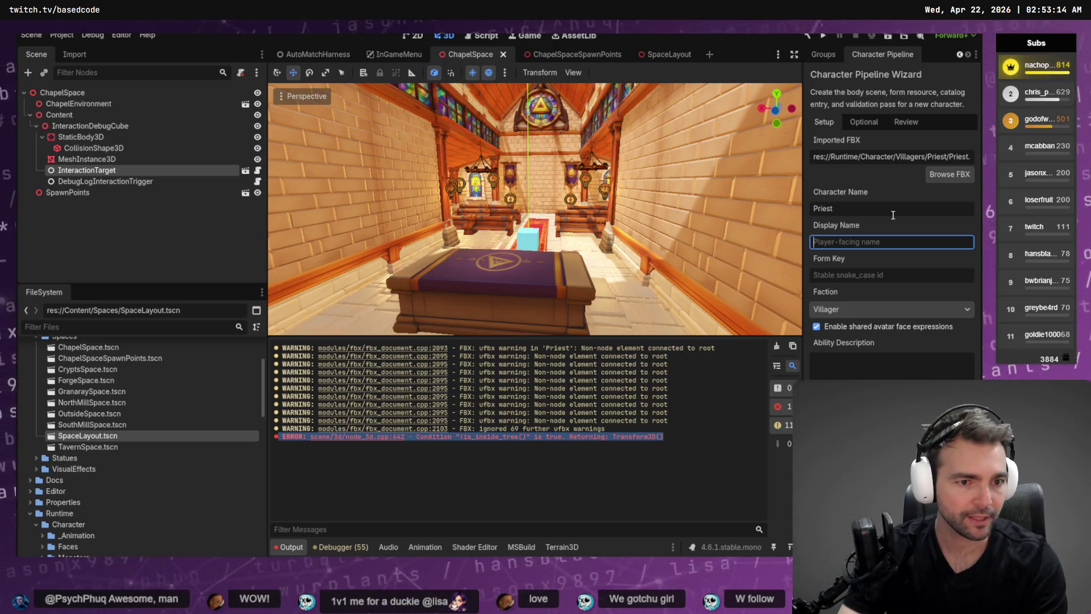
left_click(893, 215)
type("pr")
key("BackSpace")
key("BackSpace")
key("BackSpace")
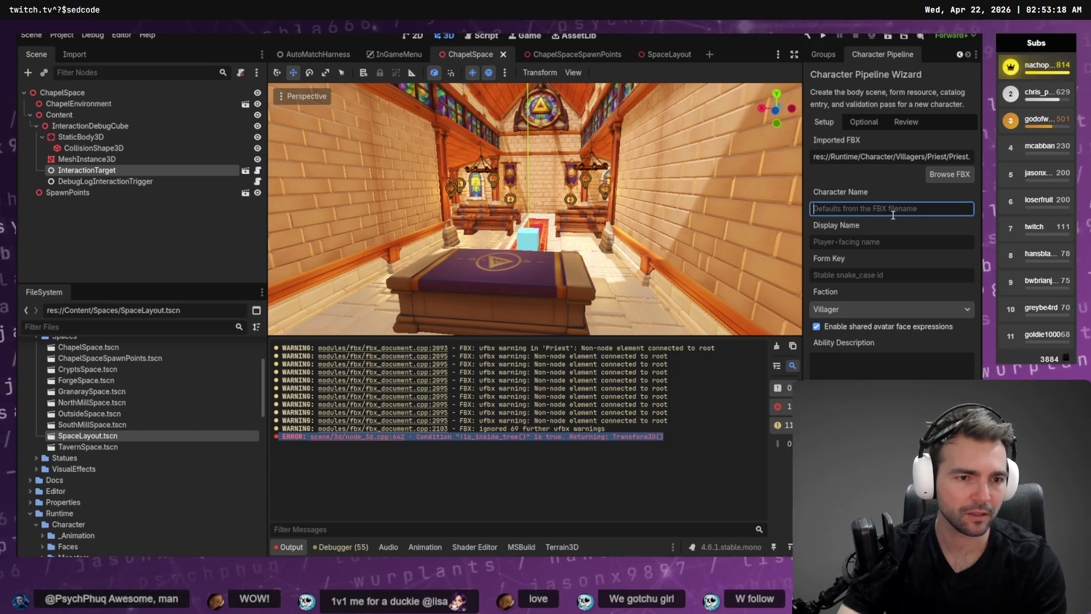
type("t")
key("Tab")
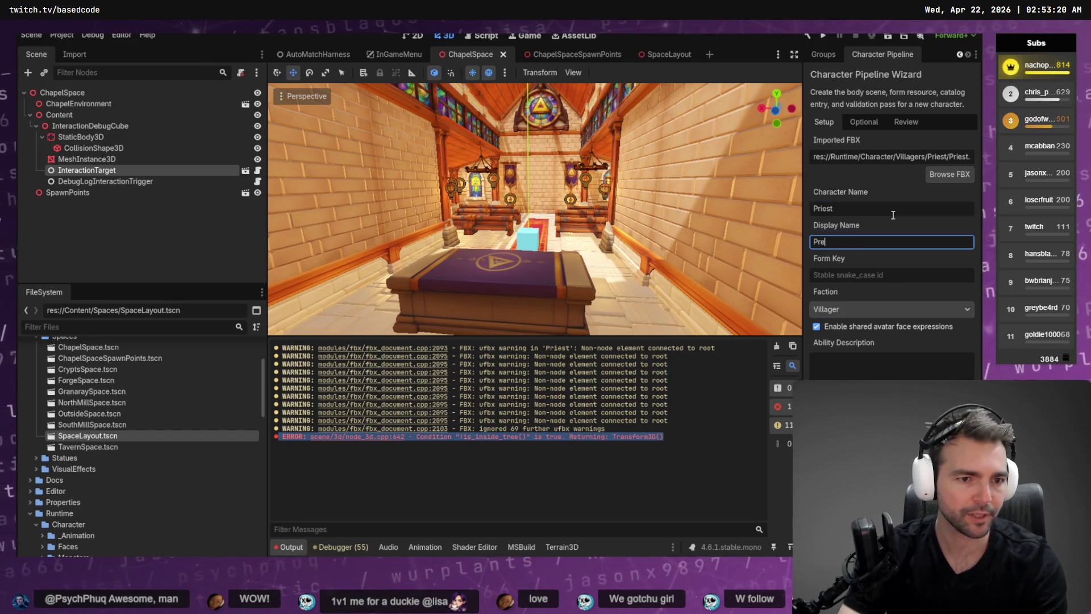
key("Tab")
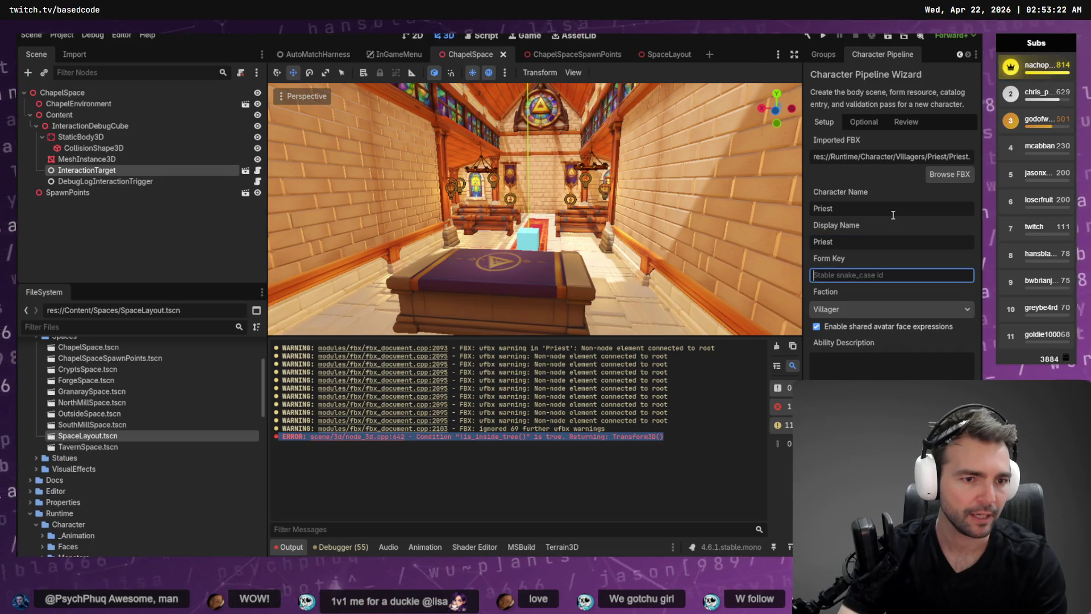
type("priest")
key("Tab")
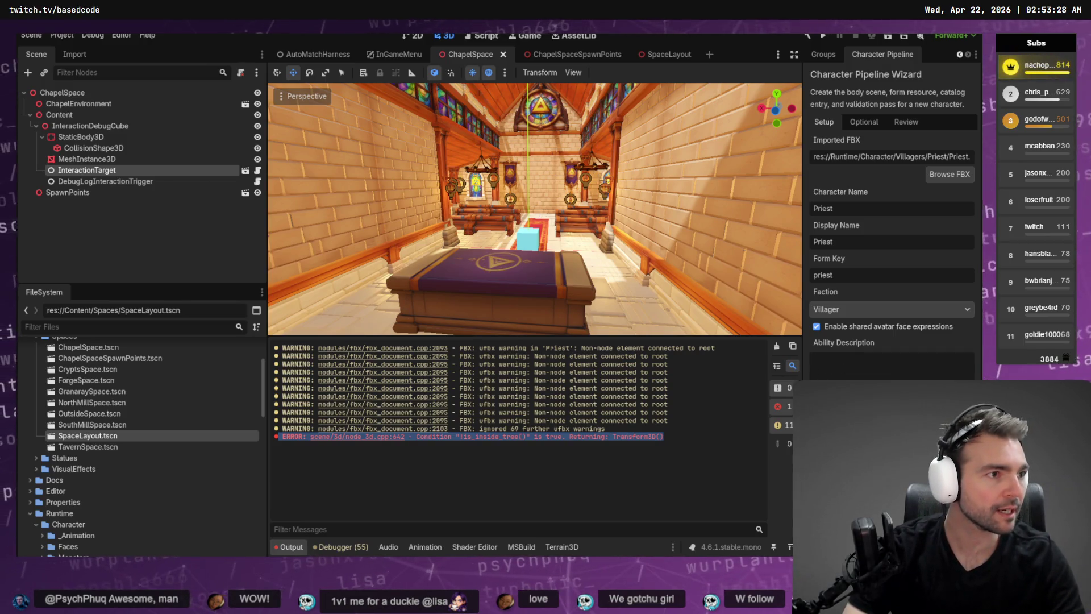
key("alt+Tab")
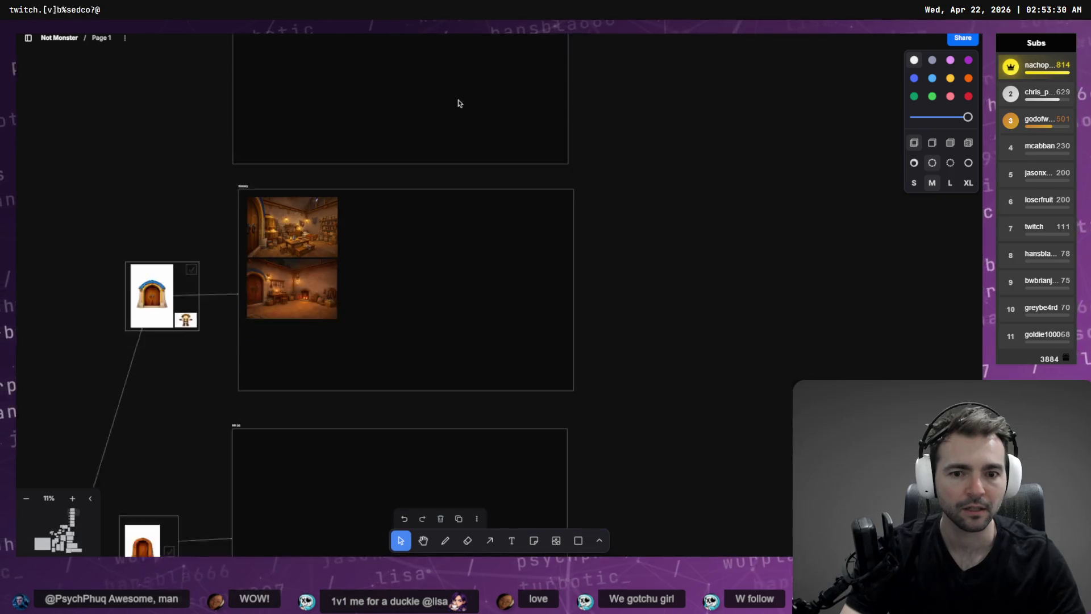
- Scroll the board and open the Artist description box, then leave it unedited
scroll(287, 206, "down", 5)
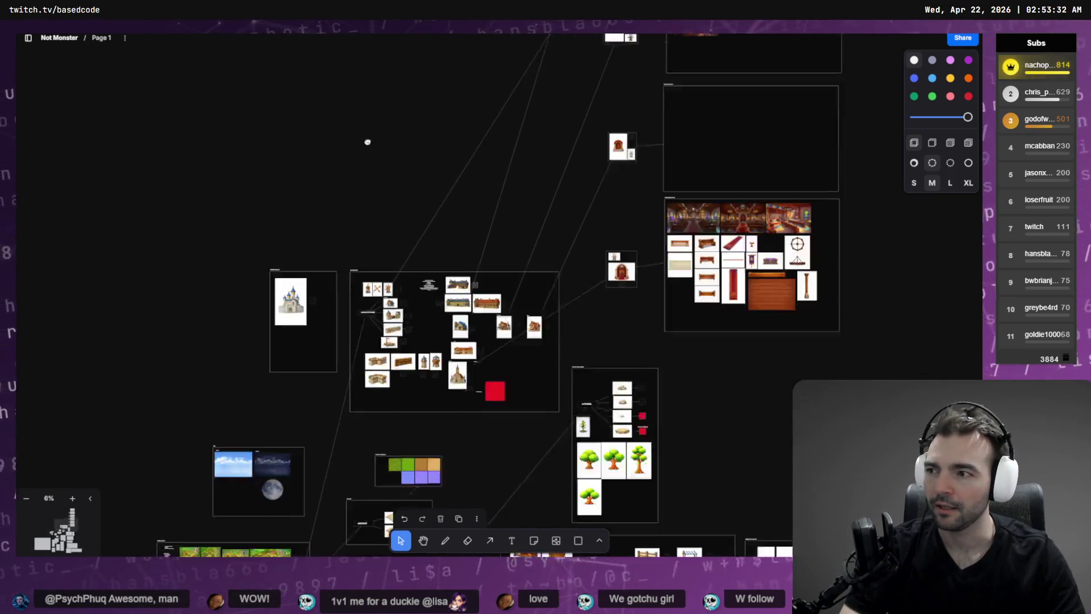
scroll(363, 56, "down", 10)
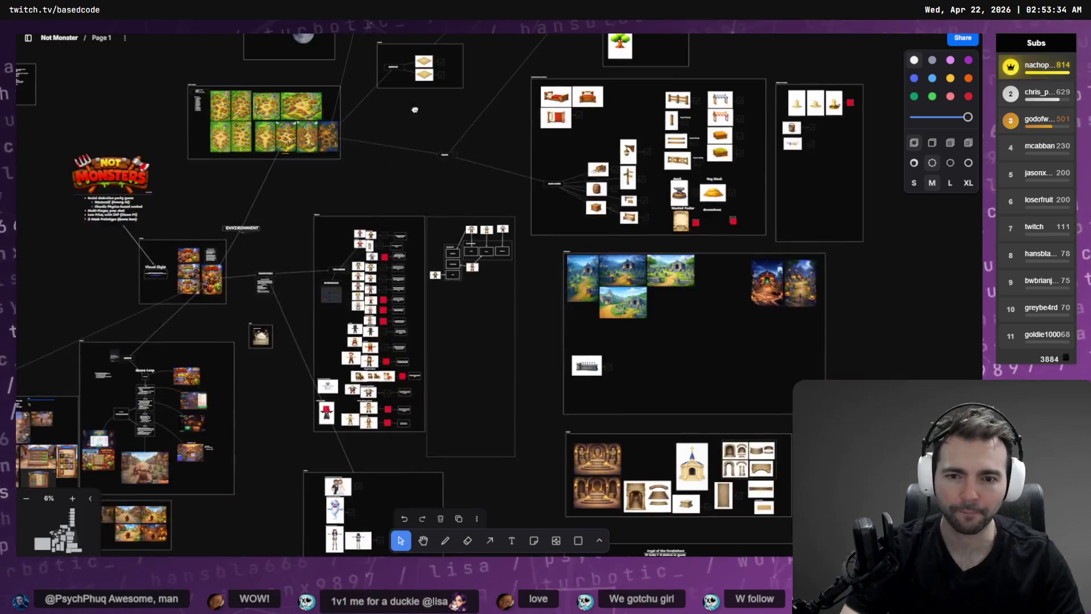
scroll(376, 345, "up", 2)
scroll(443, 293, "up", 15)
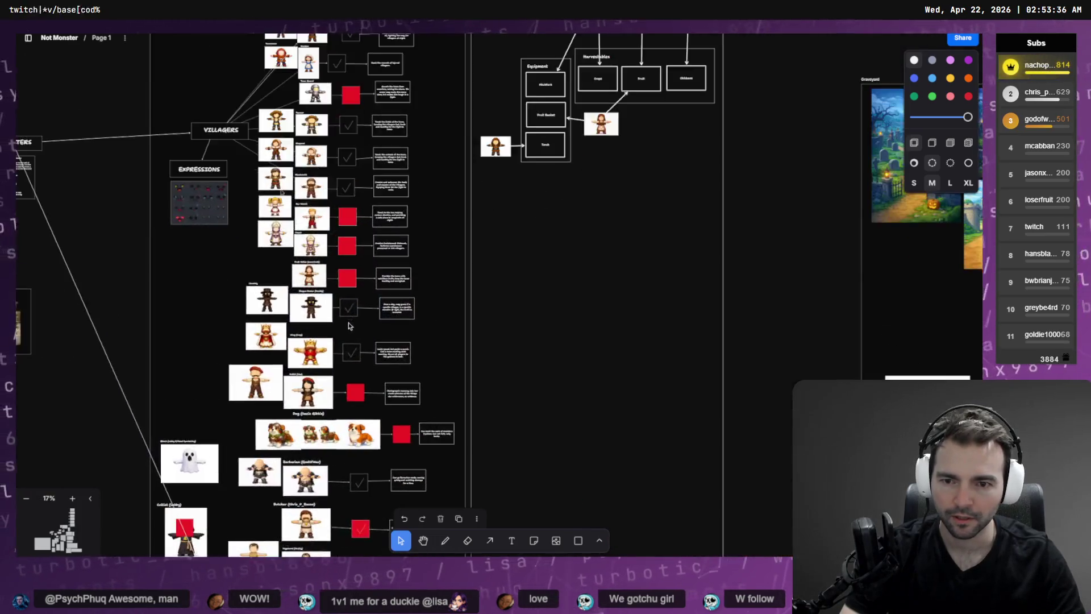
scroll(361, 183, "down", 3)
left_click(648, 330)
left_click(648, 330)
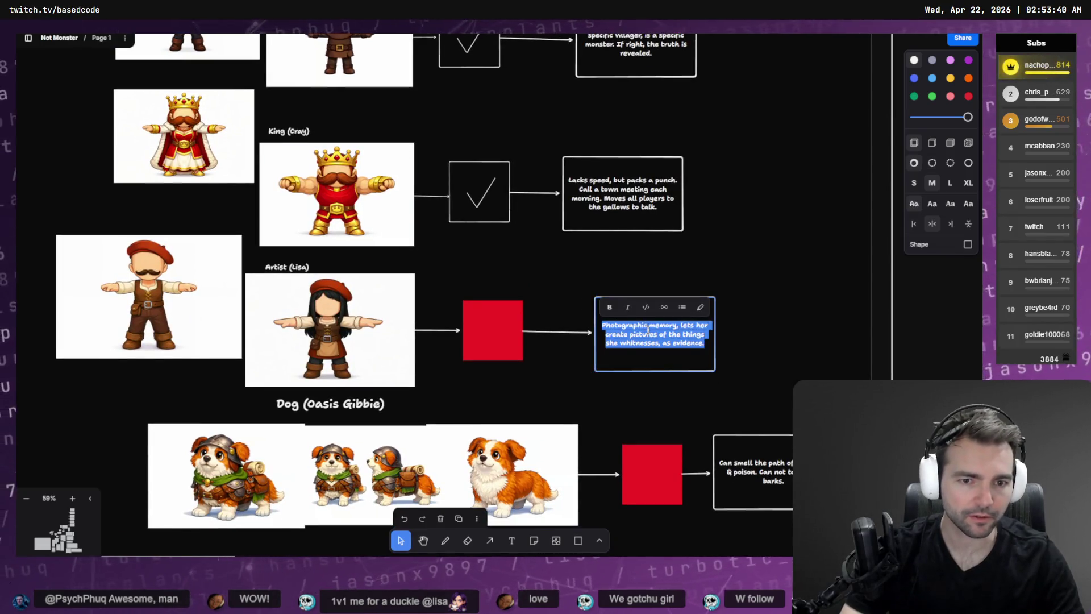
key("alt+Tab")
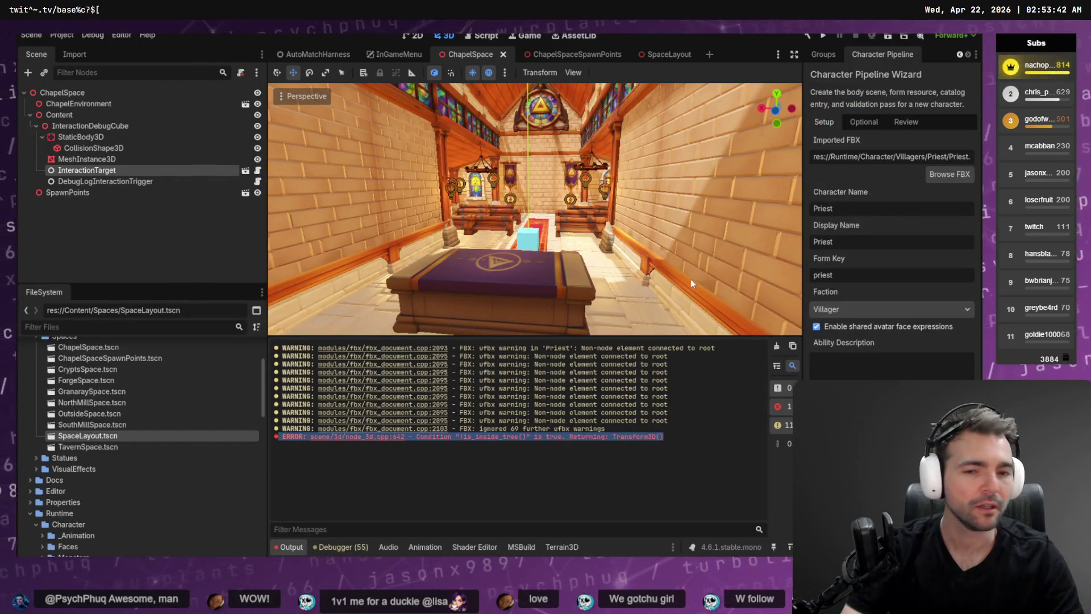
key("alt+Tab")
left_click(497, 253)
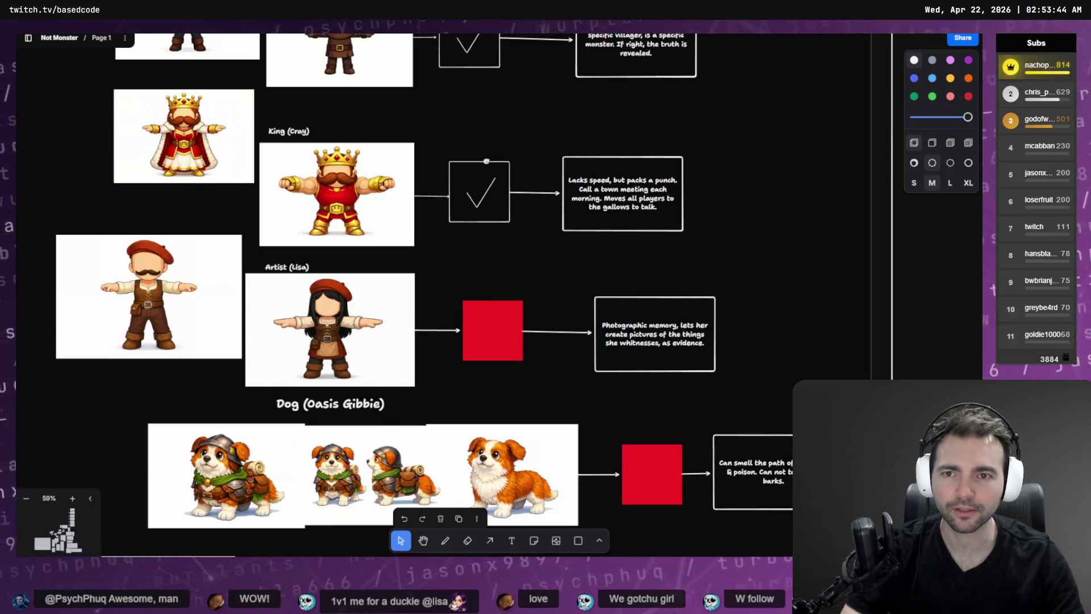
- Copy the Priest's description from the board and paste it into Godot's Ability Description
scroll(489, 140, "up", 5)
scroll(577, 178, "down", 3)
double_click(573, 177)
key("ctrl+c")
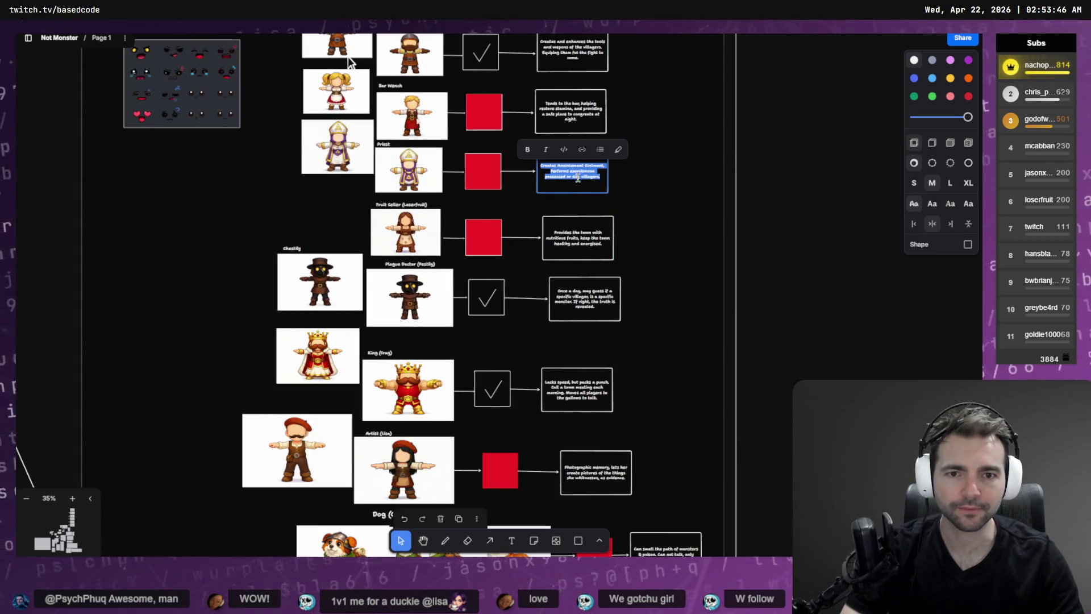
key("alt+Tab")
key("ctrl+v")
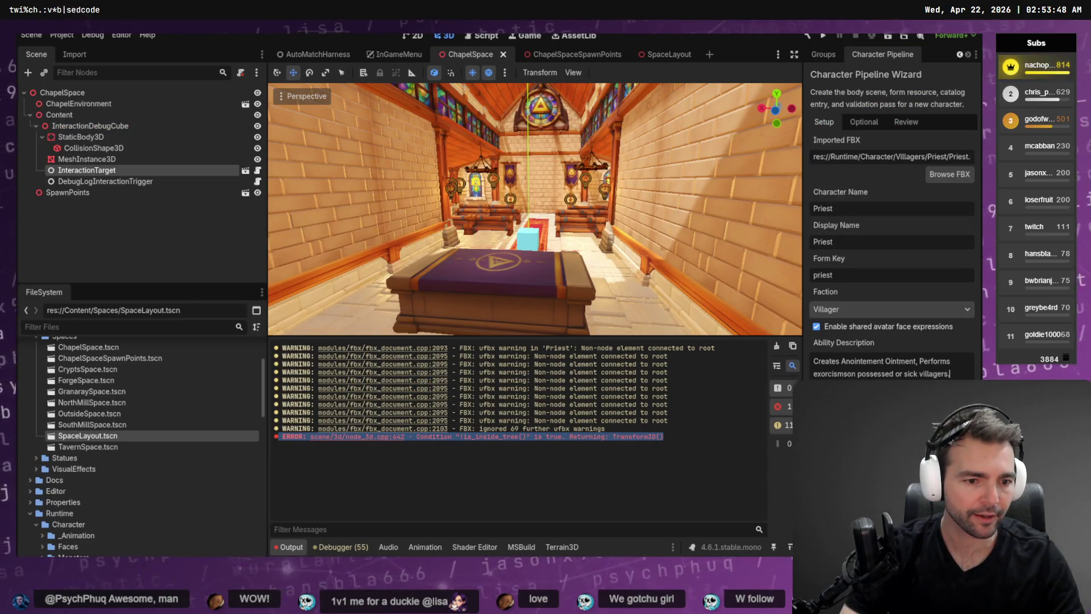
- Enable supporter metadata with the creator name and pasted channel link, then open Review
left_click(864, 122)
left_click(827, 140)
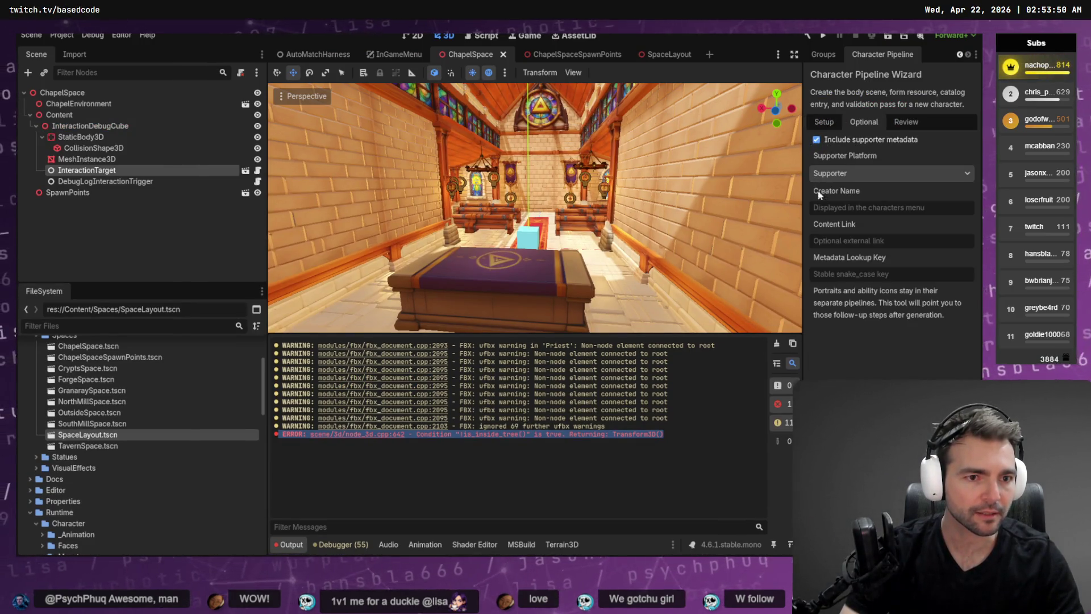
type("Nac")
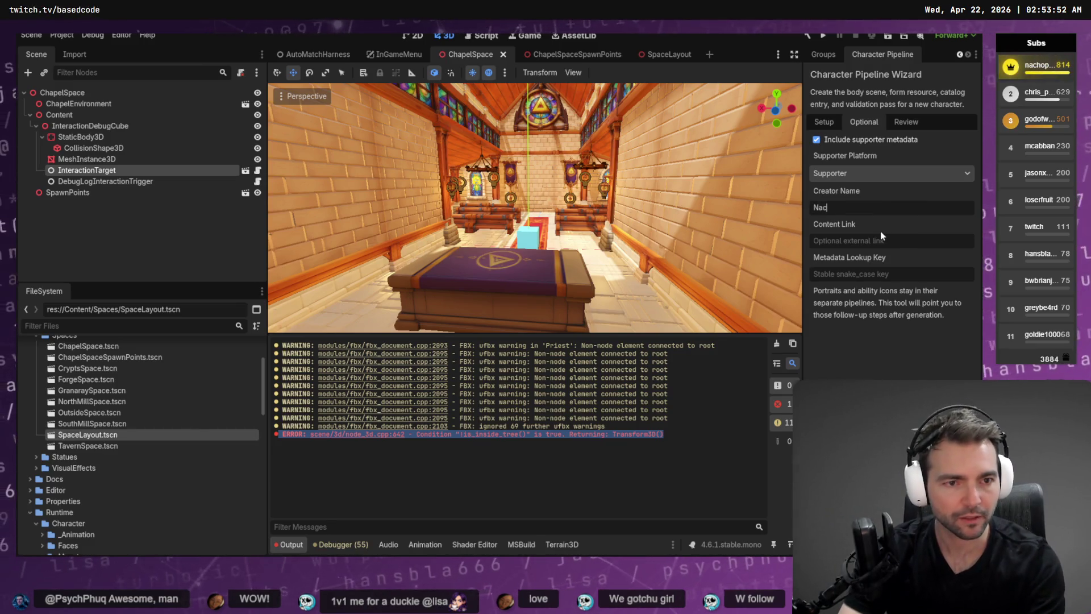
type("ho Pants")
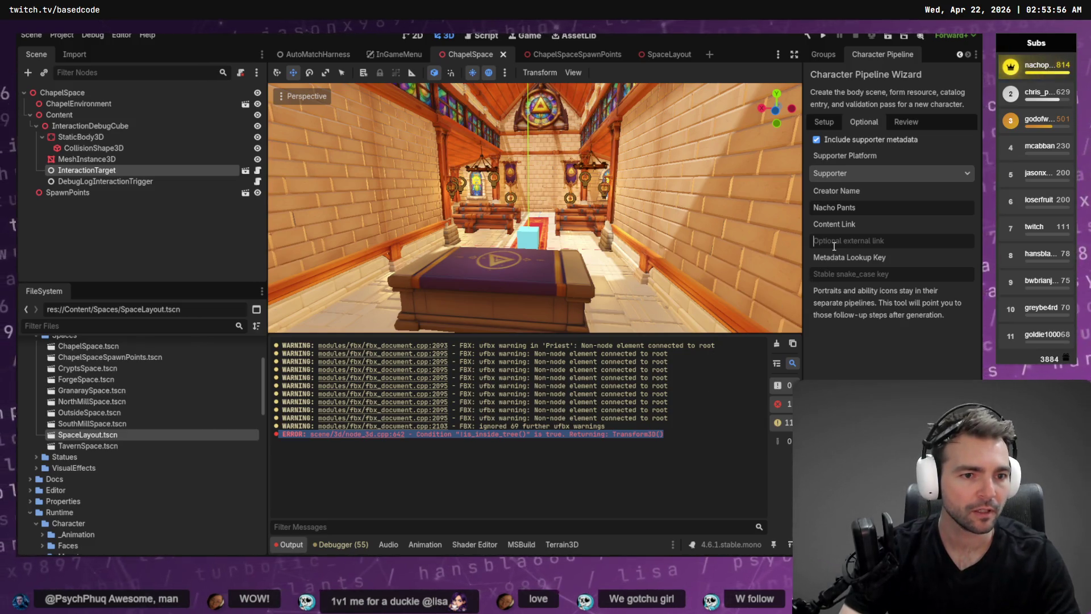
key("super+v")
scroll(865, 368, "down", 2)
left_click(885, 351)
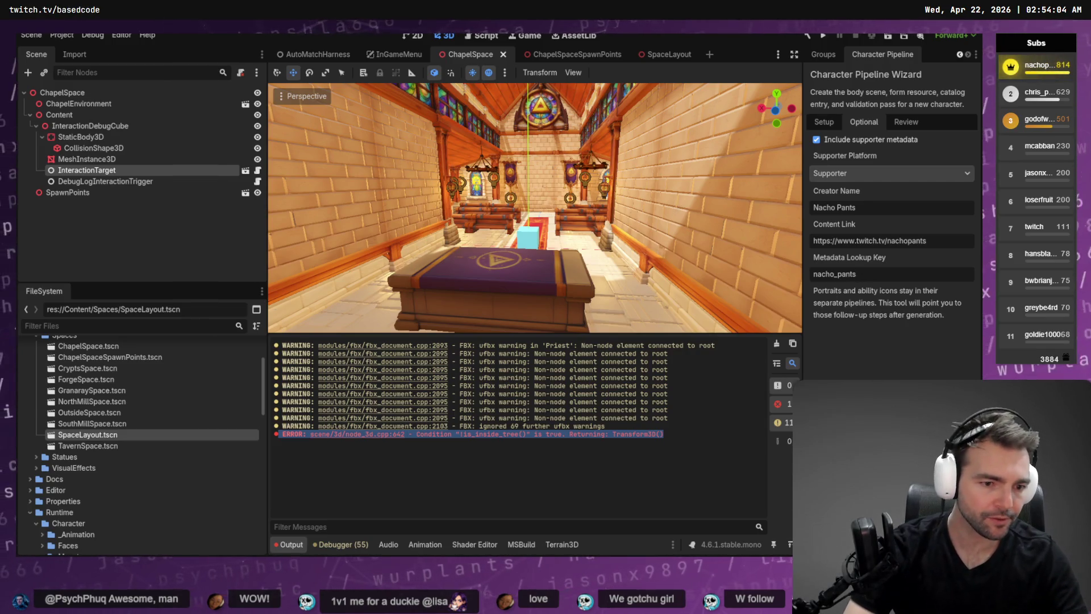
left_click(906, 121)
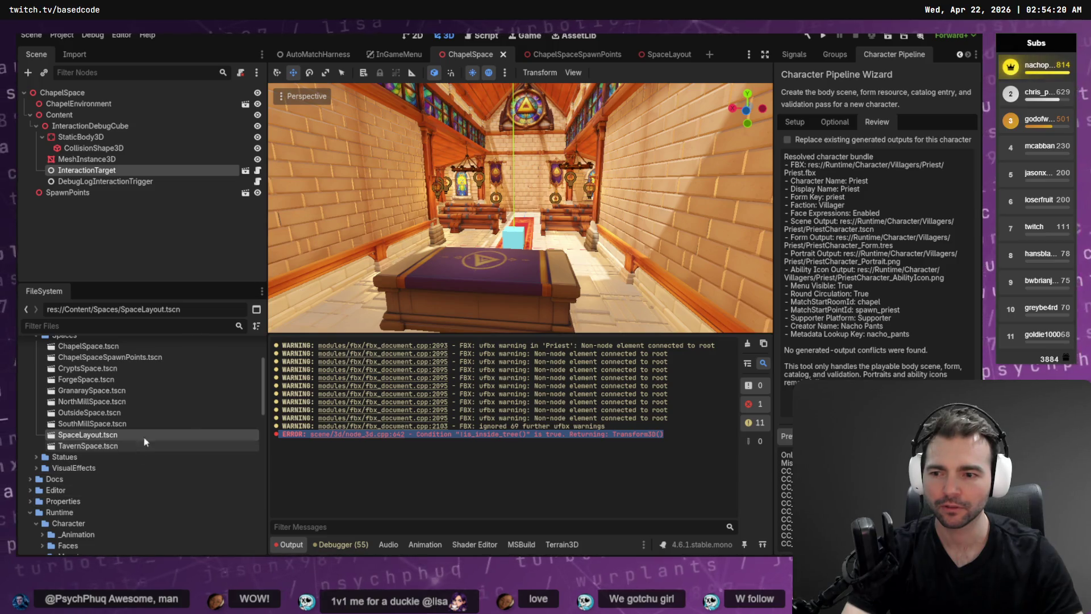
- Select Priest.fbx in the Priest folder and open its advanced import settings
scroll(148, 426, "down", 5)
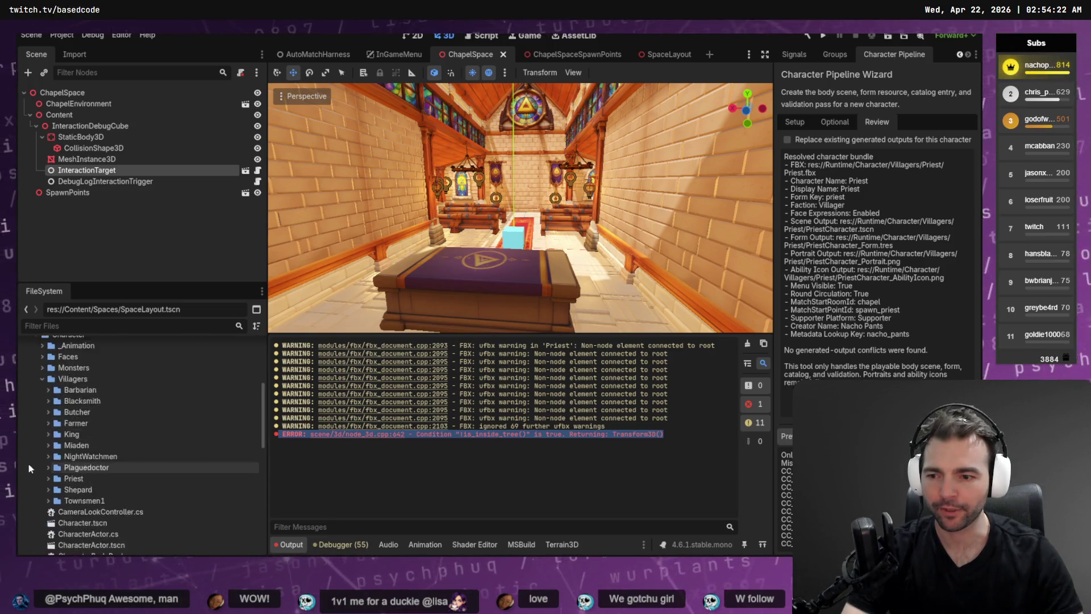
scroll(29, 463, "down", 1)
left_click(48, 451)
left_click(94, 475)
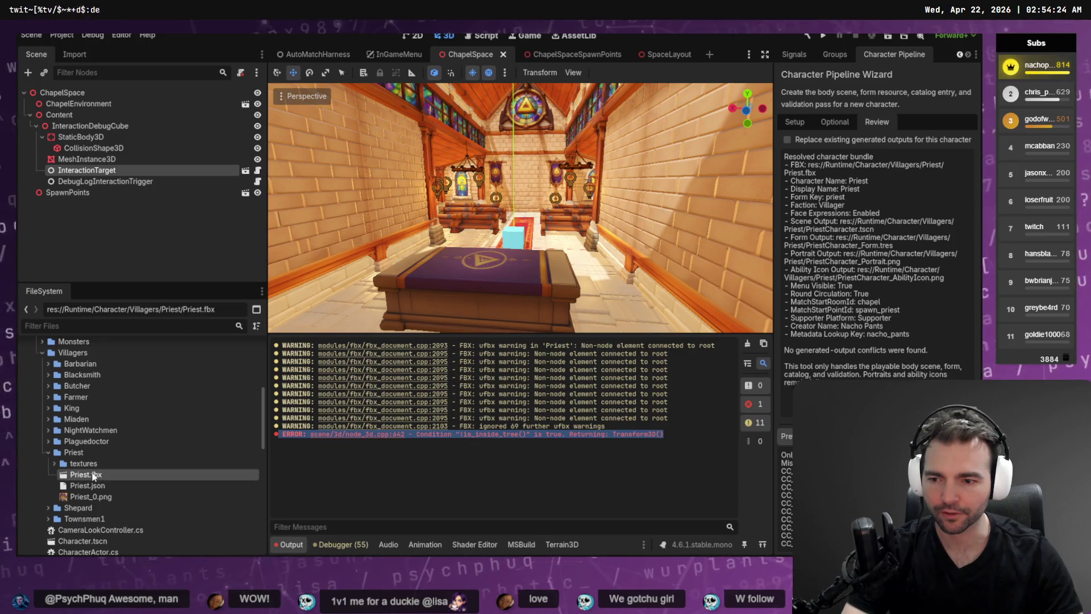
left_click(75, 54)
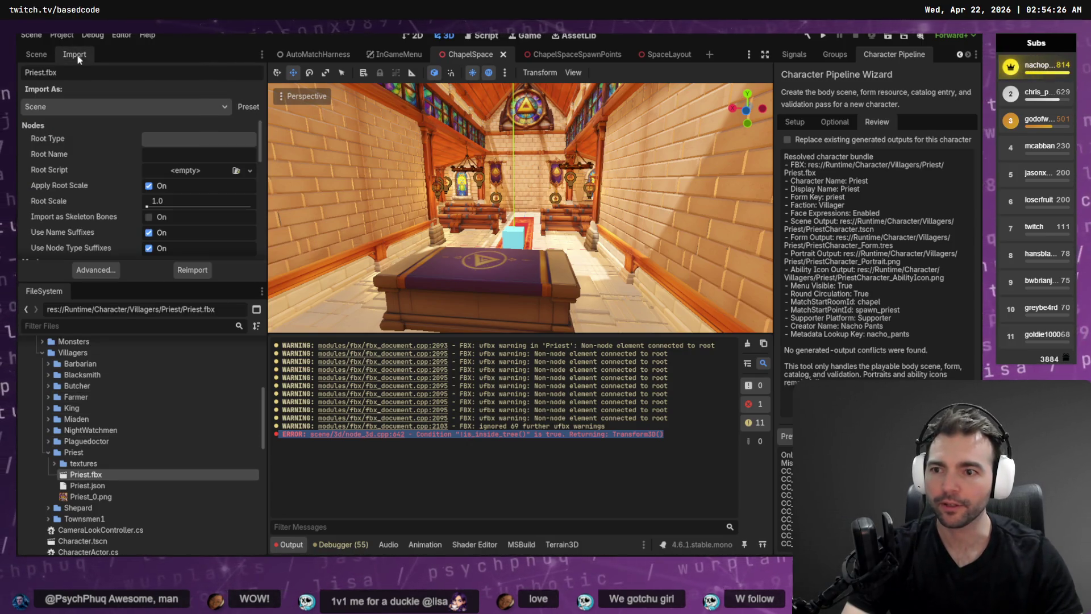
left_click(93, 271)
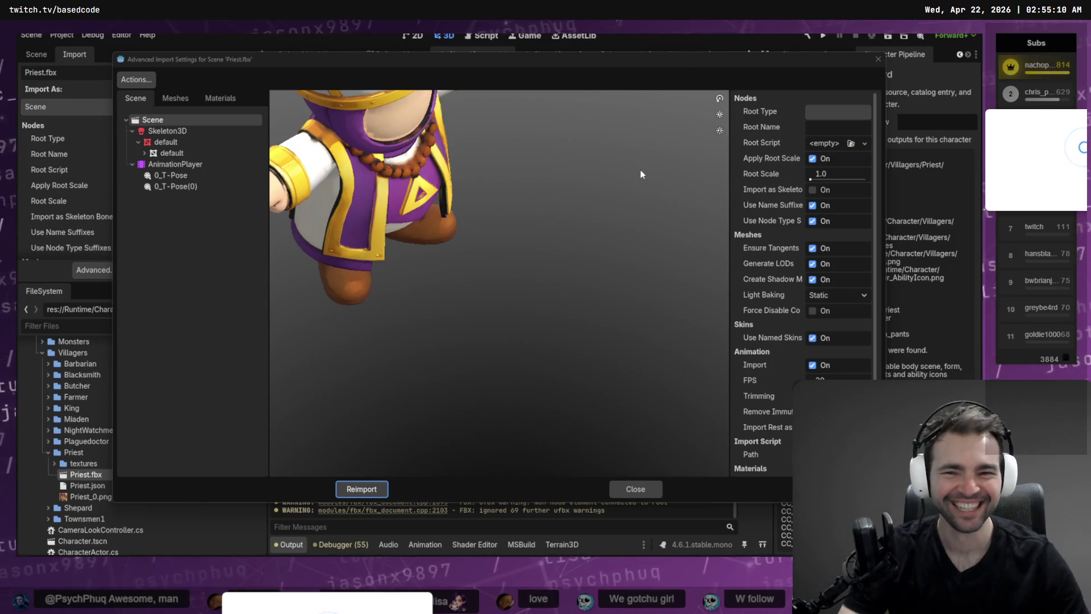
- Give Skeleton3D a new BoneMap with SkeletonProfileHumanoid, reimport Priest.fbx, and screenshot the messages
left_click(166, 131)
left_click(870, 194)
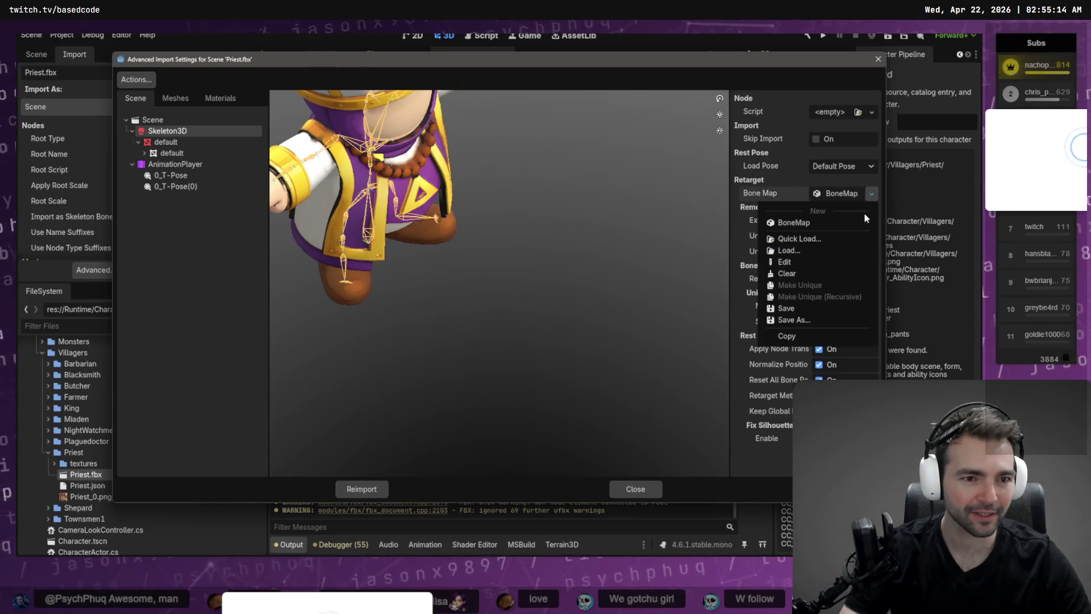
left_click(794, 222)
left_click(852, 195)
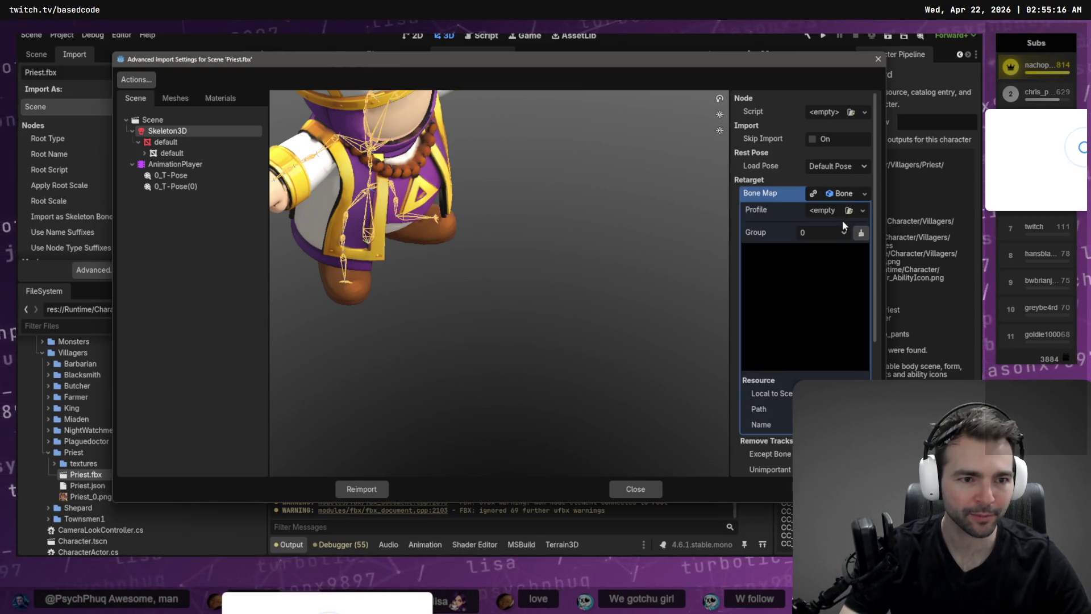
left_click(866, 210)
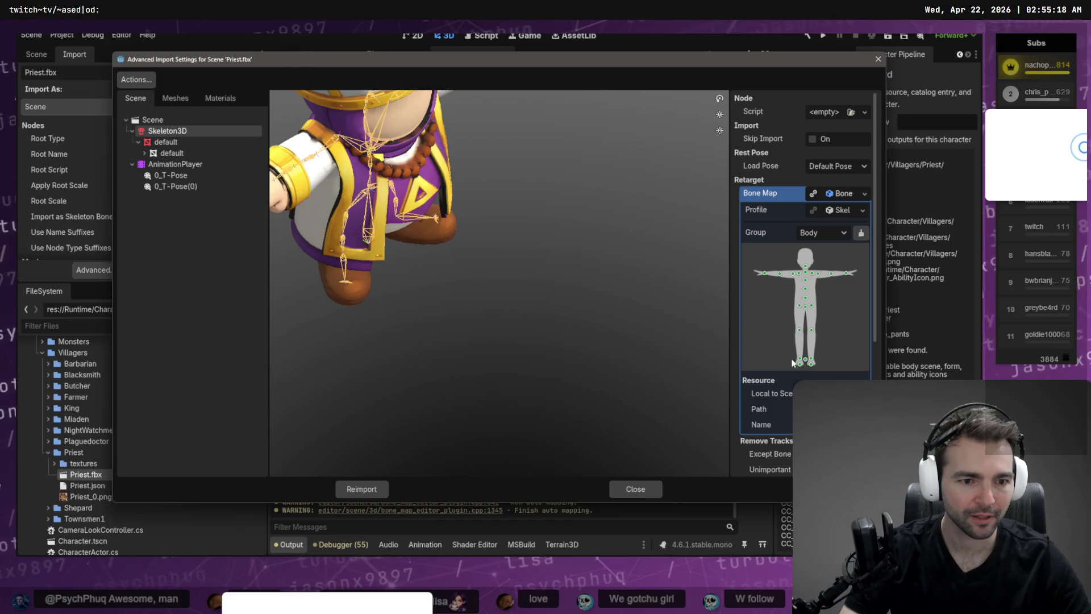
left_click(846, 236)
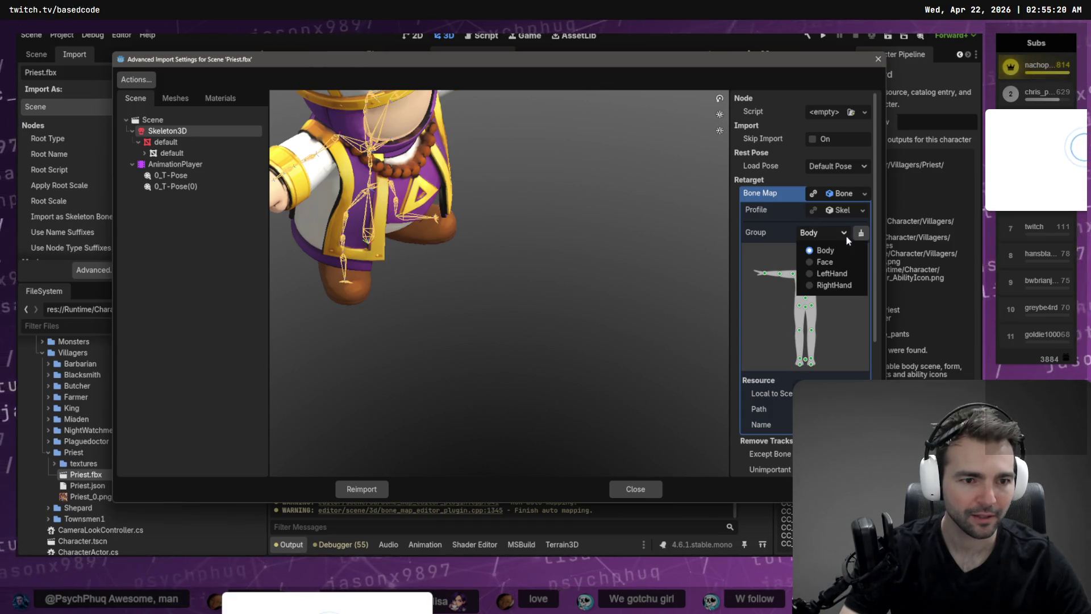
left_click(846, 236)
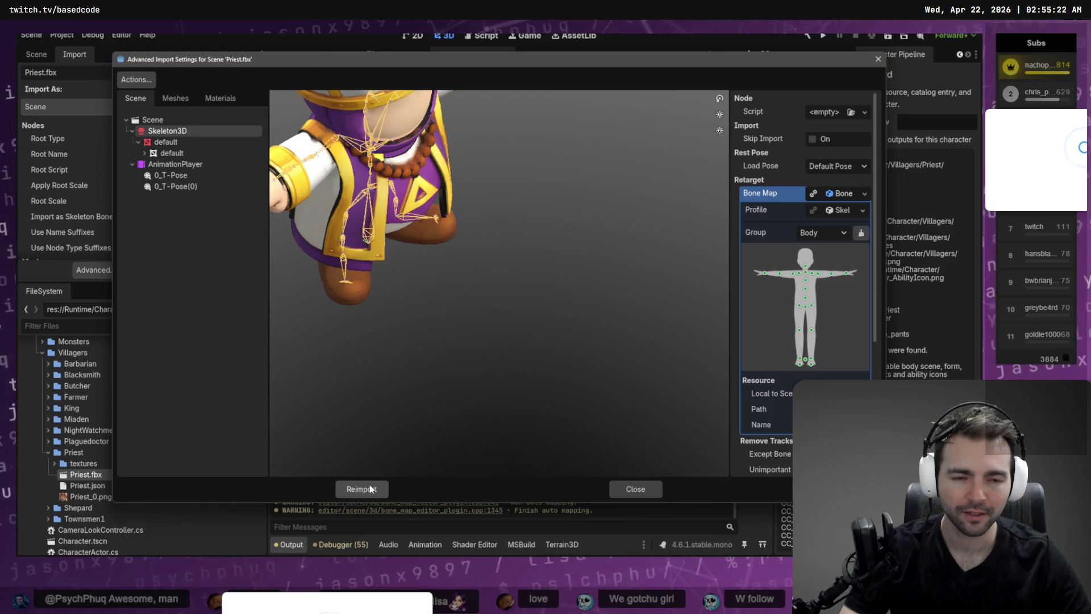
left_click(364, 488)
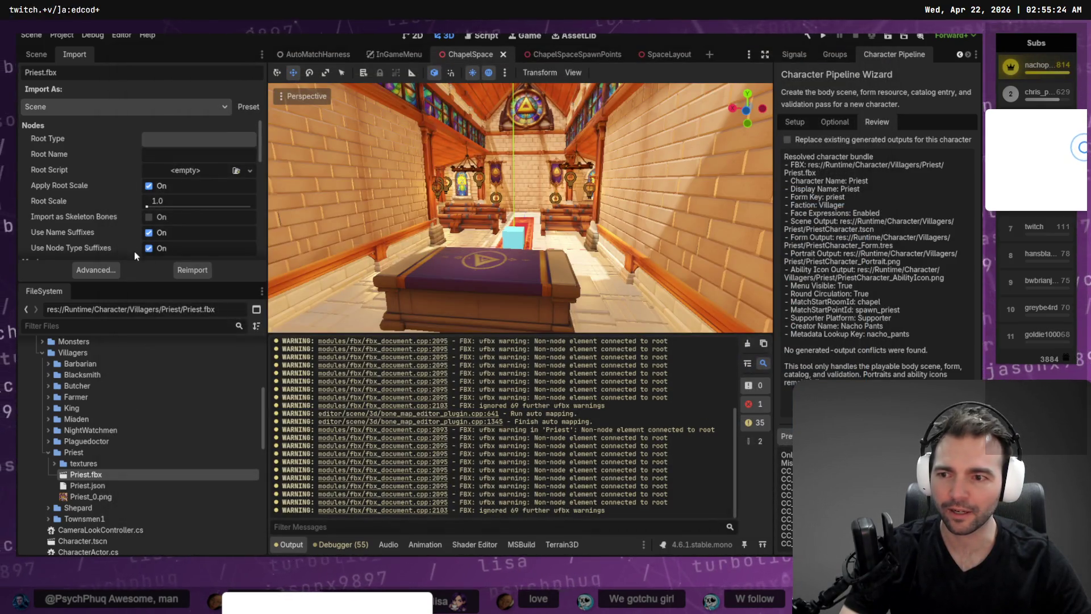
left_click(779, 452)
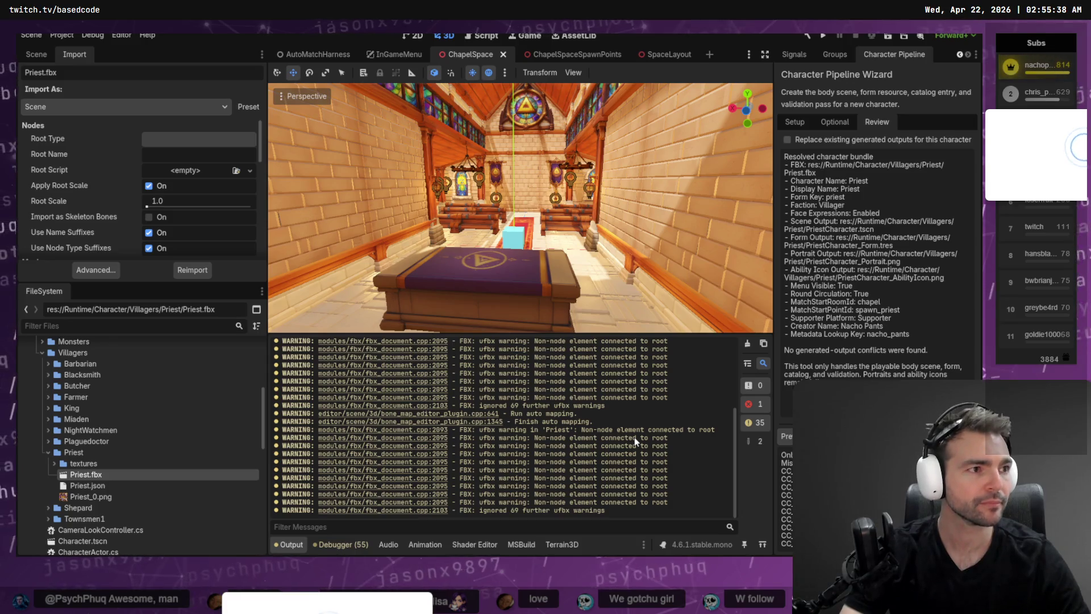
- In Codex, write that the script reports no bones and paste the screenshot
key("alt+Tab")
type("The")
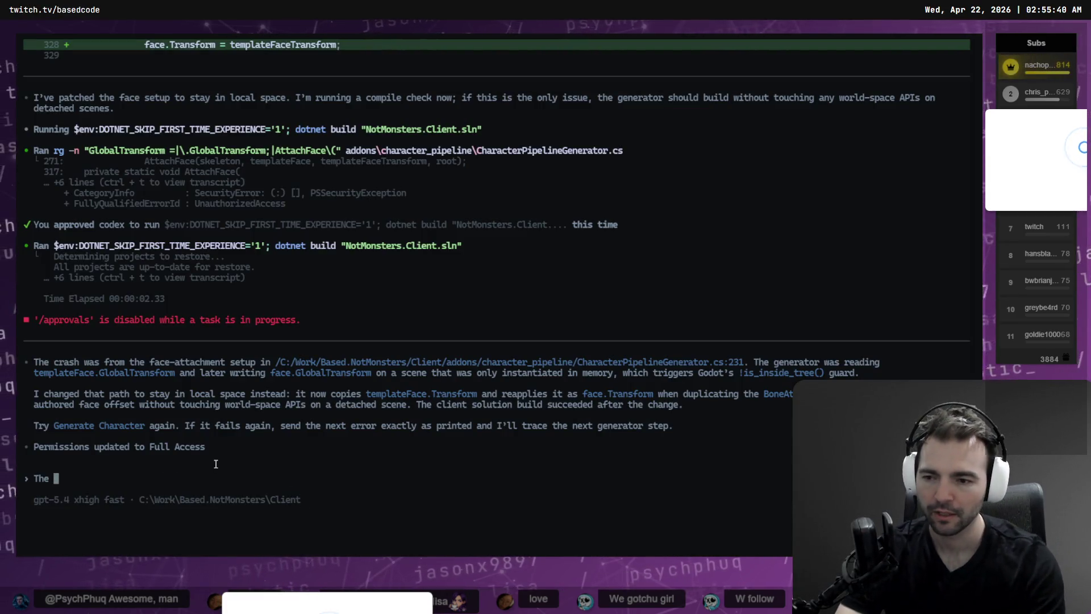
key("BackSpace")
key("BackSpace")
type("script is repor")
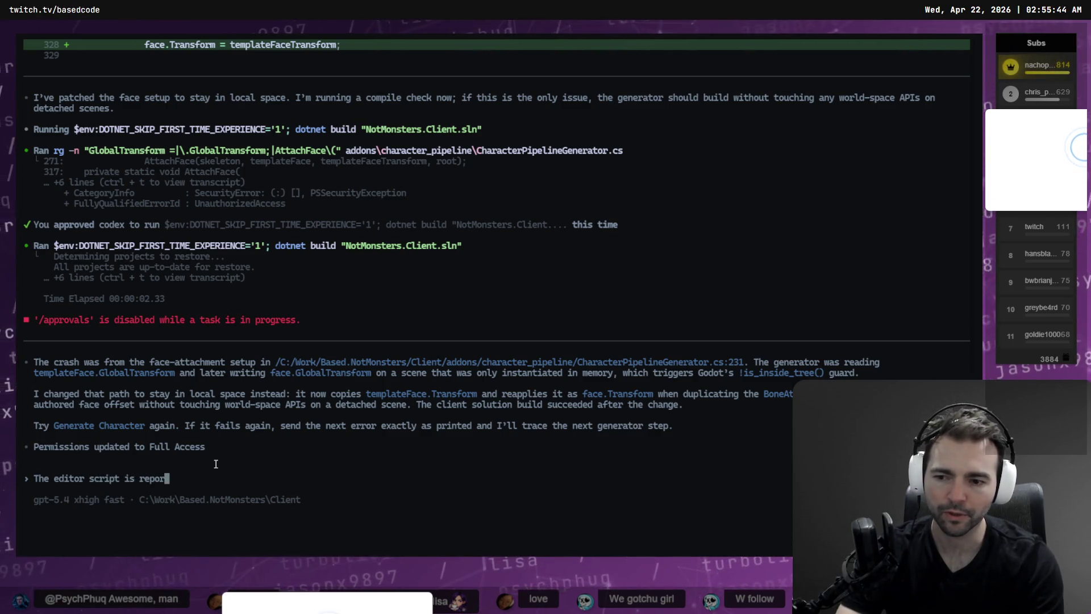
type("ting that th")
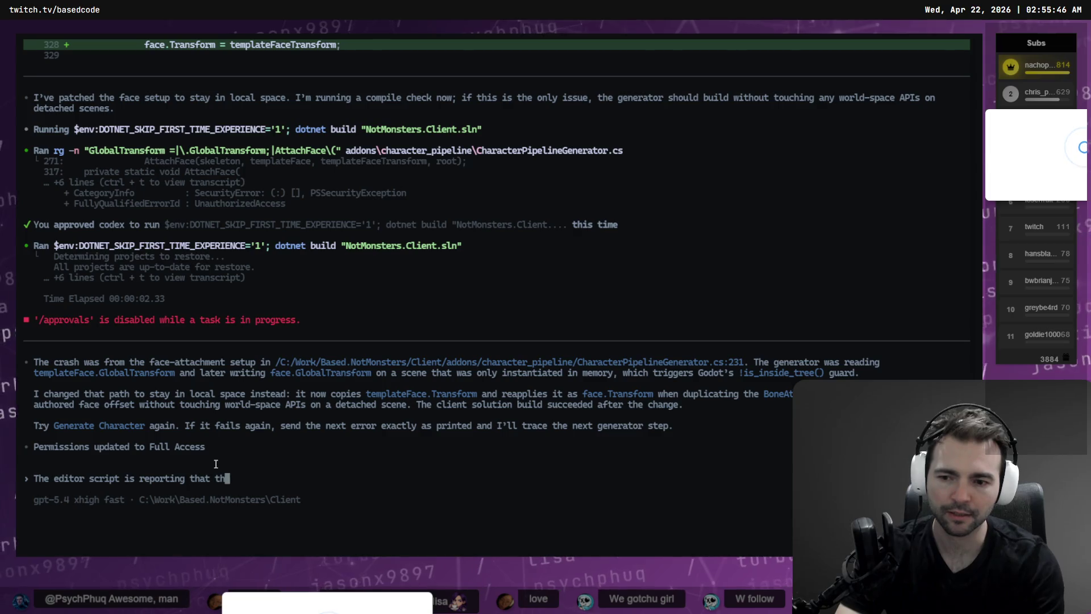
type("ere are no bones, but ")
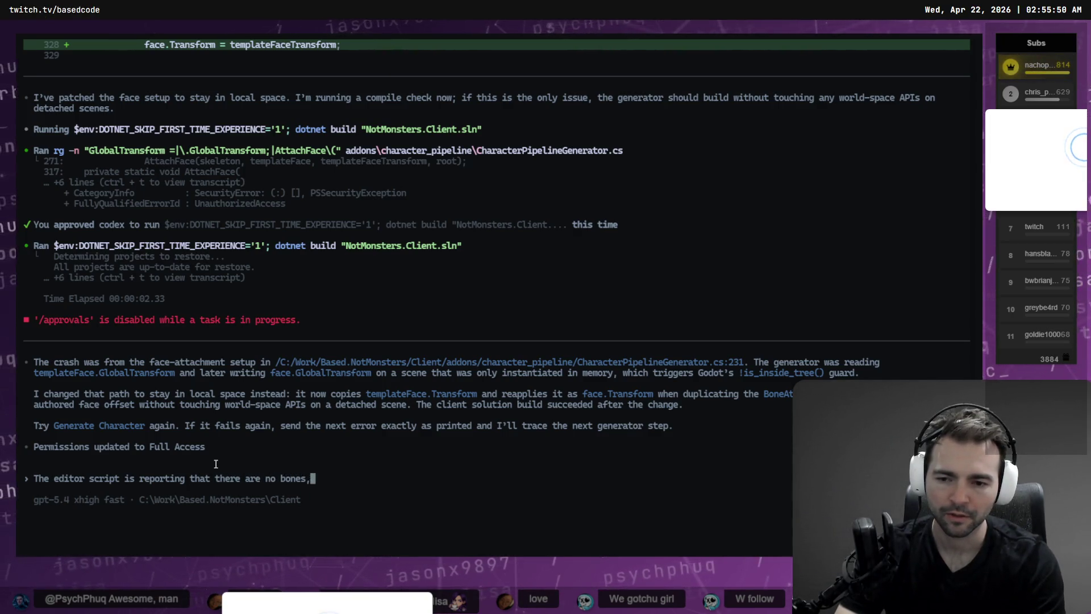
type("opening the")
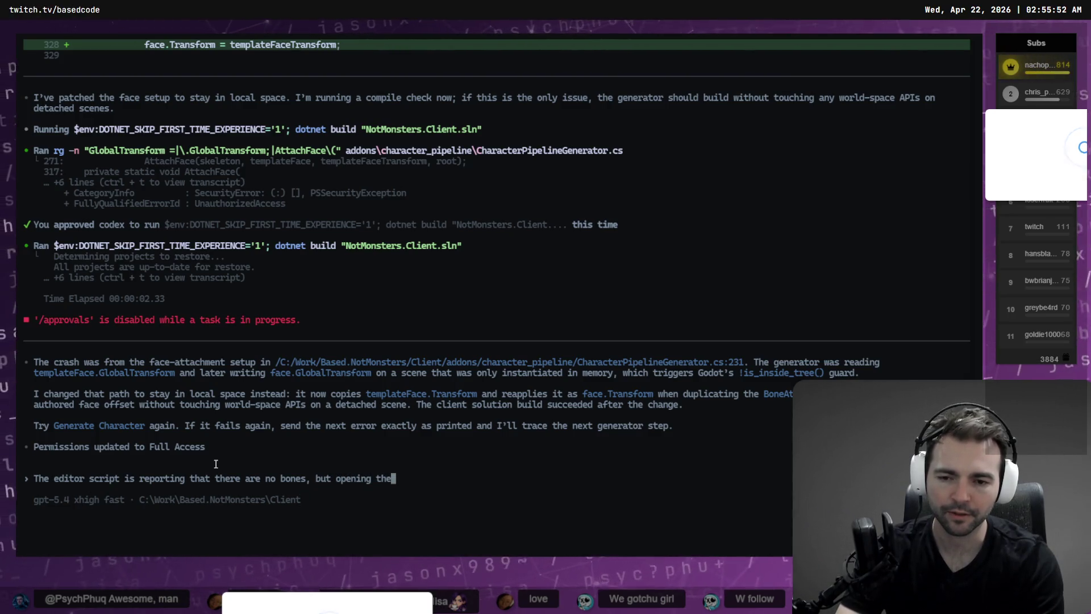
key("BackSpace")
key("BackSpace")
key("BackSpace")
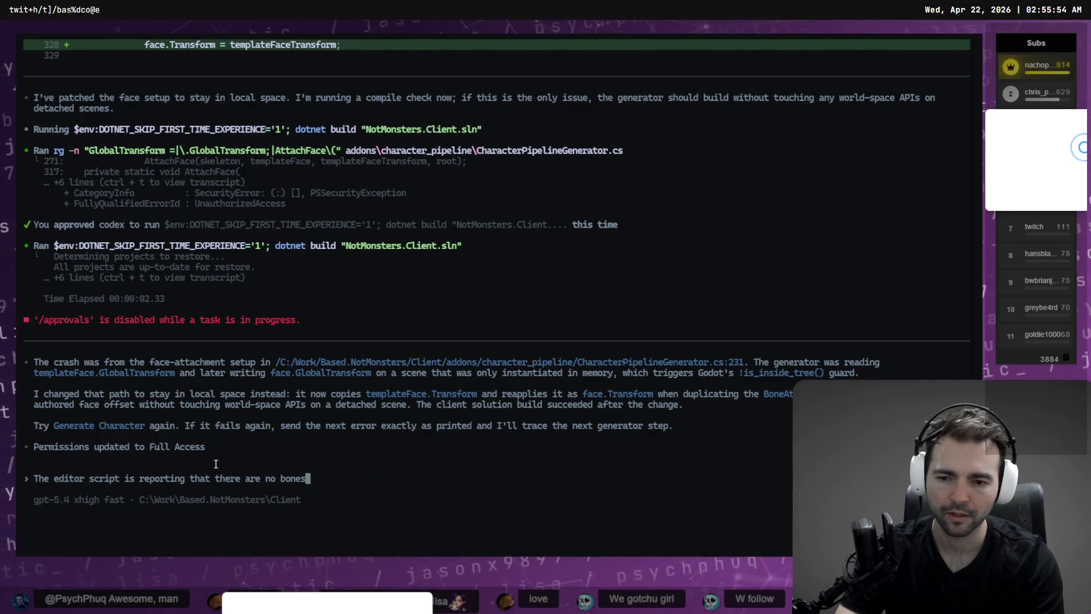
type("...")
key("ctrl+v")
- Add lines explaining that Blender shows the bones exist, finishing by dictation
type("\\")
key("Return")
type("\\")
key("Return")
type("Open")
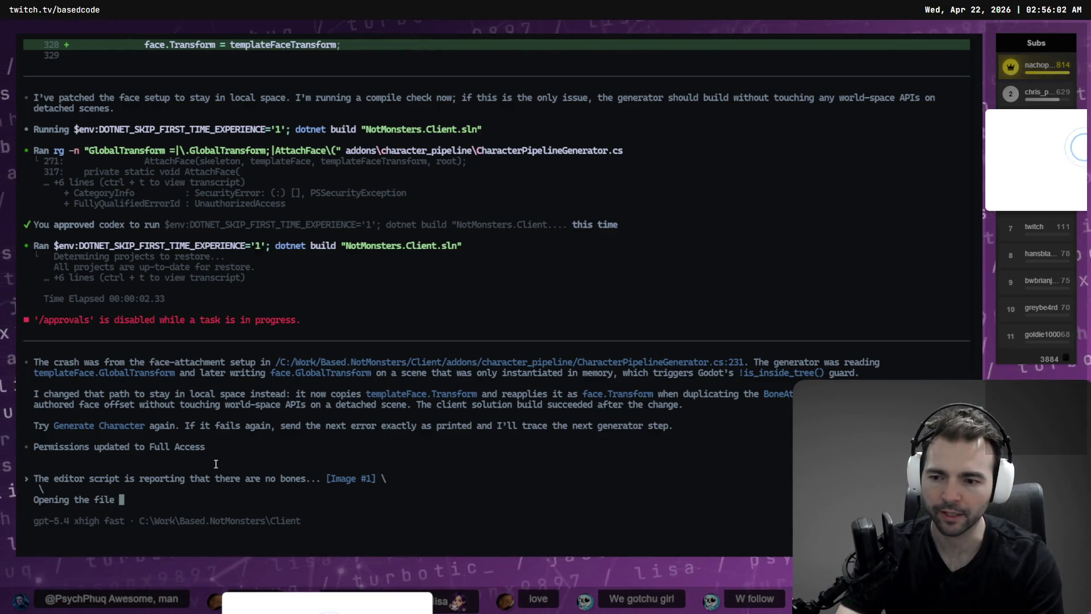
type("blender ")
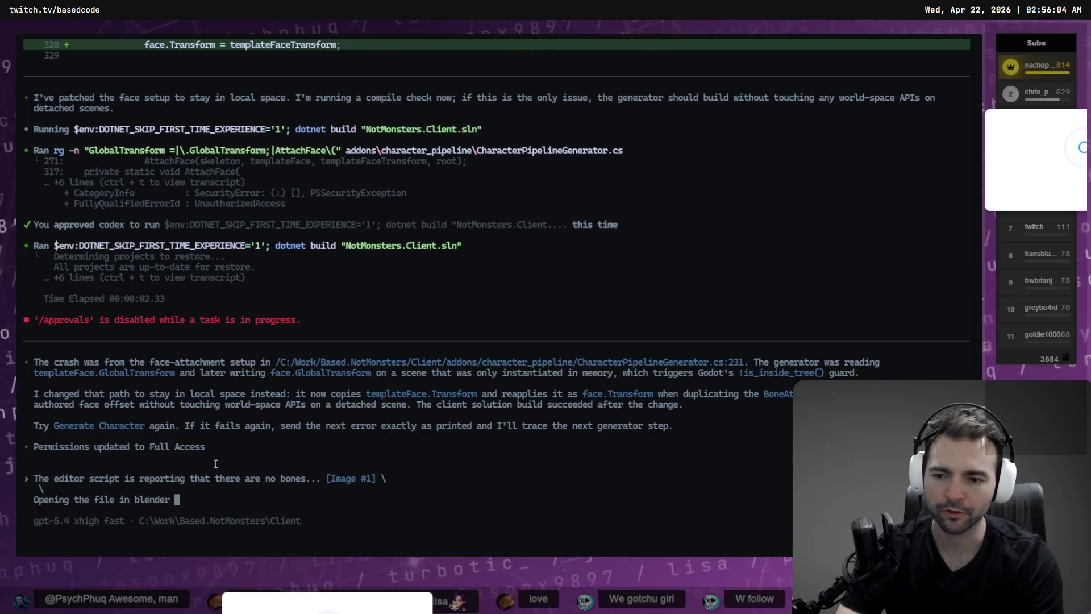
type("shows that there are. \\")
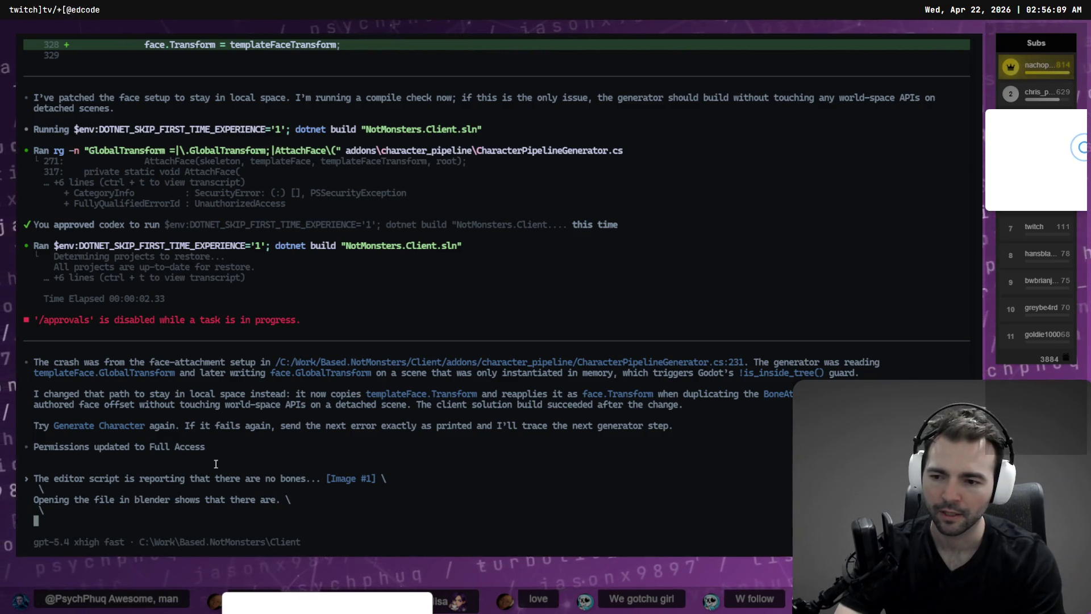
key("super+h")
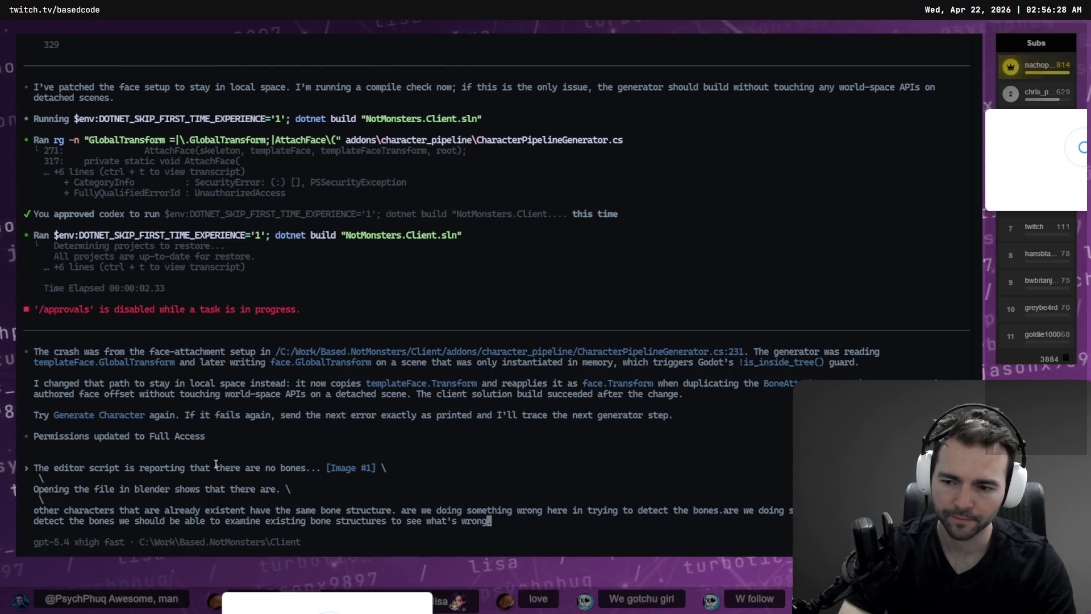
key("Left")
key("Left")
key("Left")
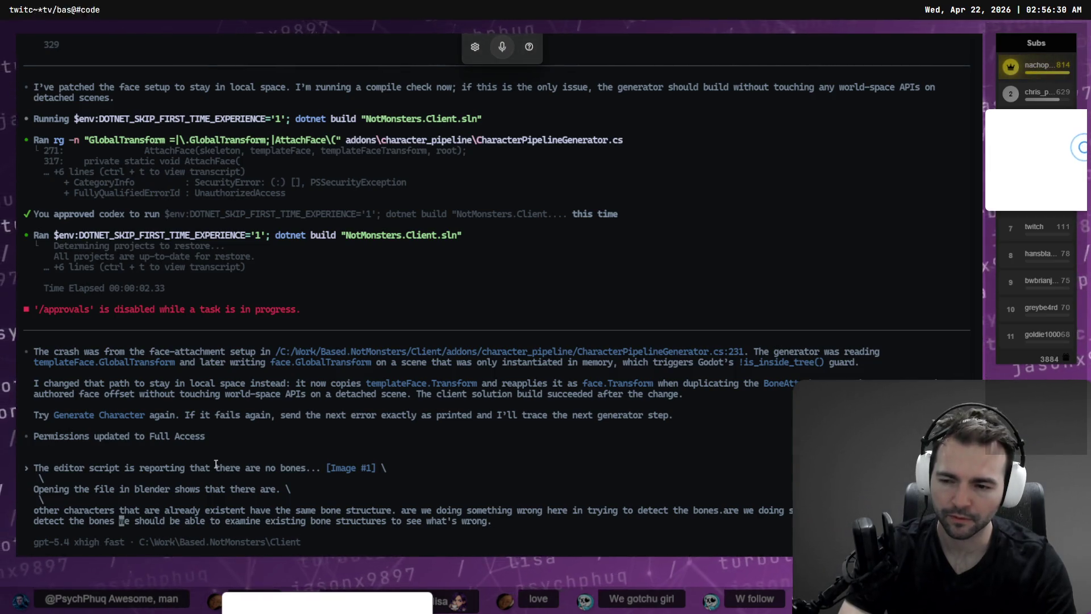
type(",")
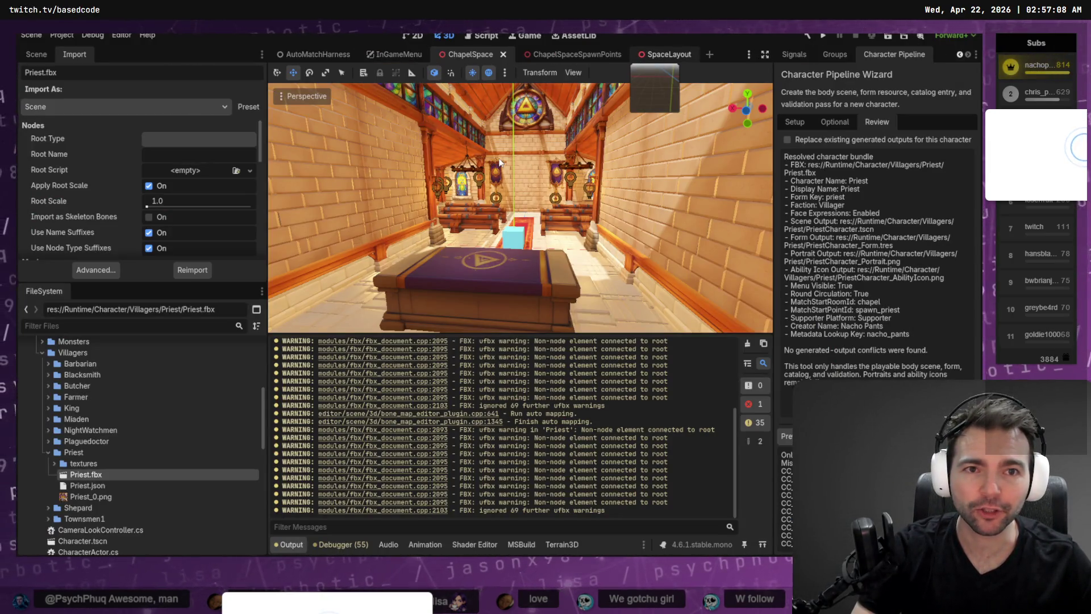
- Switch the Godot editor to the SpaceLayout scene tab
key("ctrl+Tab")
key("ctrl+Tab")
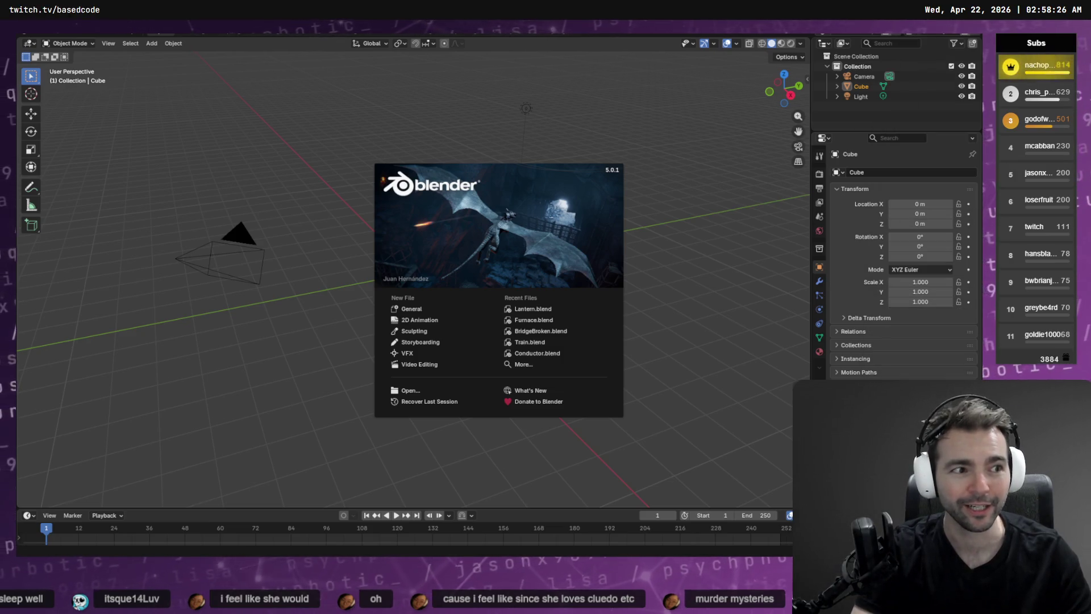
- Return to Godot and open File Explorer on Videos > Screen Recordings
key("alt+Tab")
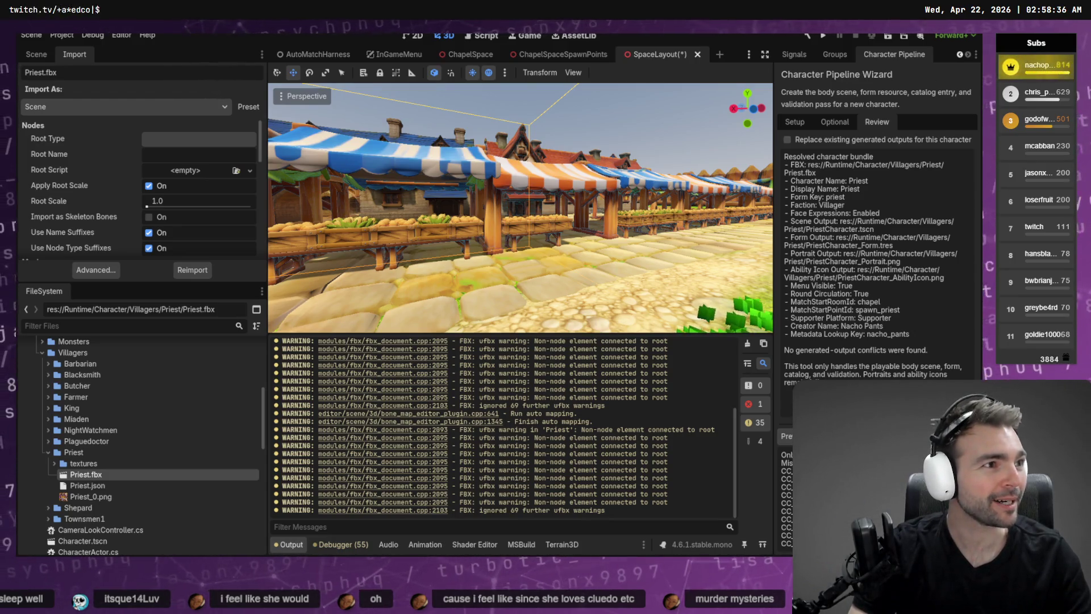
key("super+e")
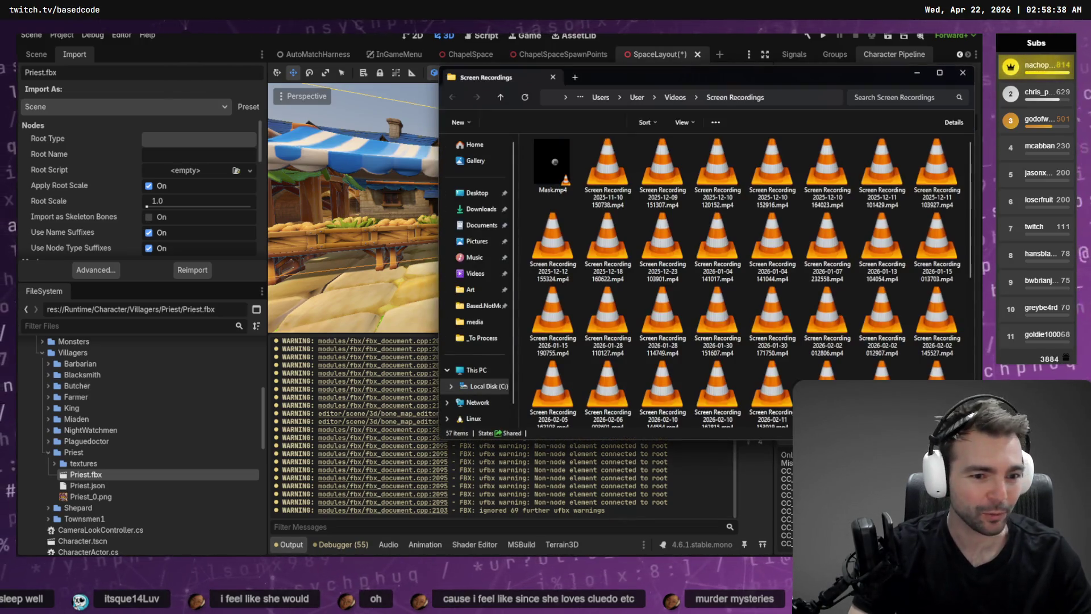
- Play the newest screen recording in VLC, then delete it and close Explorer
scroll(739, 238, "down", 3)
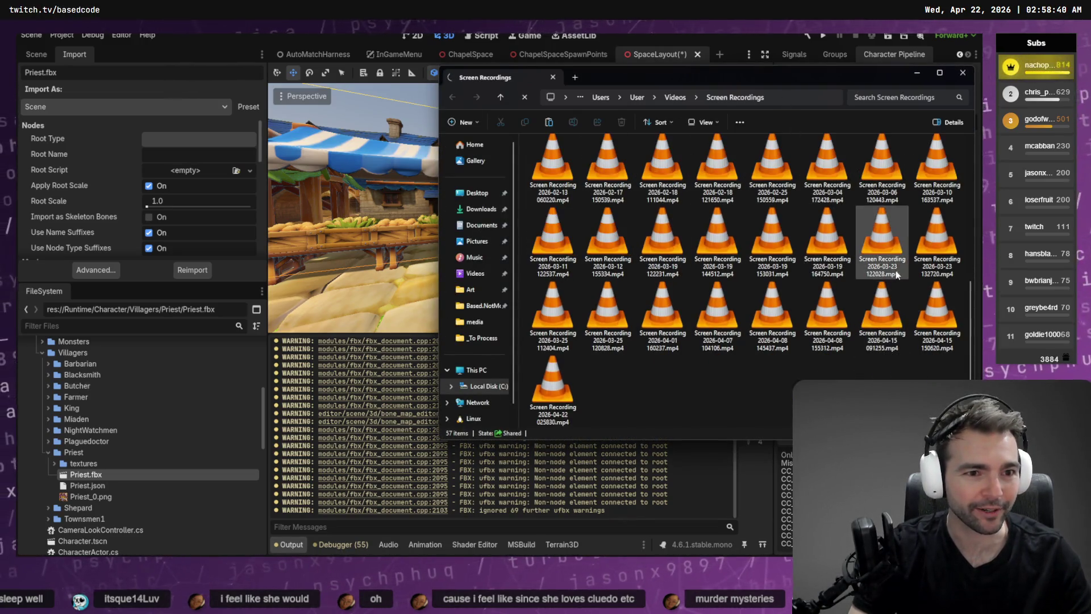
left_click(574, 402)
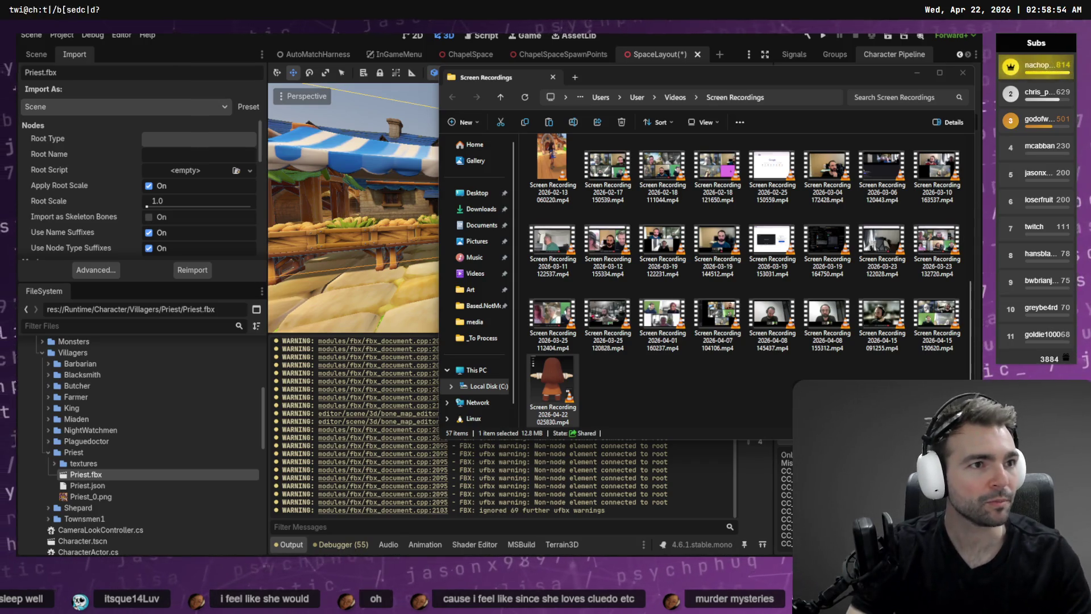
key("Return")
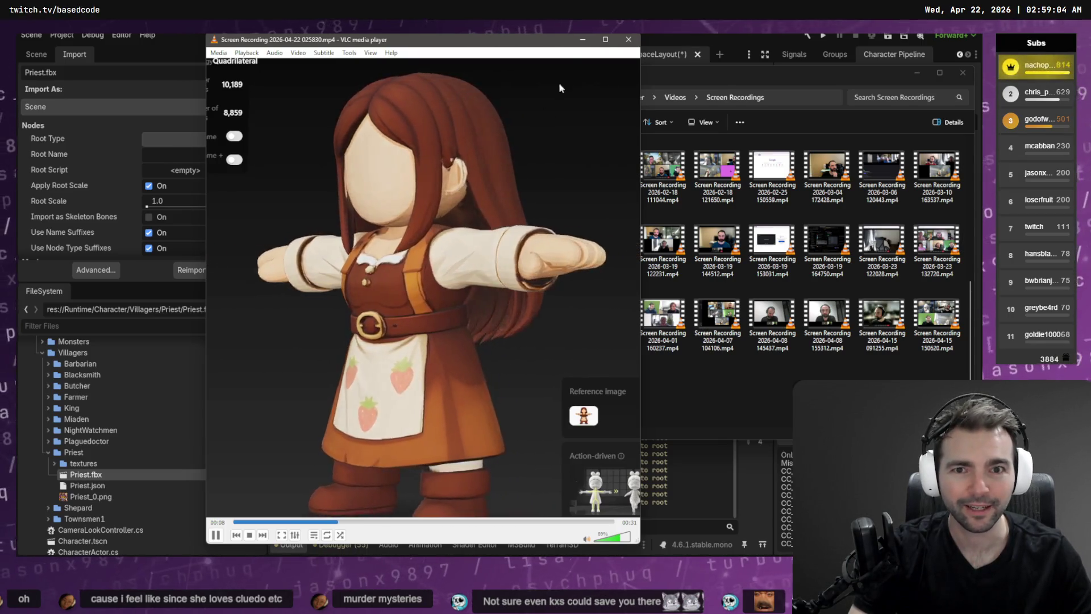
key("ctrl+q")
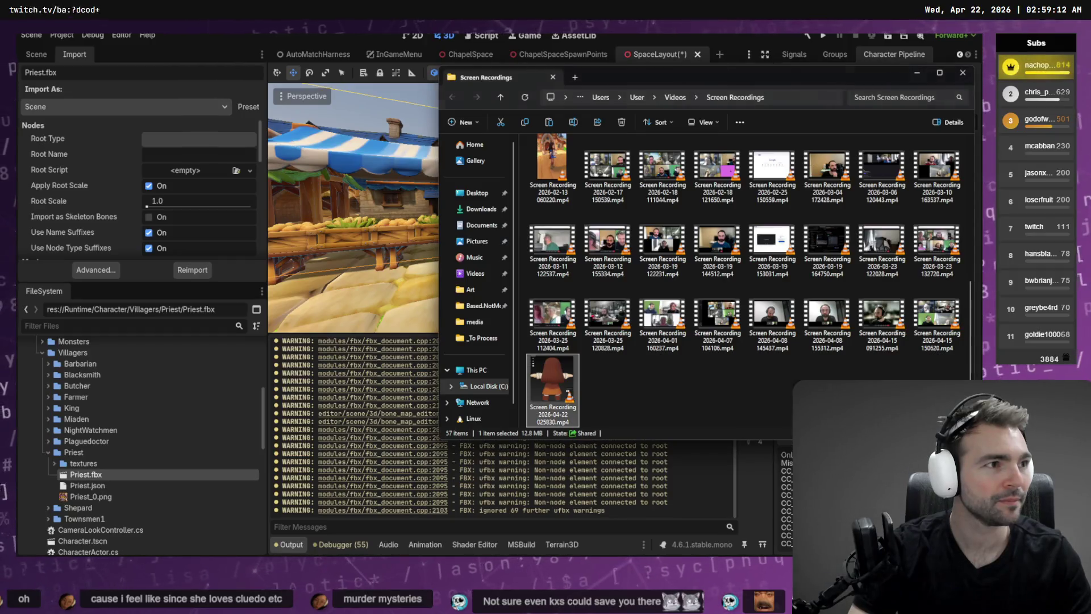
key("Delete")
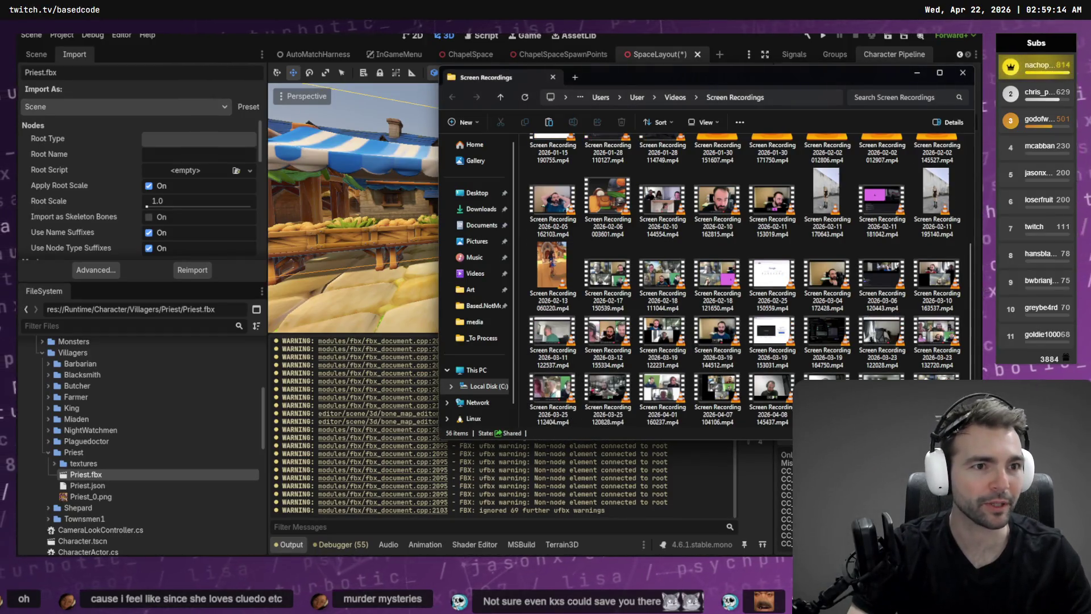
left_click(963, 72)
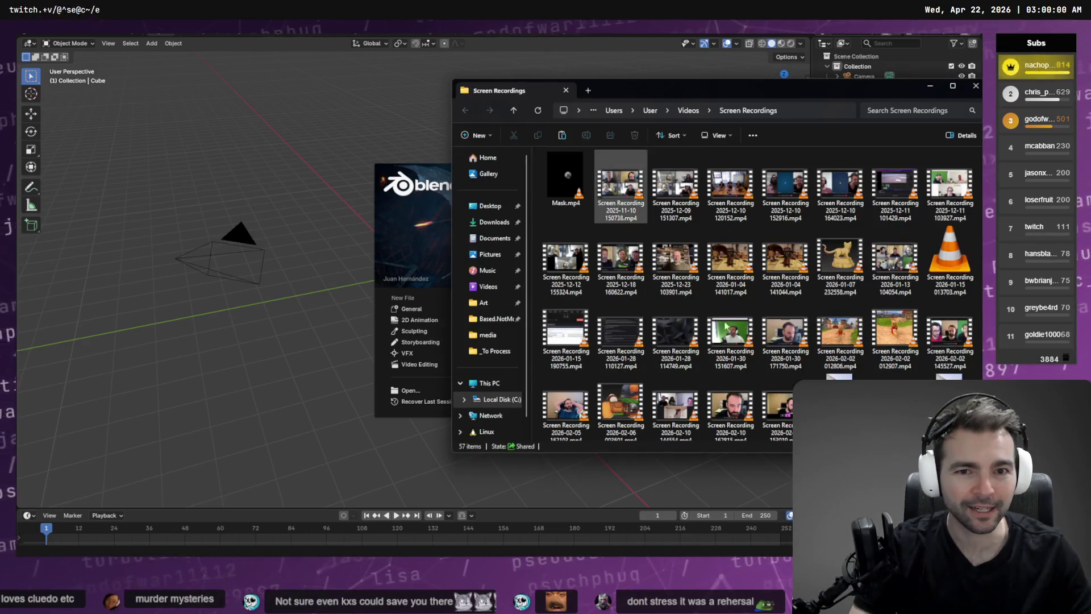
- Drag out the newest 2026-04-22 recording, close Explorer, and dismiss Blender's start screen
left_click(580, 408)
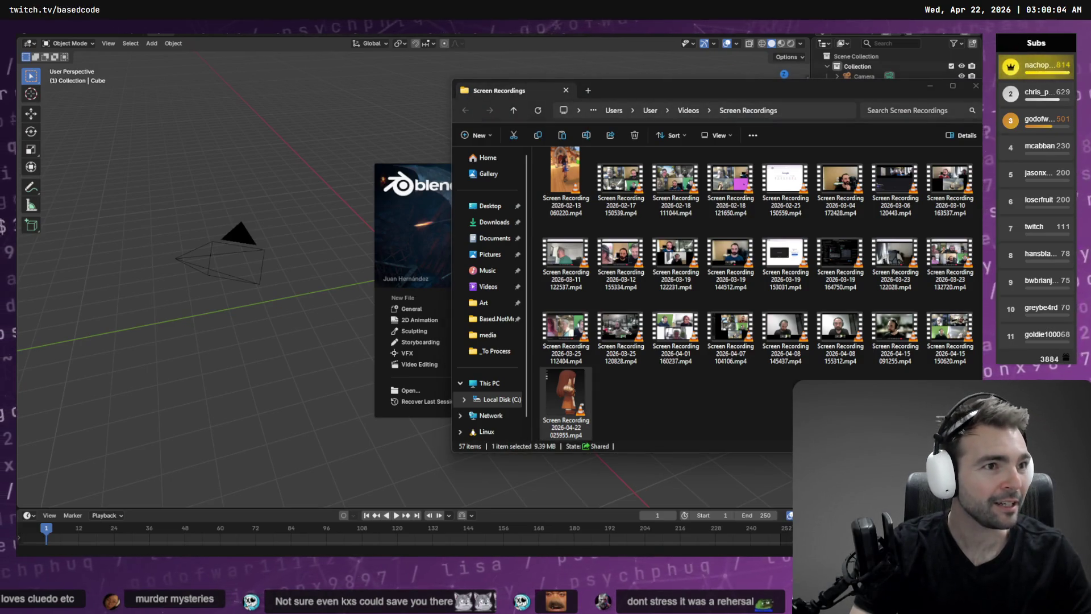
mouse_move(568, 404)
left_mouse_down()
mouse_move(720, 451)
mouse_move(824, 455)
left_mouse_up()
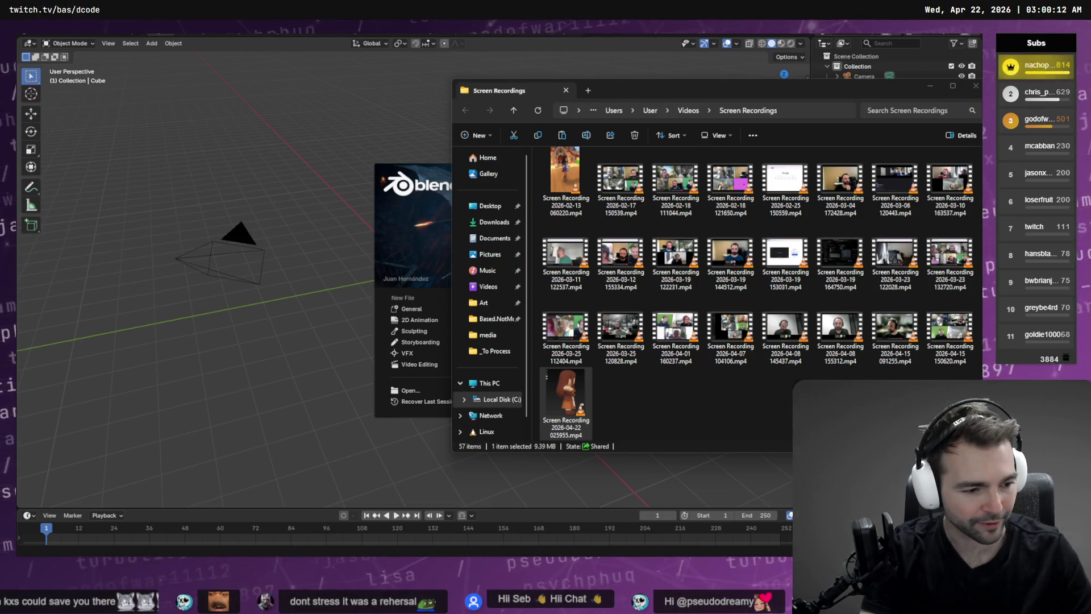
key("alt+F4")
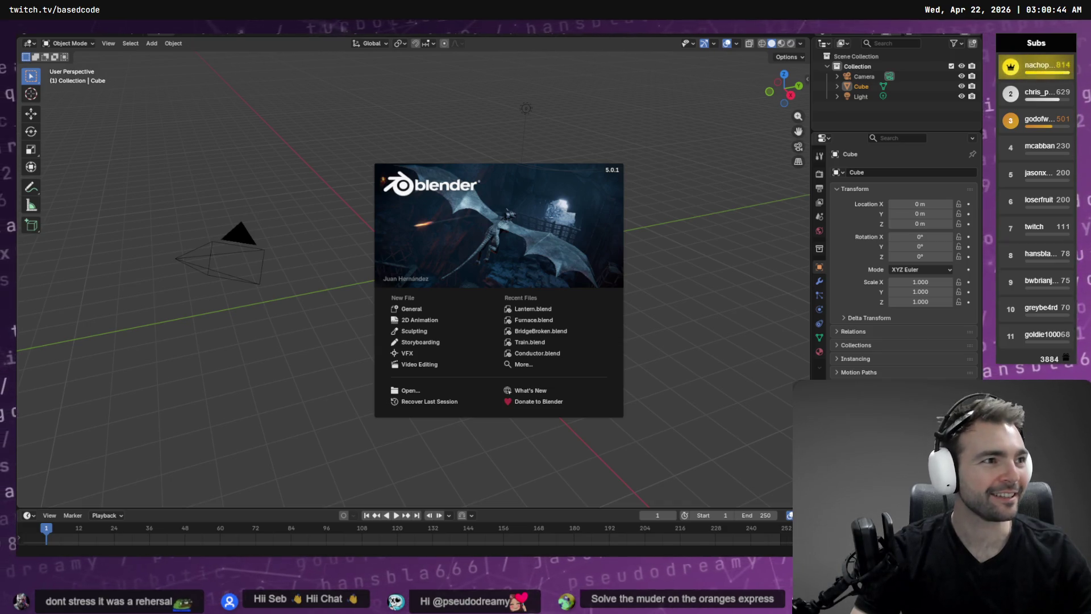
left_click(647, 145)
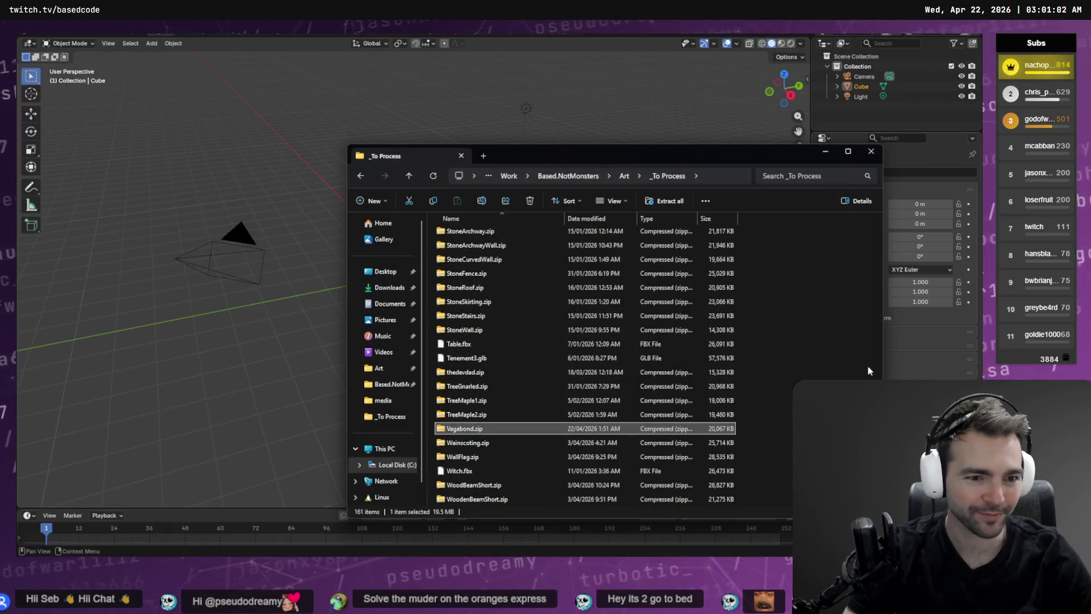
- Go up from the Vampire folder to _To Process, move the window lower left, then return to Blender
key("ctrl+w")
key("alt+Tab")
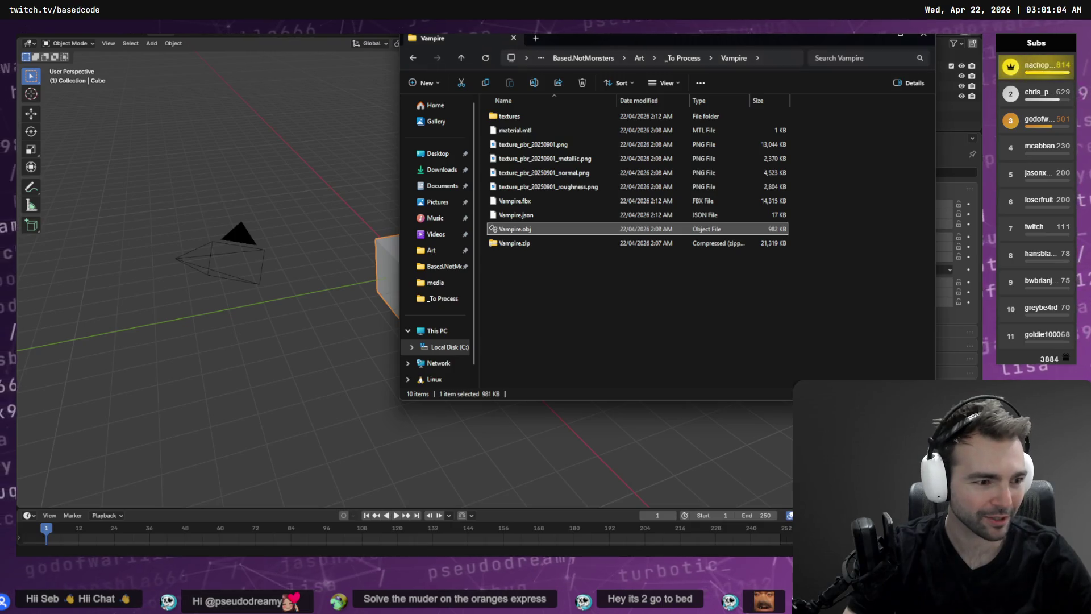
key("alt+Tab")
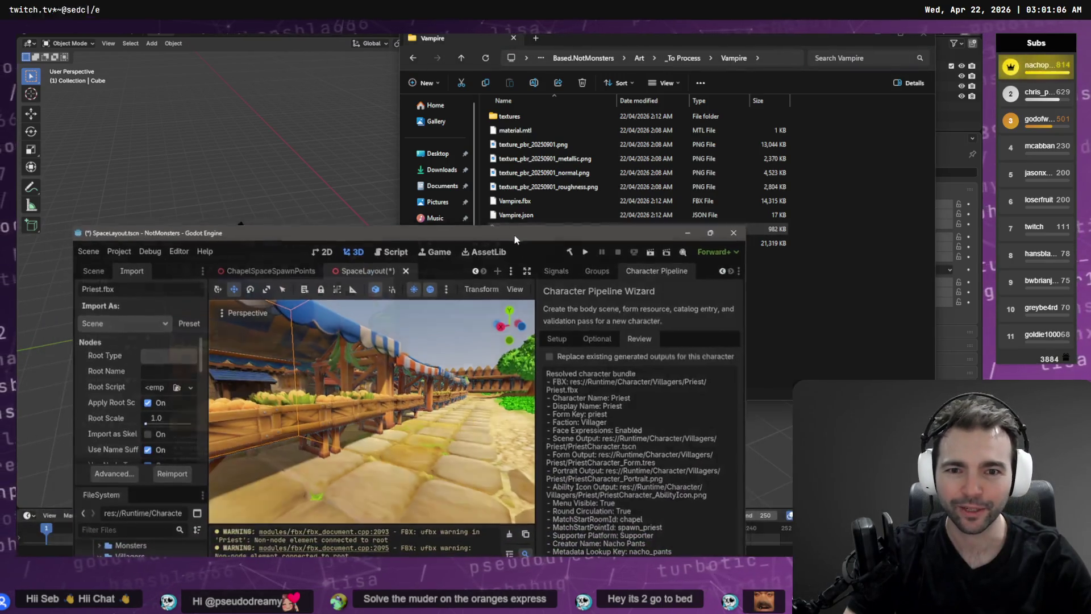
key("alt+Tab")
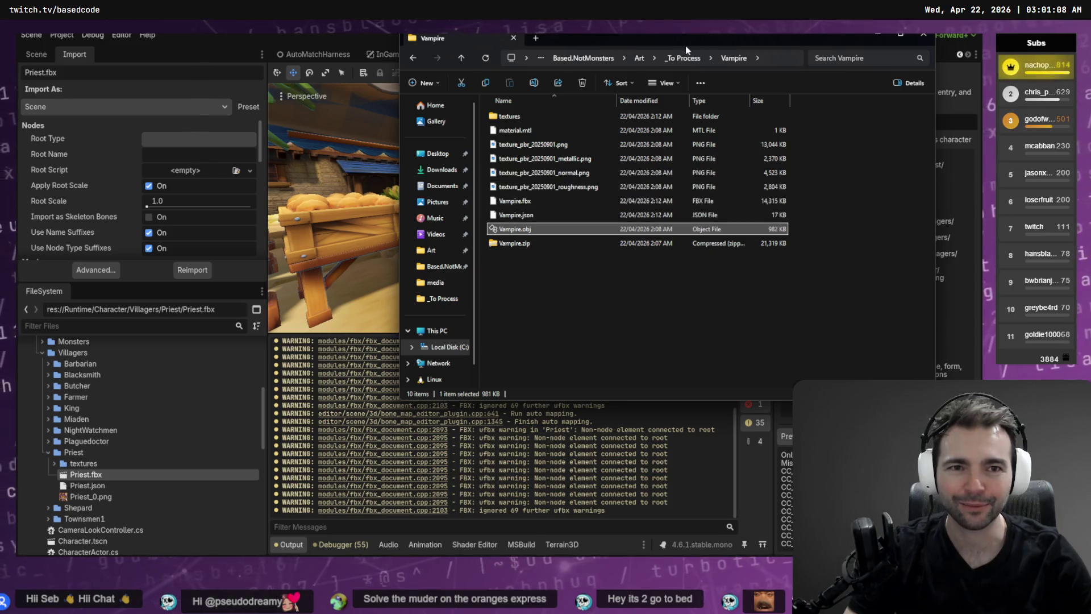
left_click(684, 59)
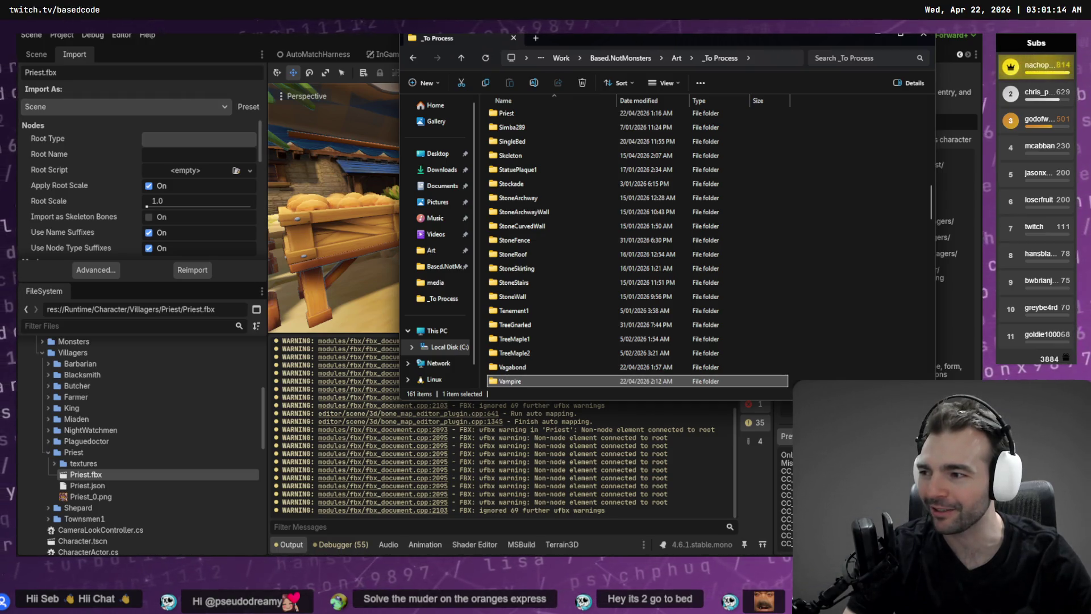
scroll(588, 299, "down", 5)
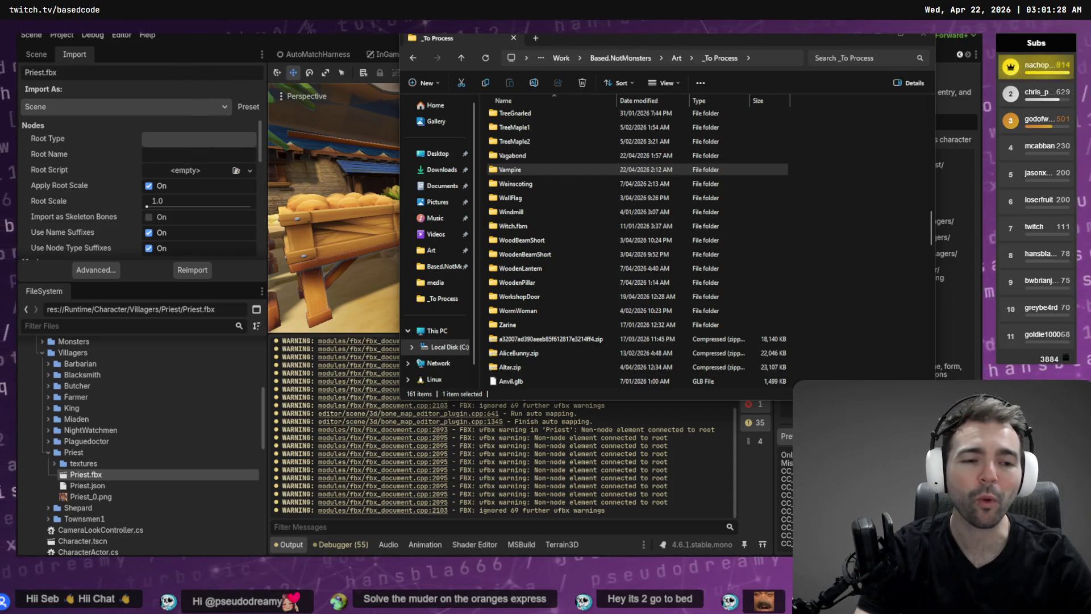
left_click_drag(668, 37, 361, 104)
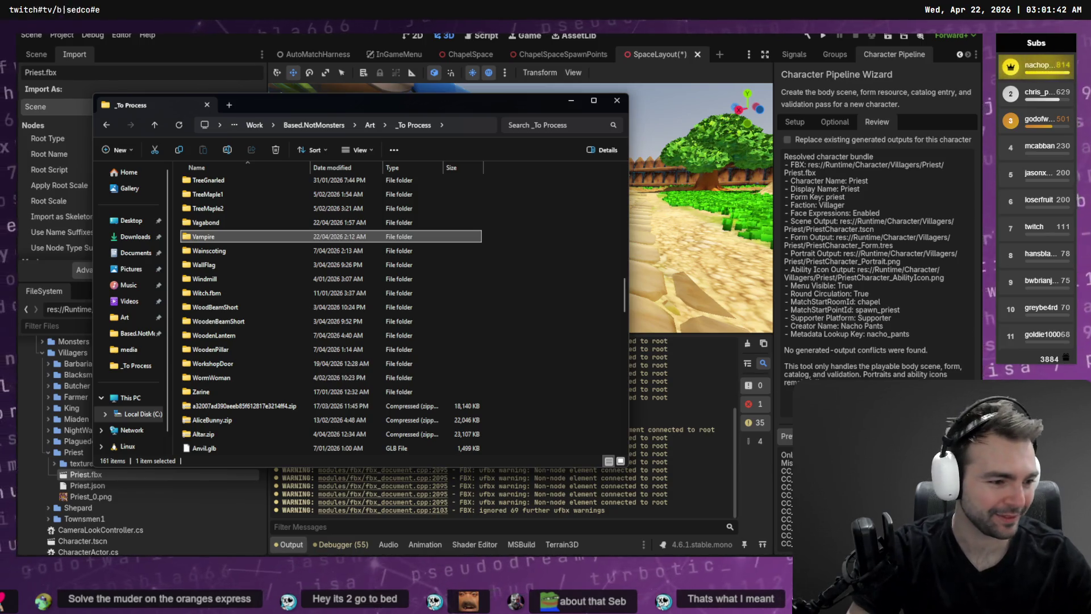
key("alt+Tab")
key("alt+Tab")
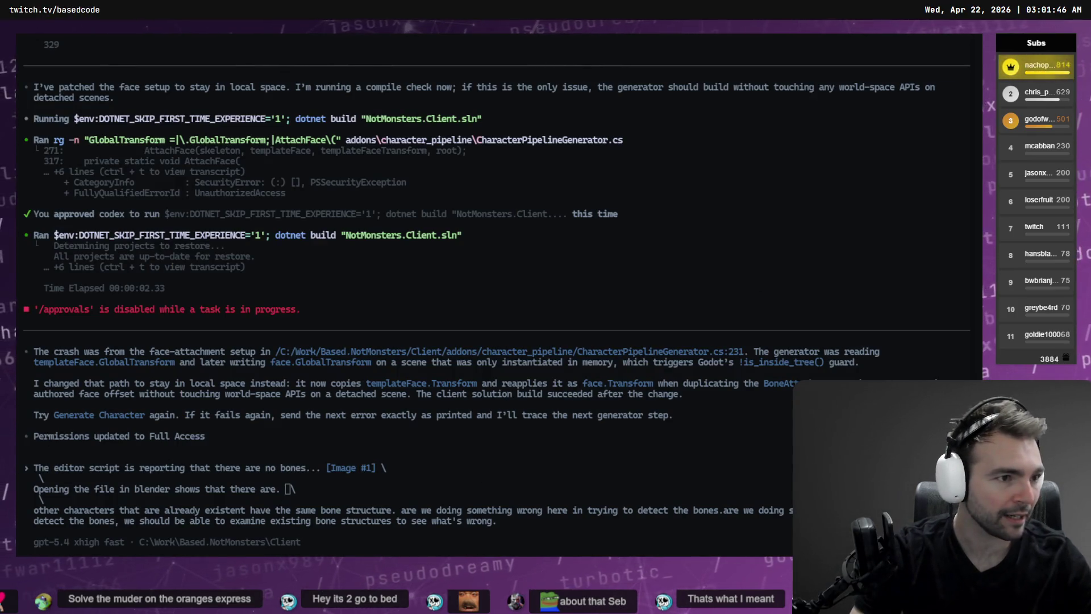
key("alt+Tab")
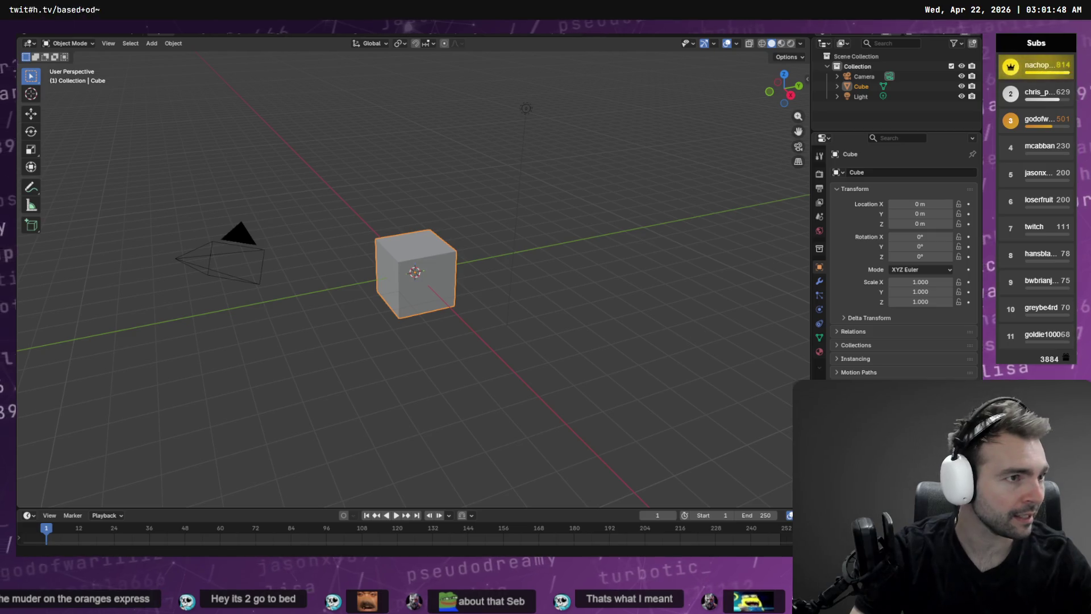
- Close the _To Process Explorer window
key("alt+Tab")
left_click(247, 279)
key("alt+F4")
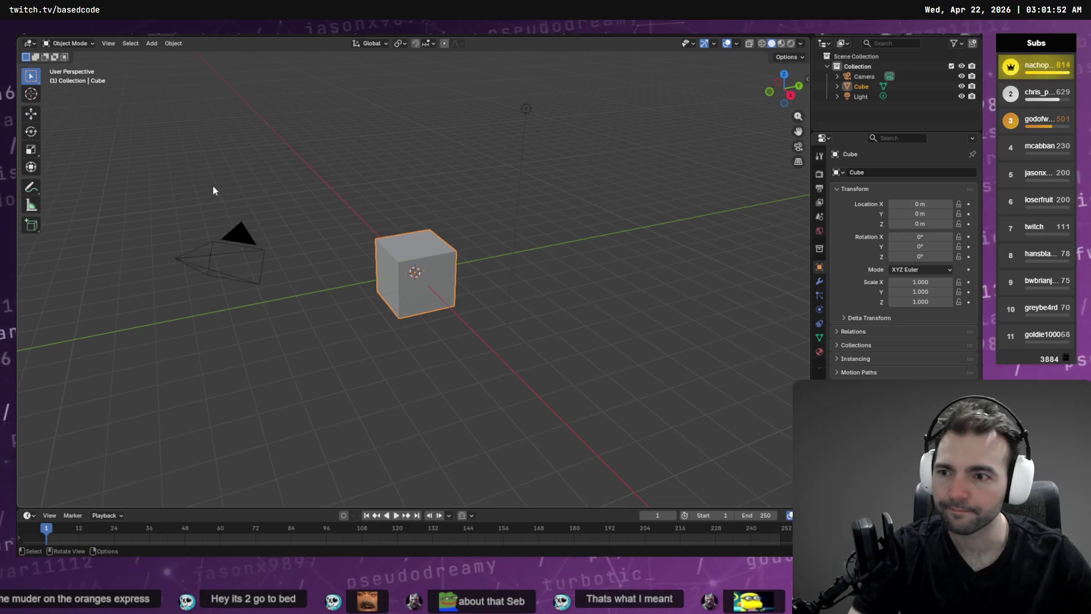
- Copy Priest.fbx's absolute path in Godot and open Blender's File menu
key("alt+Tab")
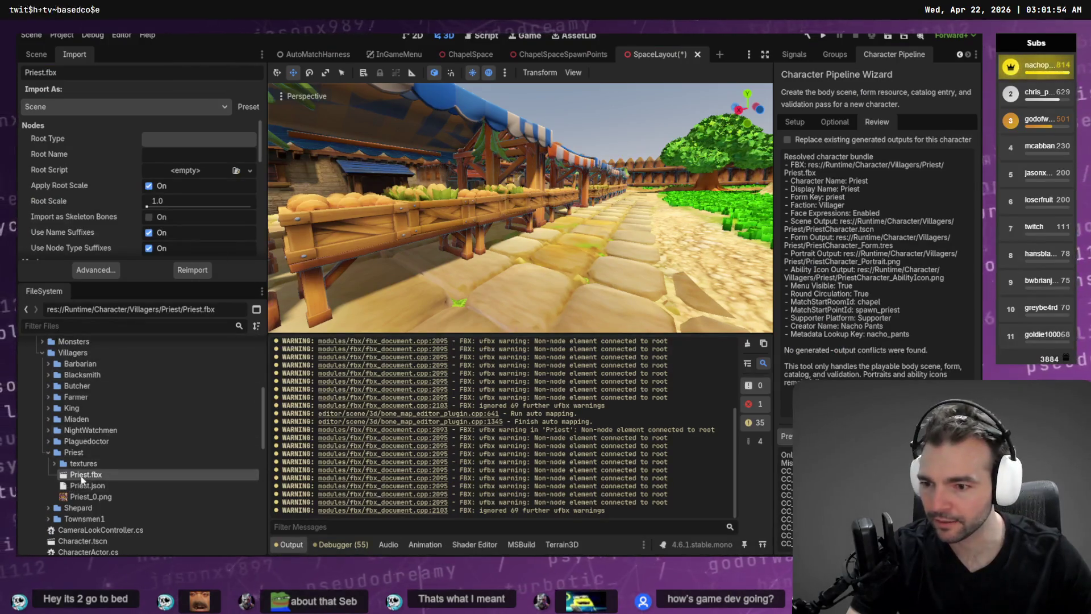
right_click(86, 474)
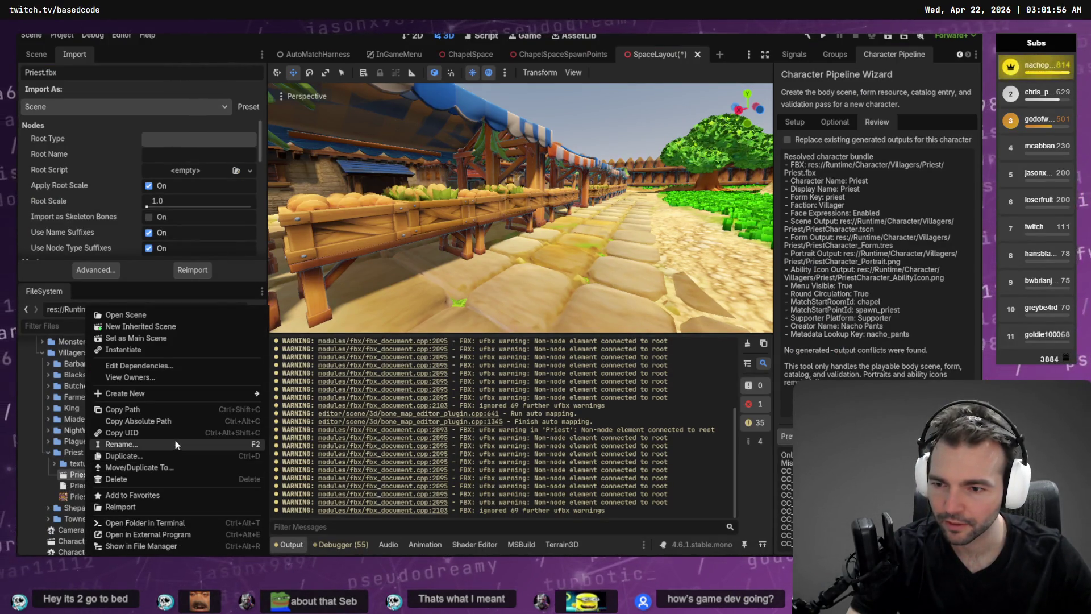
left_click(185, 422)
key("alt+Tab")
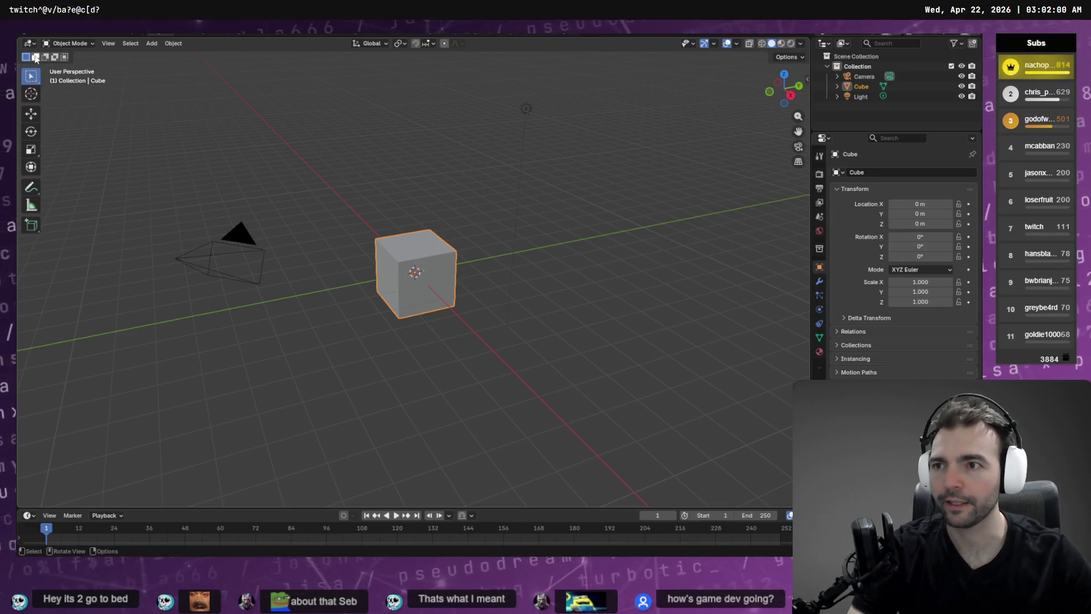
left_click(36, 36)
- Import Priest.fbx as FBX by pasting the Priest folder path
mouse_move(71, 174)
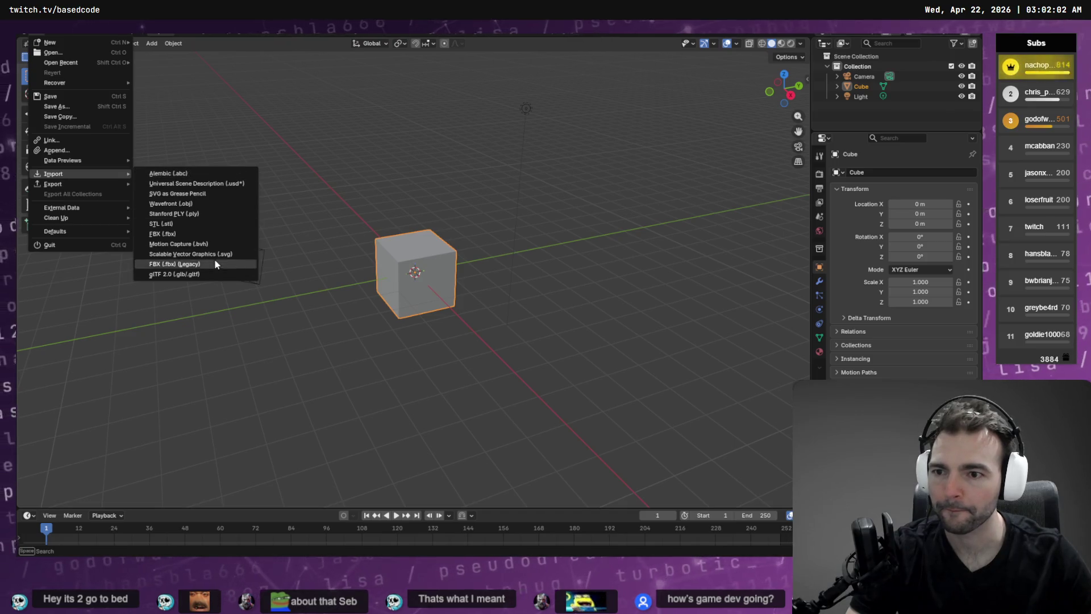
left_click(192, 234)
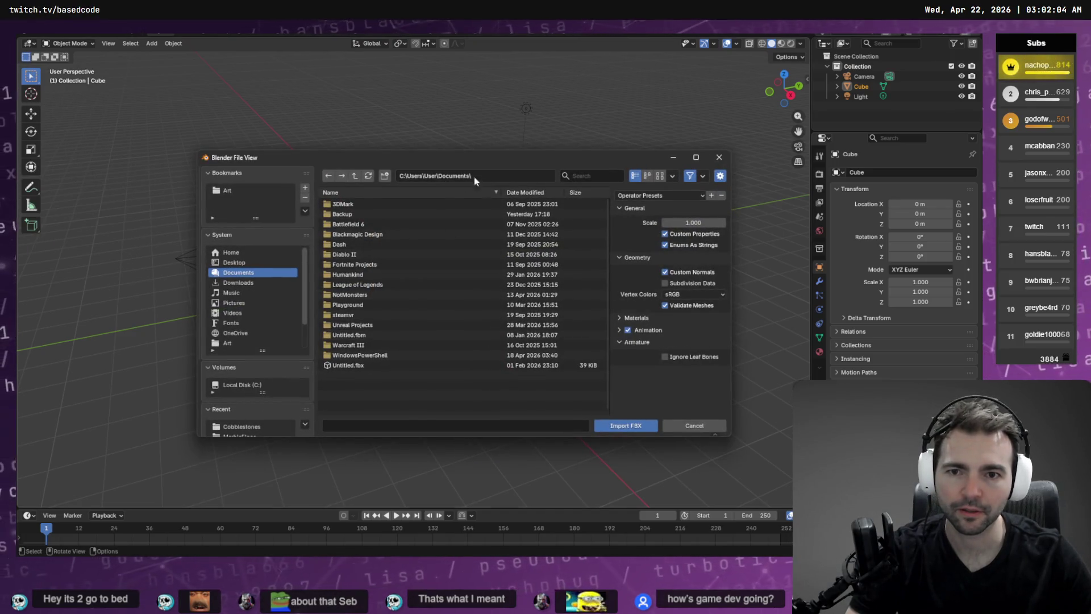
left_click(494, 181)
key("ctrl+v")
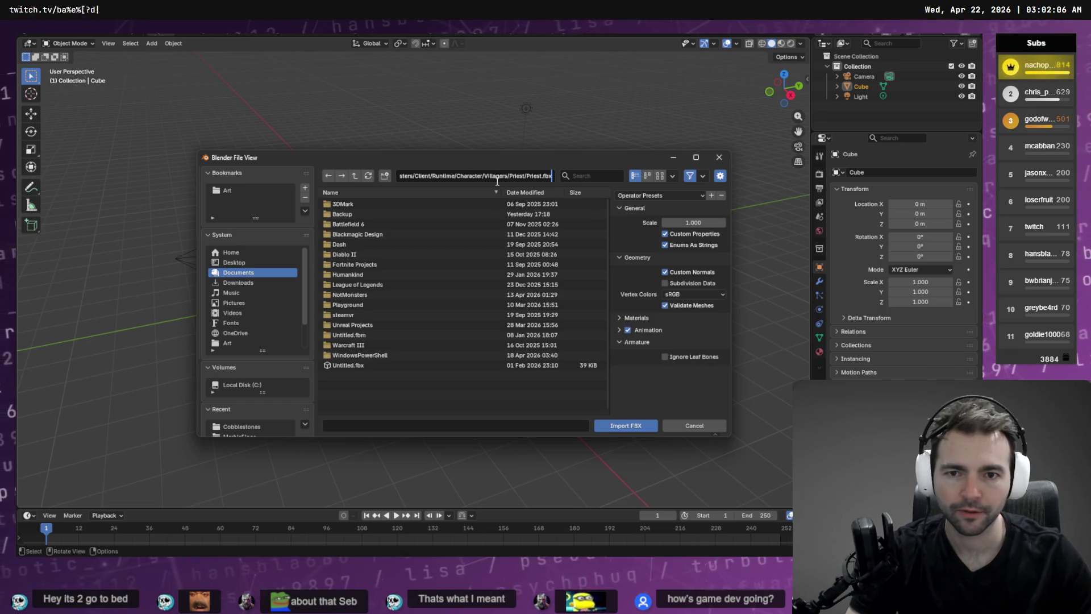
key("Return")
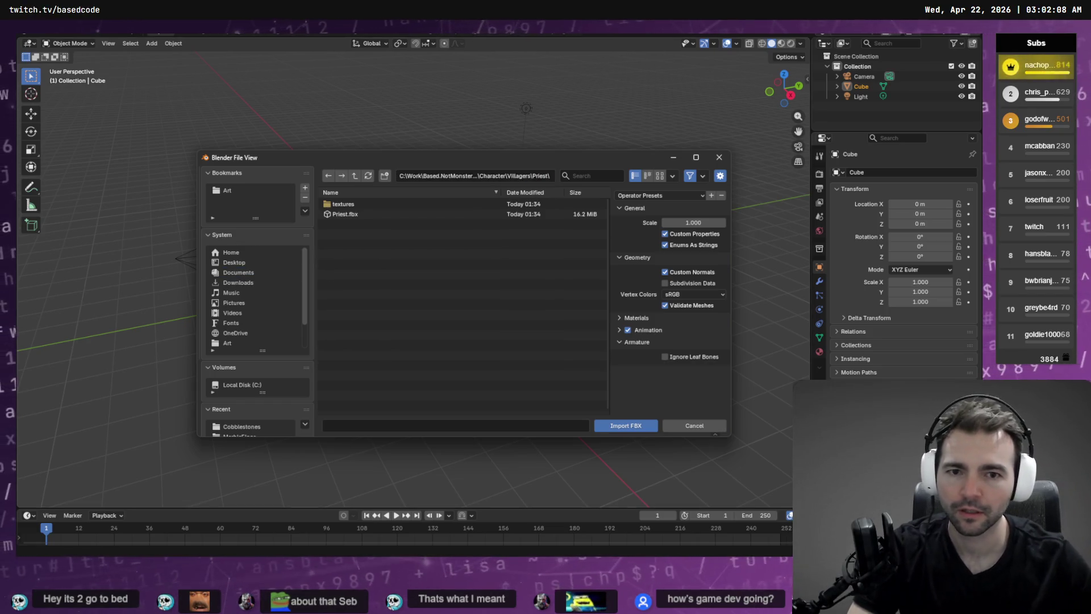
double_click(364, 214)
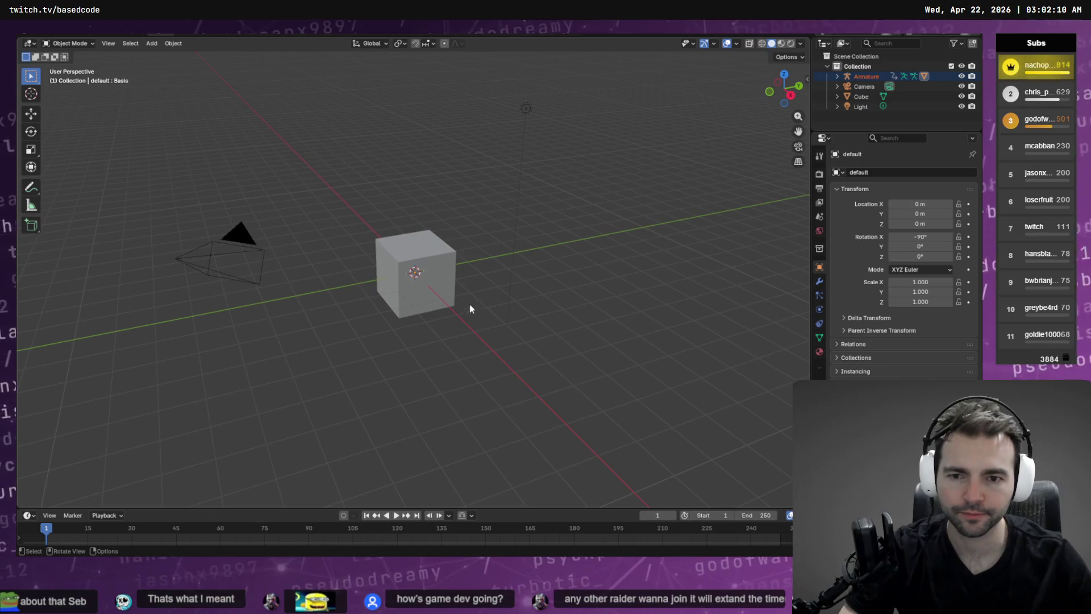
- Delete the default Light, Camera and Cube, then expand the imported Armature
left_click(847, 107)
key("Delete")
left_click(856, 86)
key("Delete")
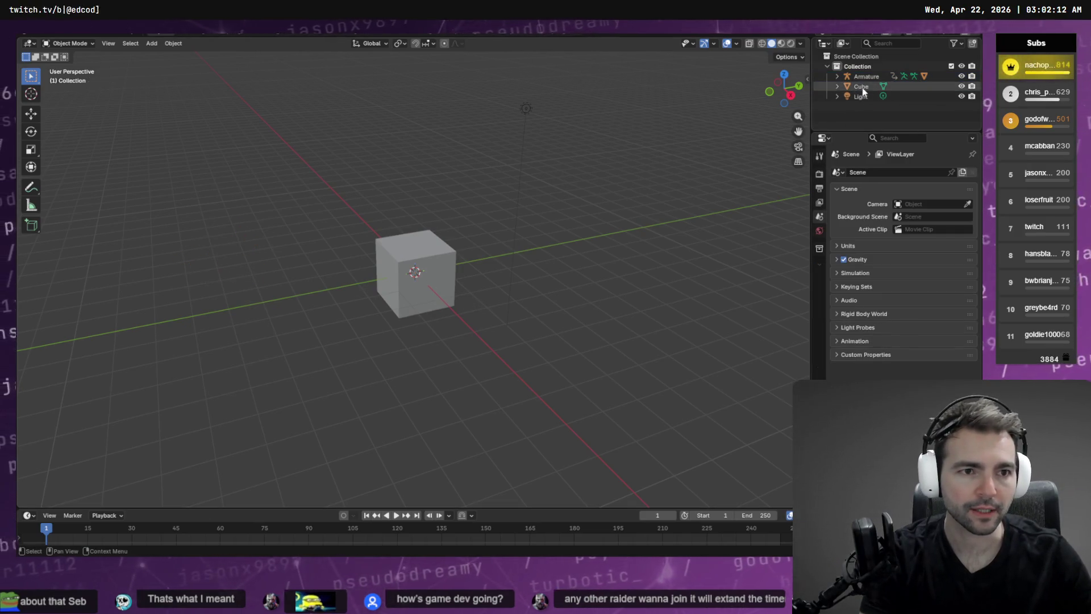
left_click(861, 88)
key("Delete")
left_click(837, 77)
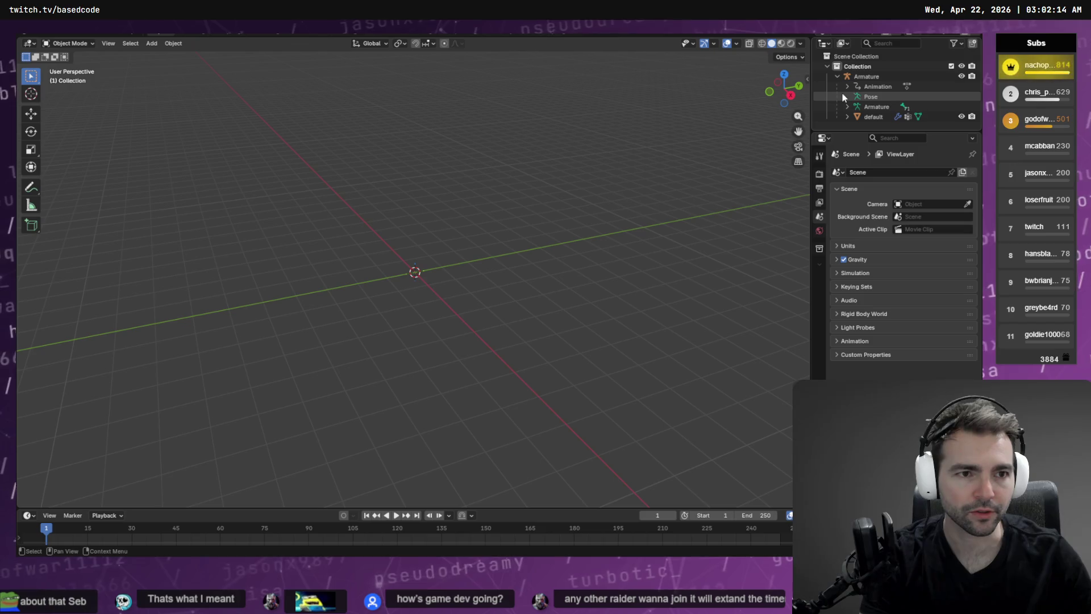
- Expand the Armature through root, CC_Base_Hip, CC_Base_Pelvis and both thigh bones
left_click(847, 107)
left_click(858, 117)
scroll(864, 114, "down", 1)
left_click(872, 109)
left_click(867, 109)
scroll(901, 114, "down", 2)
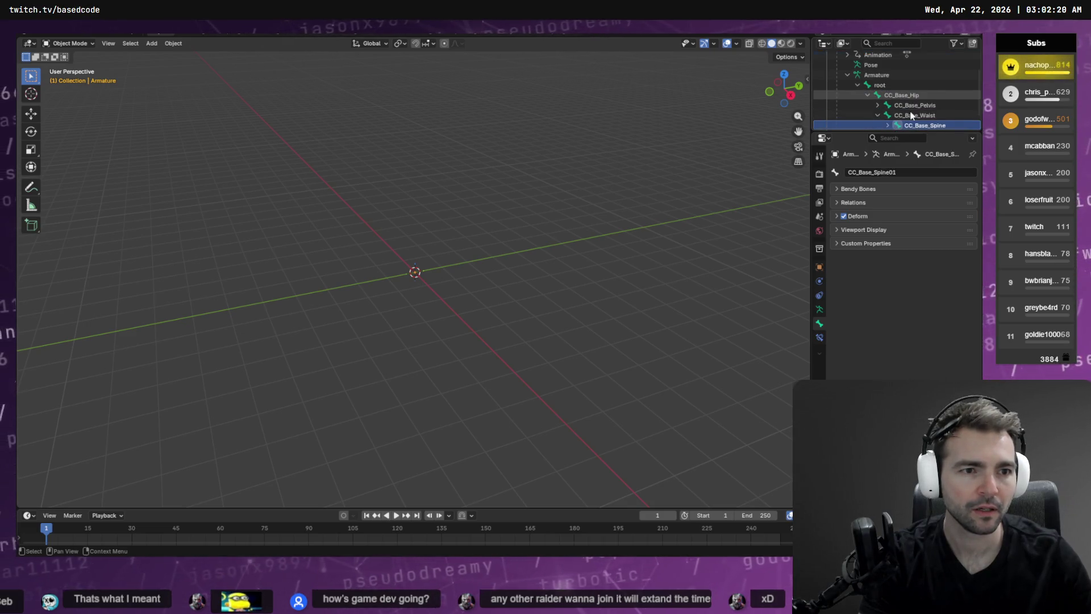
left_click(887, 124)
left_click(877, 95)
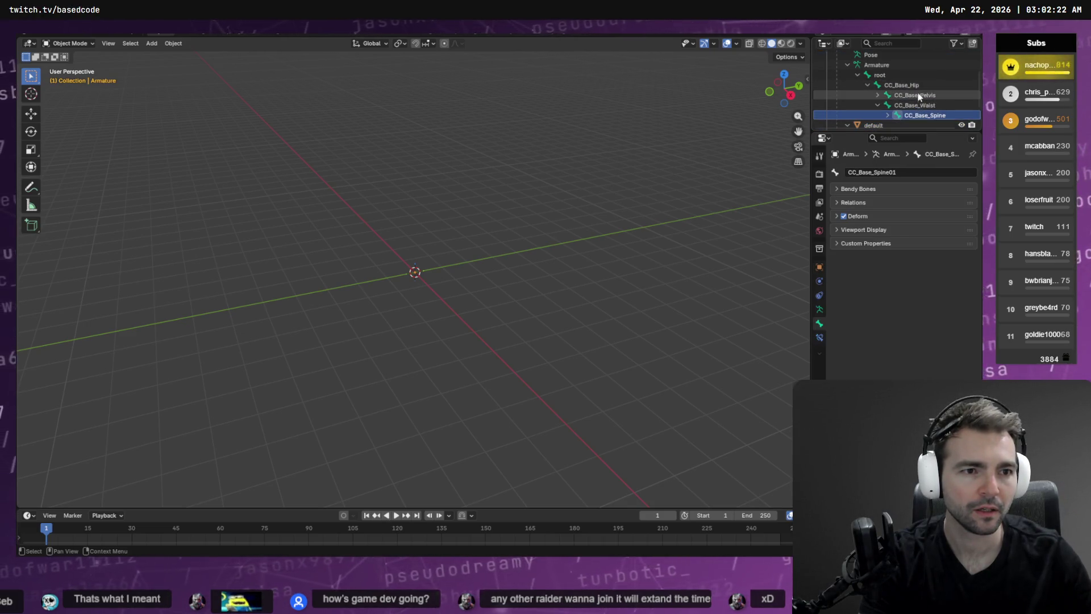
left_click(915, 95)
left_click(924, 105)
left_click(888, 105)
scroll(909, 96, "down", 4)
left_click_drag(925, 134, 931, 363)
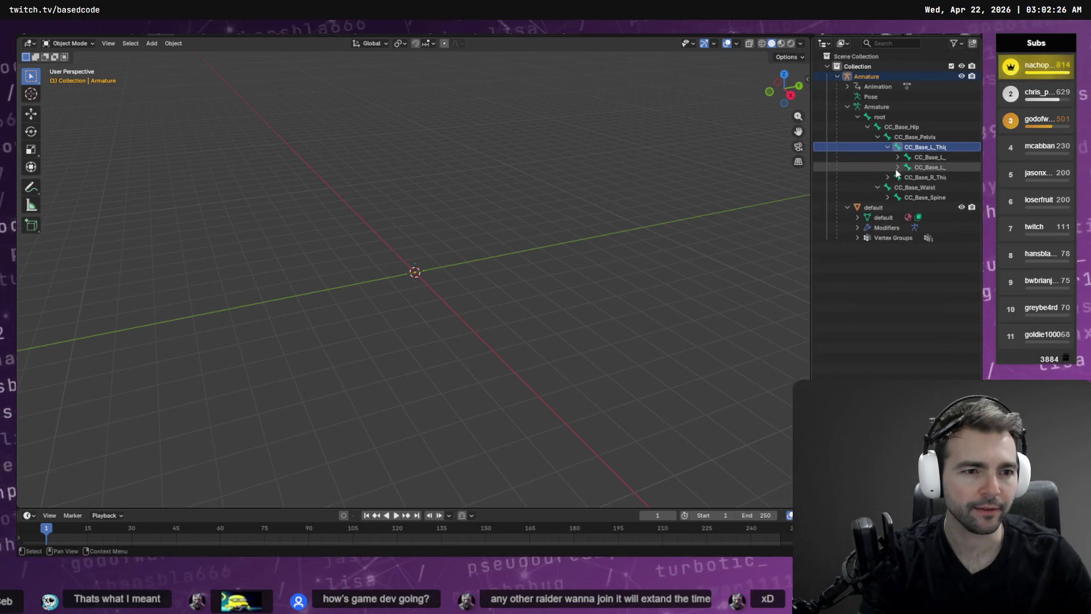
left_click(924, 177)
left_click(888, 177)
left_click(927, 187)
left_click(898, 187)
left_click(928, 197)
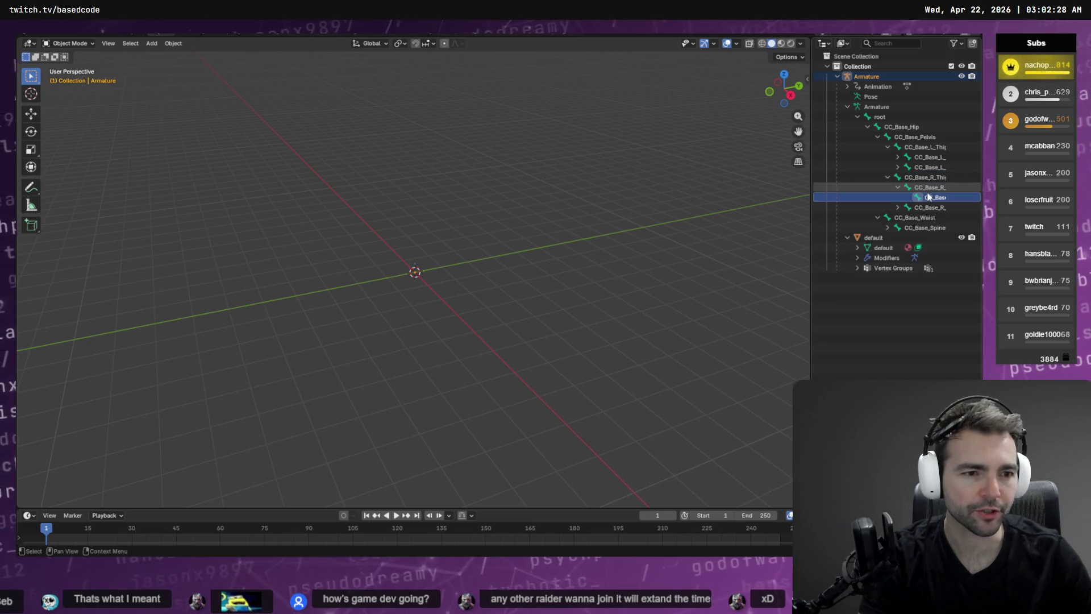
- Expand the left and right leg chains down to the foot and toe bones
left_click(917, 137)
key("Down")
key("Down")
key("Right")
key("Down")
key("Right")
key("Down")
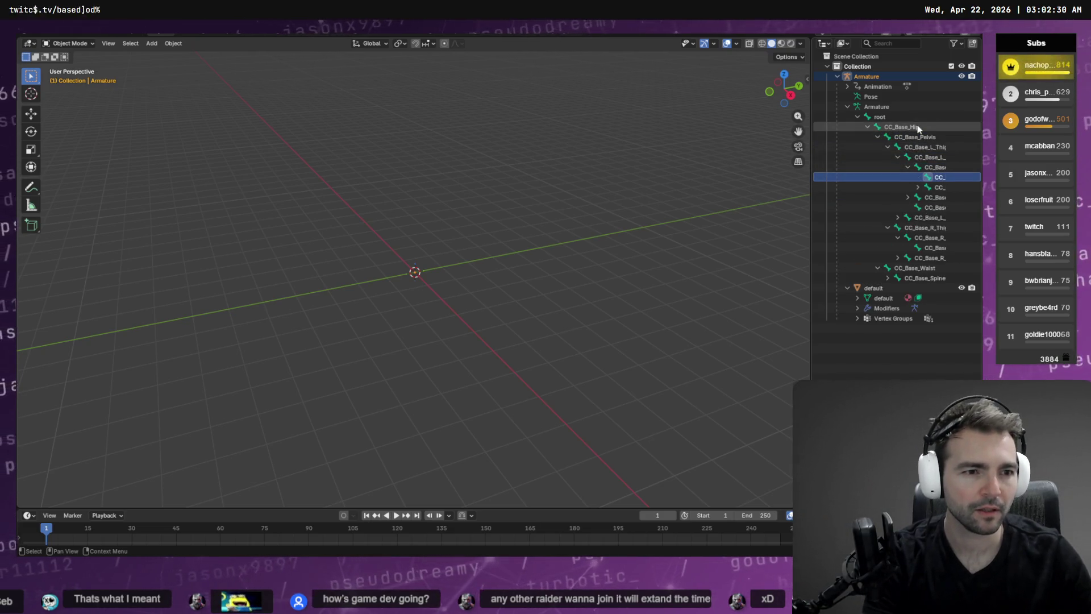
key("Down")
key("Right")
key("Down")
key("Down")
key("Down")
key("Down")
key("Down")
key("Down")
key("Up")
key("Up")
key("Right")
key("Down")
key("Down")
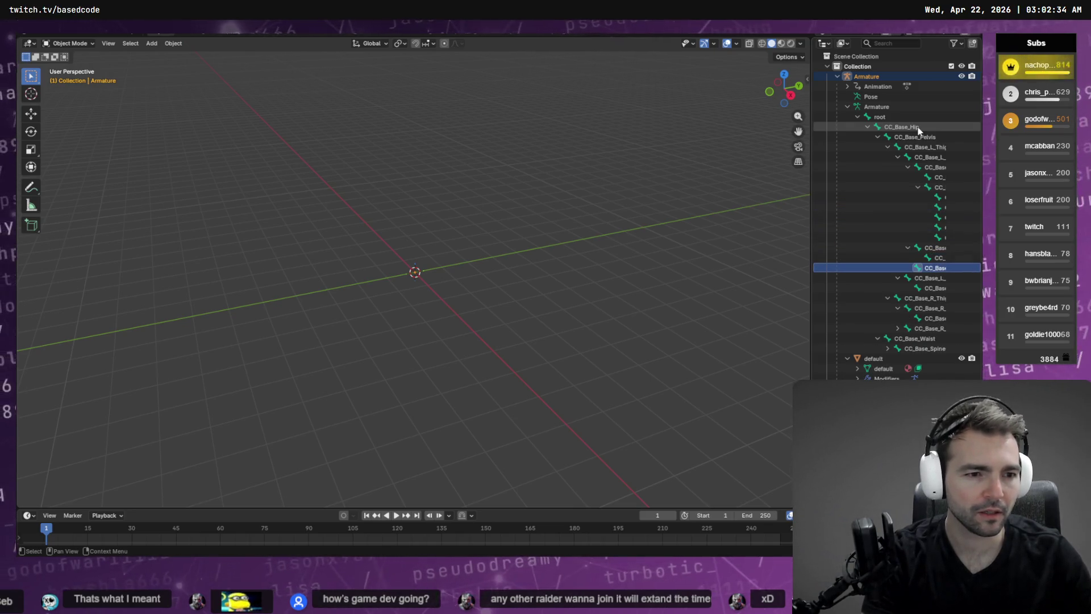
key("Down")
key("Down")
key("Down")
key("Down")
key("Down")
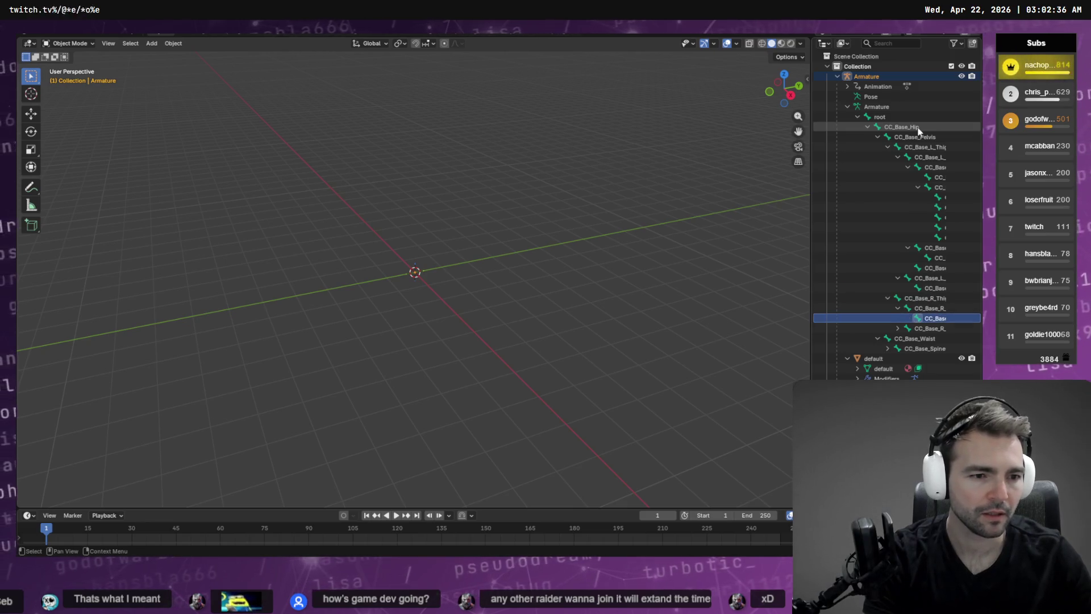
key("Right")
key("Down")
key("Right")
key("Down")
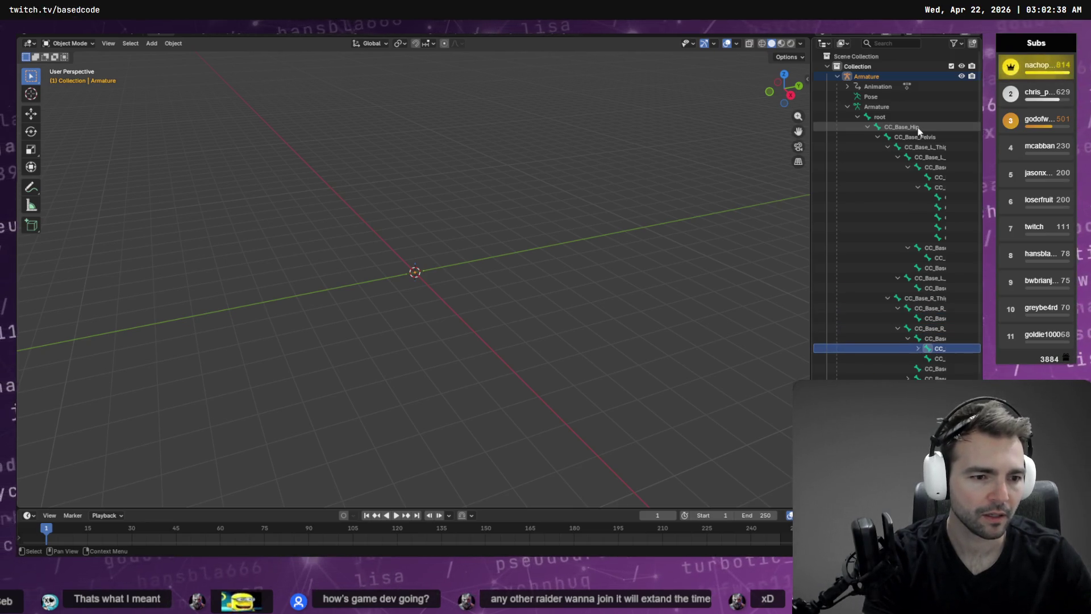
key("Right")
key("Down")
key("Down")
key("Down")
scroll(892, 203, "down", 3)
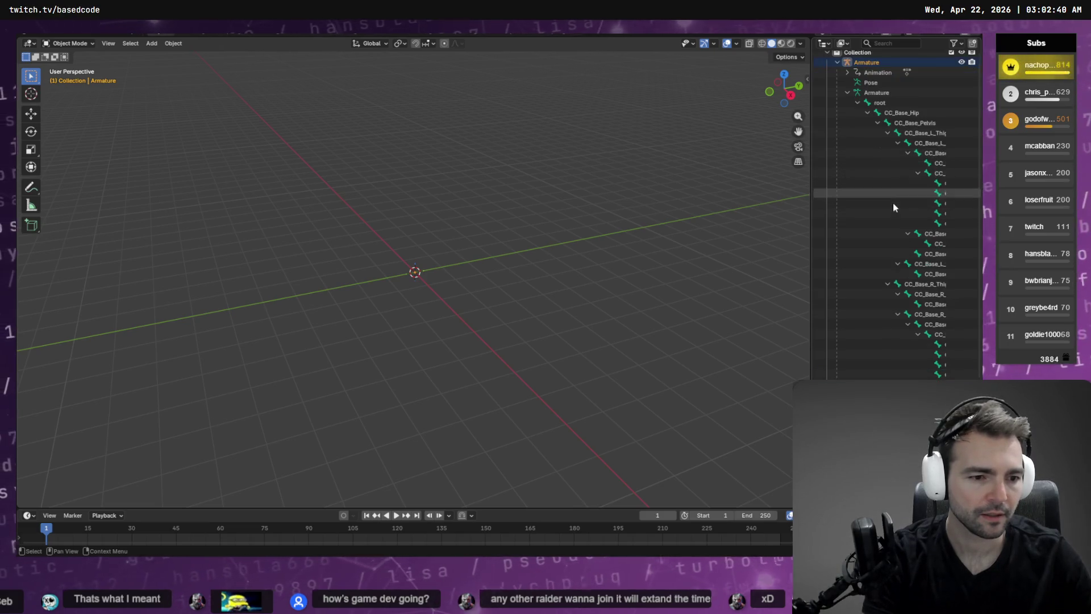
scroll(893, 198, "down", 3)
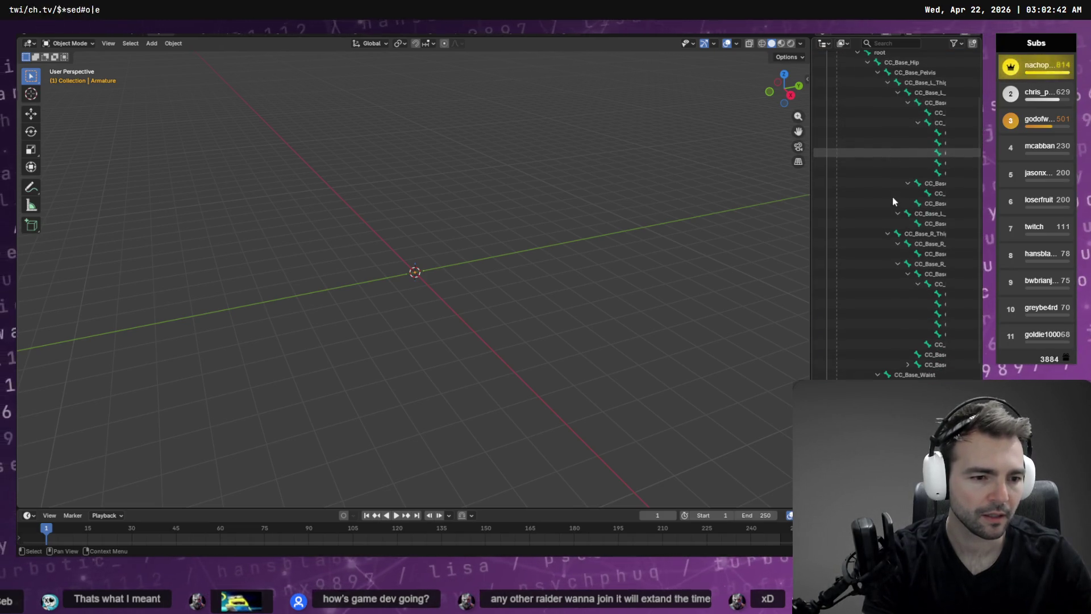
key("Right")
scroll(923, 322, "down", 1)
key("Down")
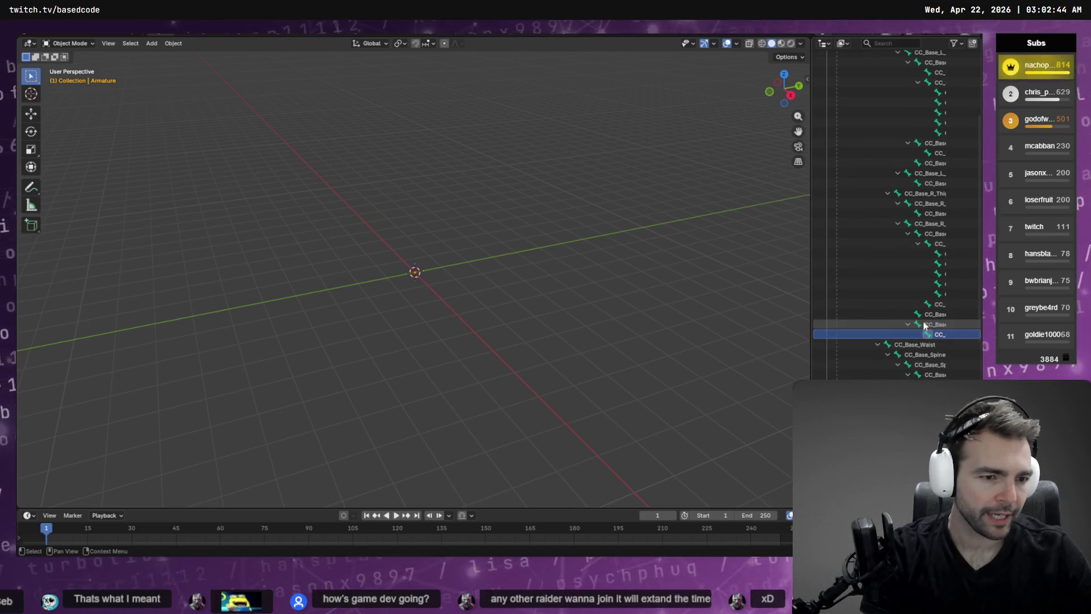
- Widen the Outliner, expand the head bones, and screenshot the full CC_Base hierarchy
left_click_drag(813, 244, 507, 253)
left_click(680, 338)
key("Right")
key("Down")
scroll(722, 332, "up", 5)
scroll(721, 332, "up", 5)
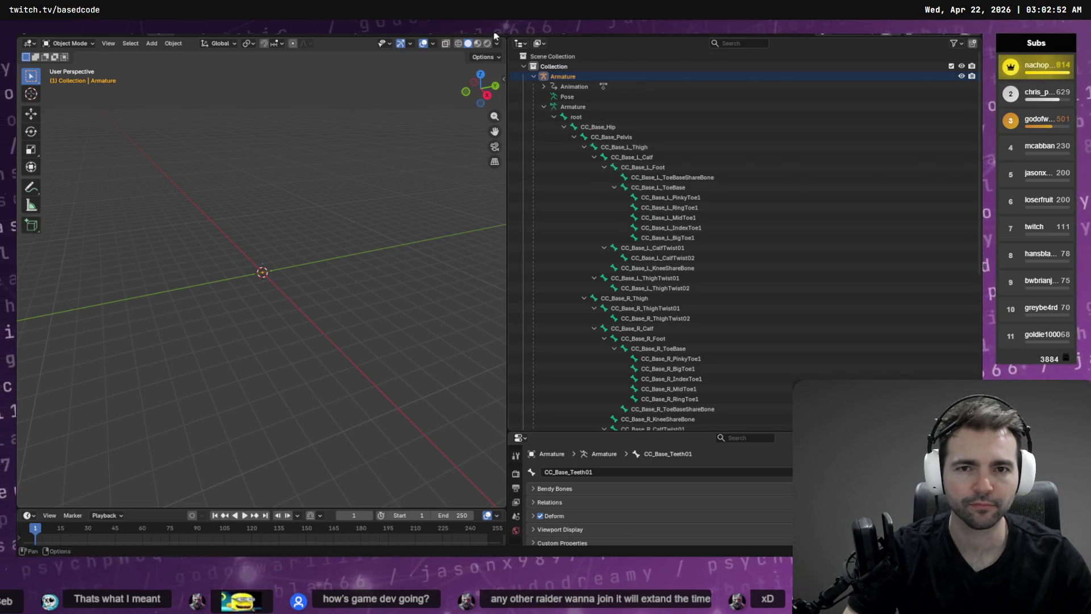
key("super+shift+s")
mouse_move(507, 36)
left_mouse_down()
mouse_move(986, 487)
mouse_move(981, 430)
left_mouse_up()
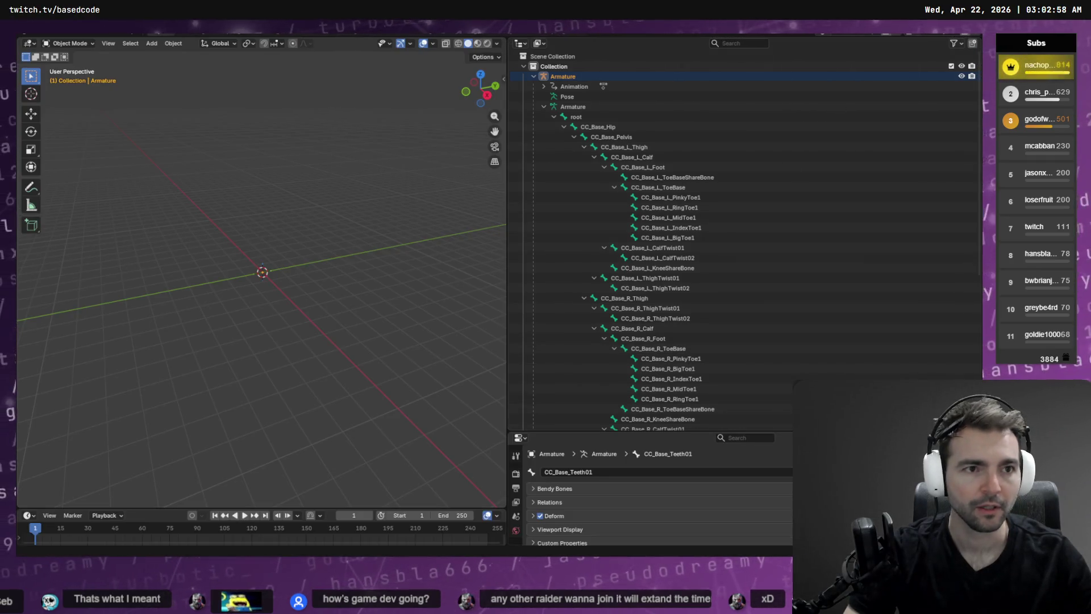
key("alt+Tab")
key("alt+Tab")
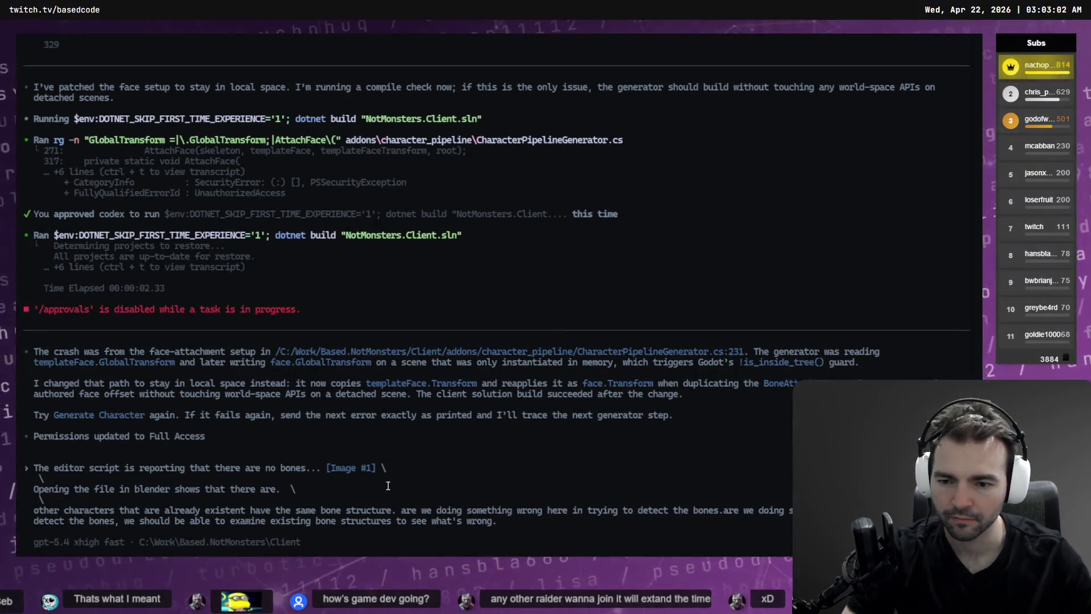
- Paste the Blender bone-hierarchy screenshot after 'there are.' and add a ' \' continuation line
key("ctrl+v")
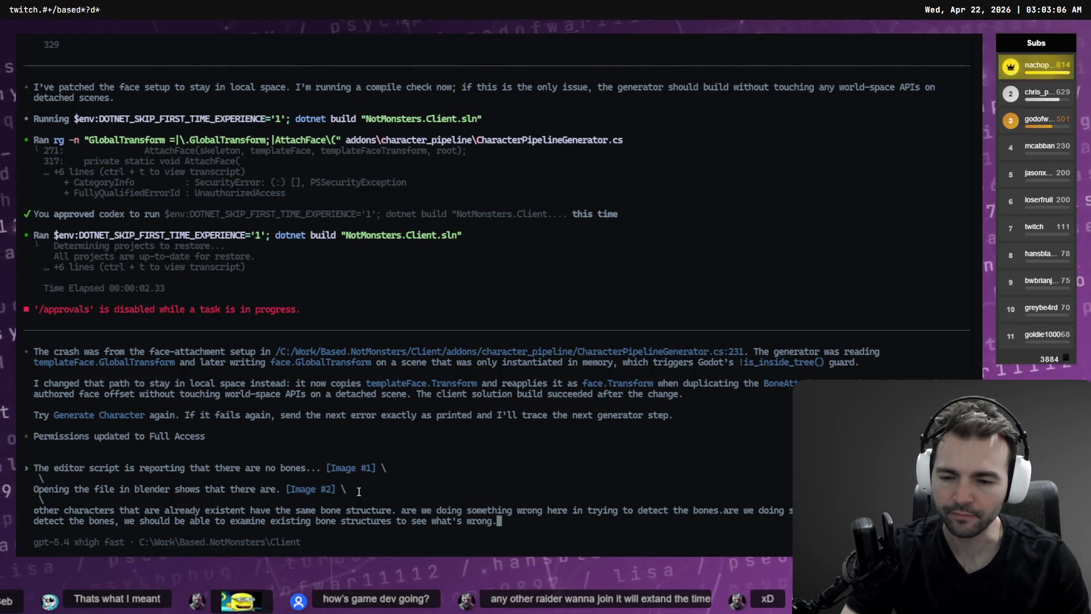
key("Down")
key("Down")
key("End")
type("\\")
key("Return")
type("\\")
key("Return")
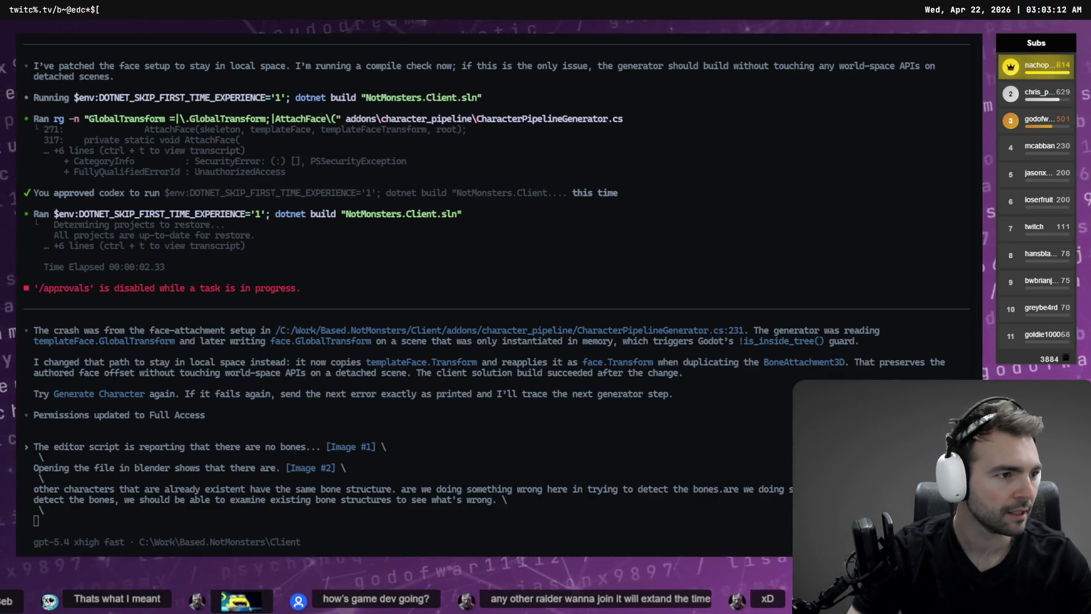
- Double-check the Priest import in Godot and the bone list in Blender, then send the missing-bones report
key("alt+Tab")
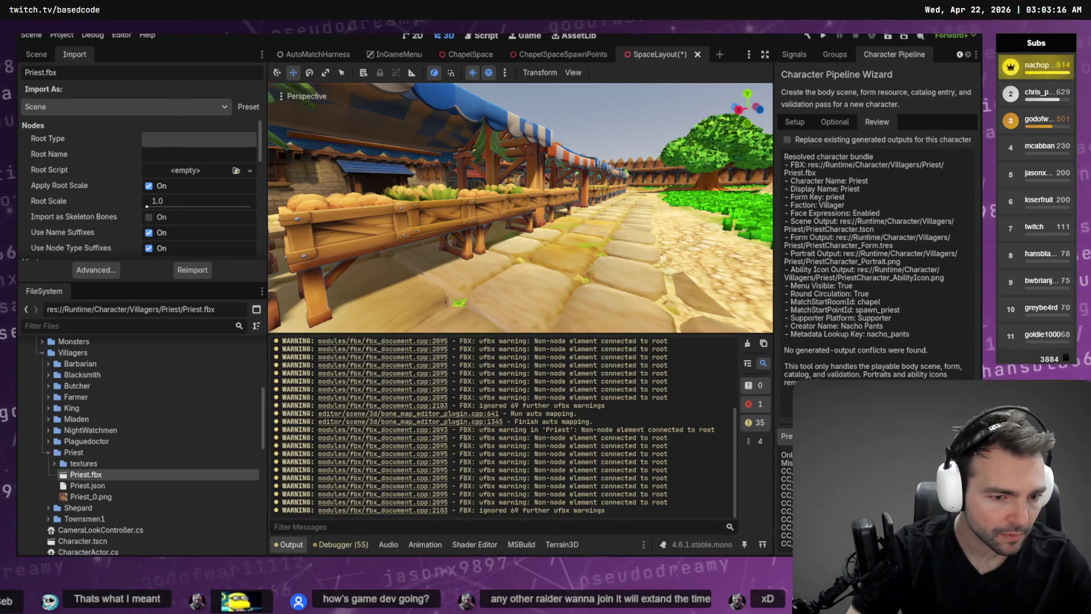
key("alt+Tab")
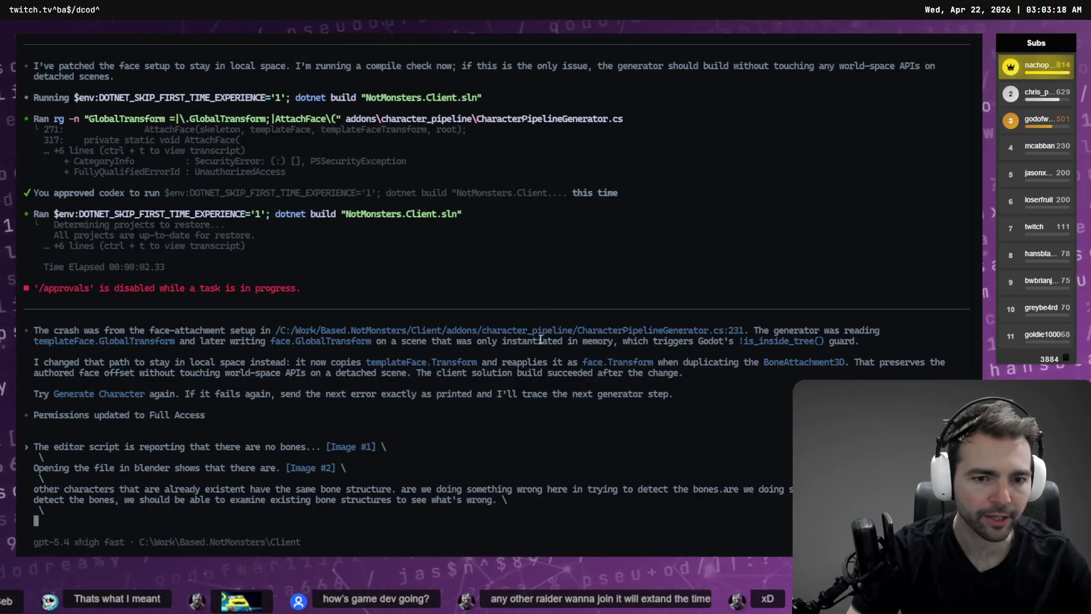
key("alt+Tab")
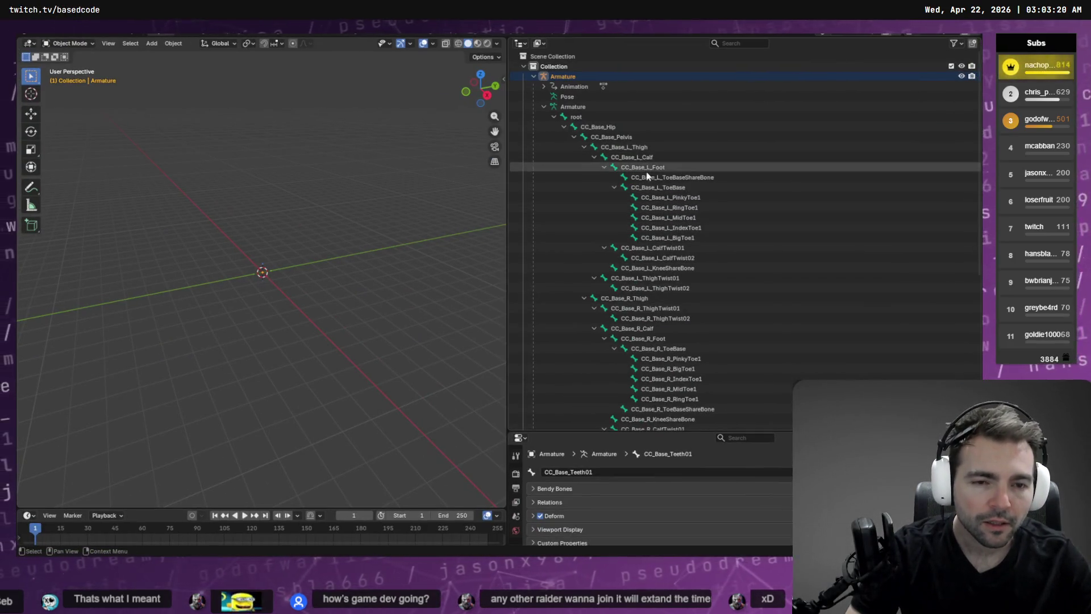
scroll(660, 269, "down", 6)
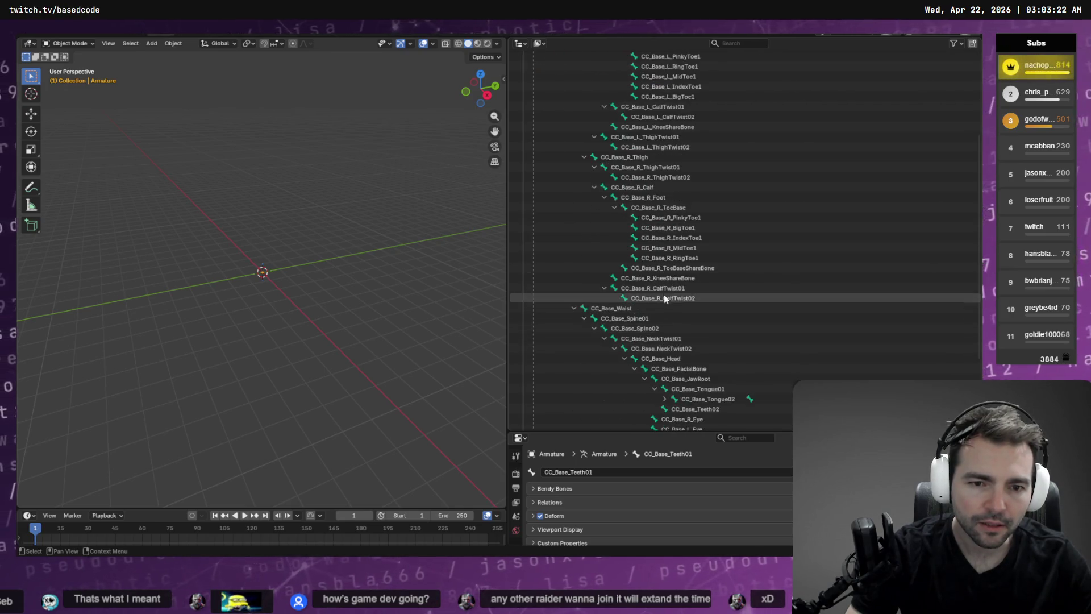
key("alt+Tab")
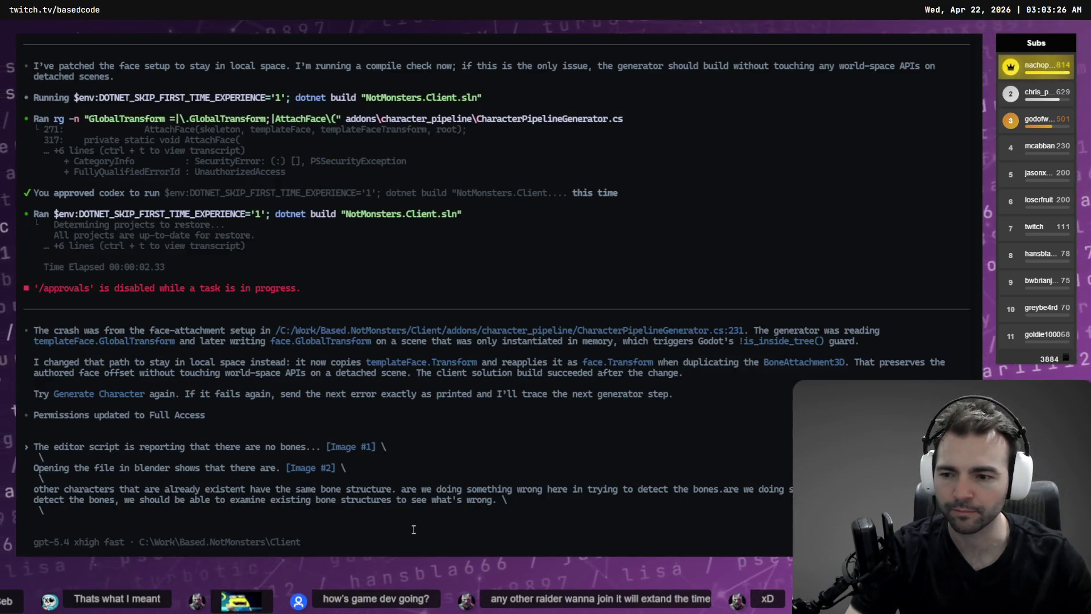
key("Return")
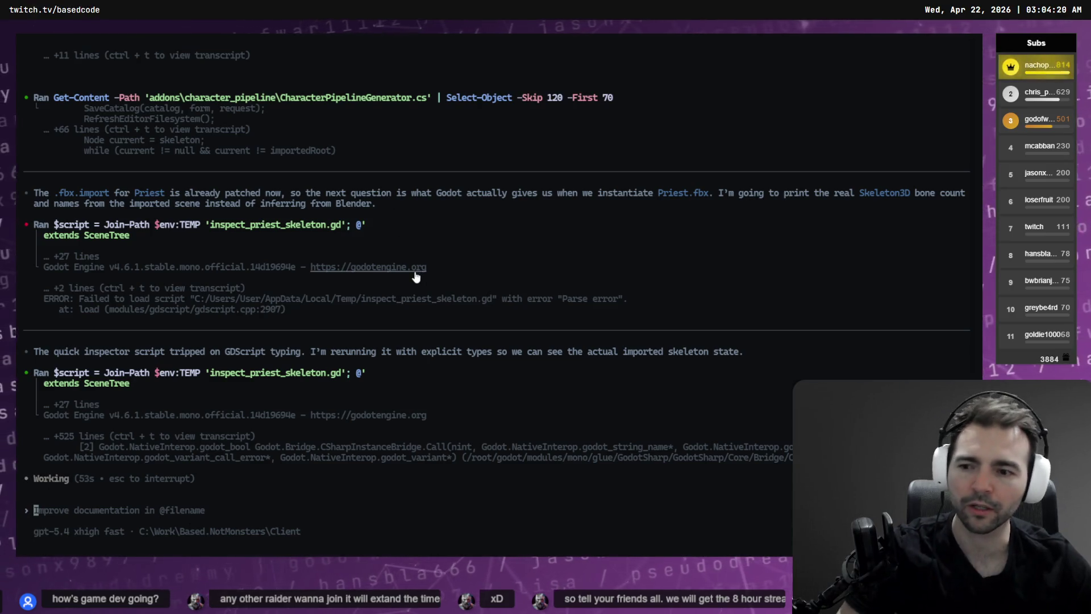
- Bring Blender back to view Priest's armature bone hierarchy
key("alt+Tab")
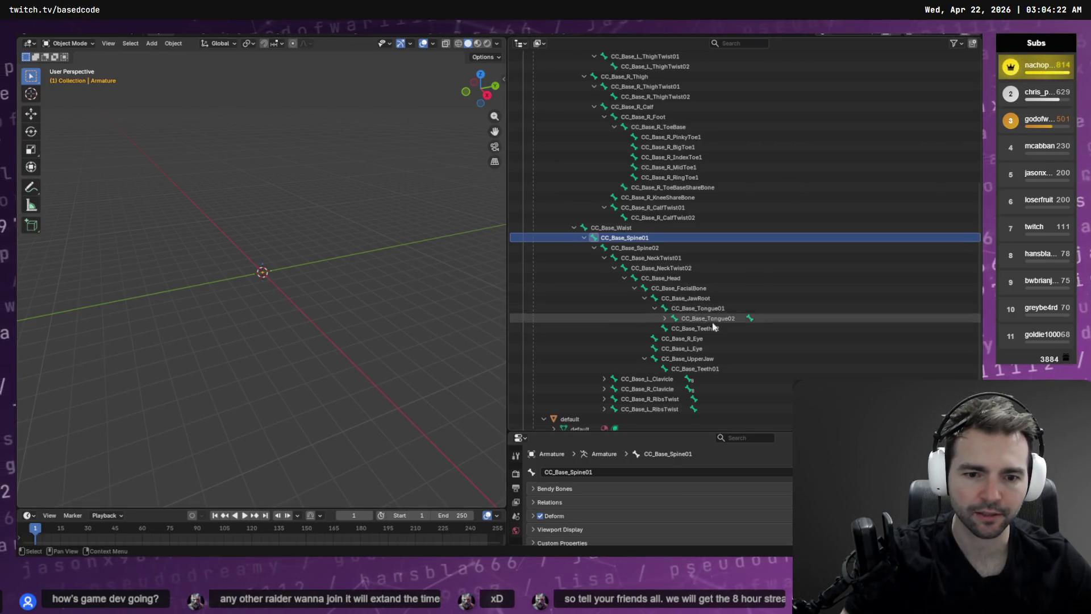
- Expand the left clavicle, upper arm and upper-arm twist bone chains in the Outliner
left_click(689, 380)
key("Right")
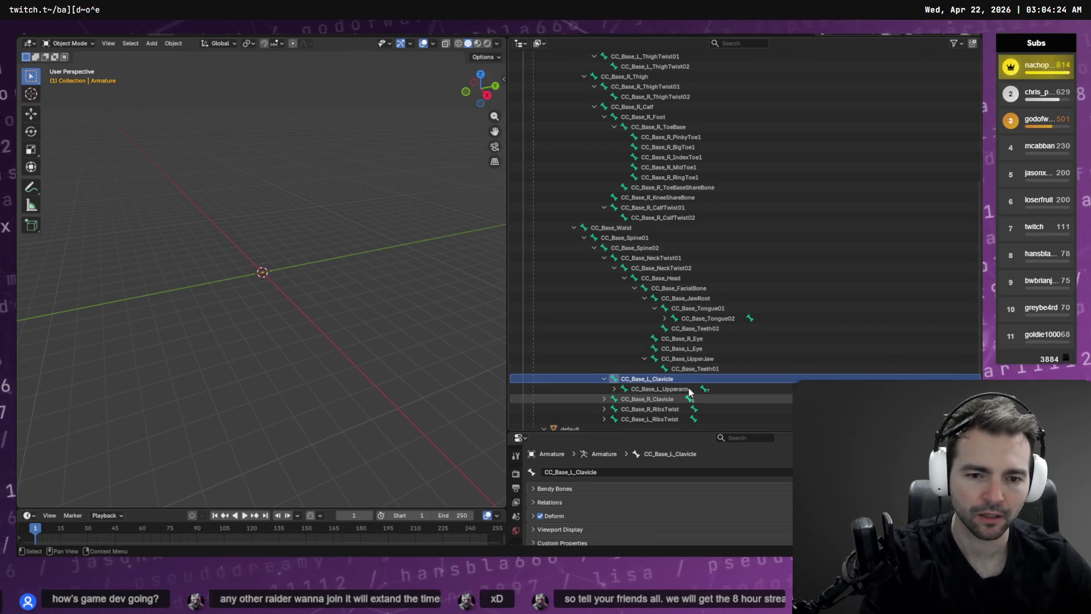
left_click(664, 391)
key("Right")
key("Down")
key("Right")
key("Down")
key("Right")
key("Down")
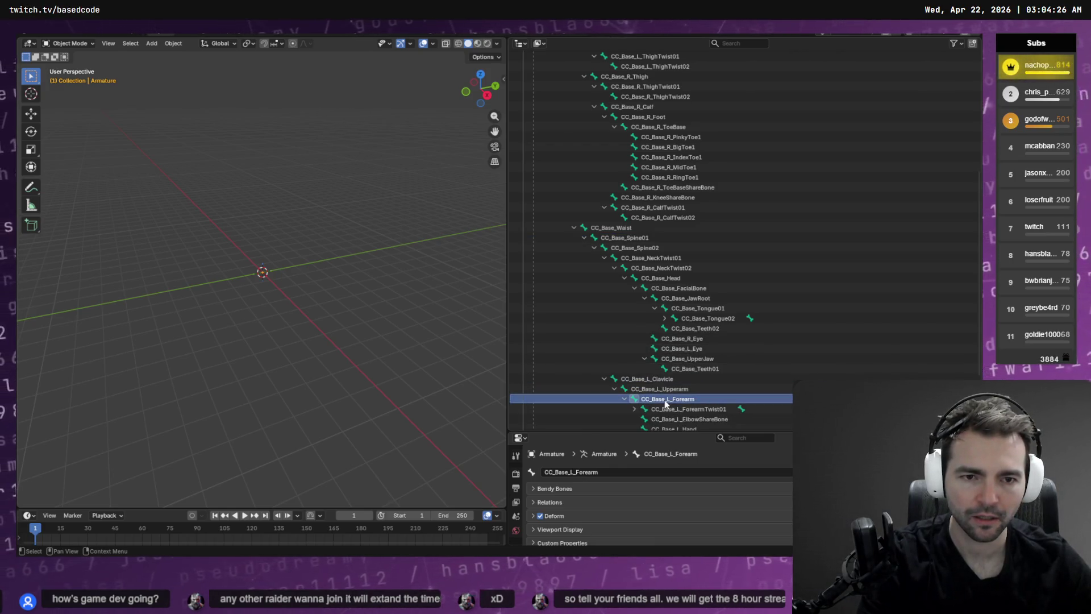
scroll(688, 403, "down", 1)
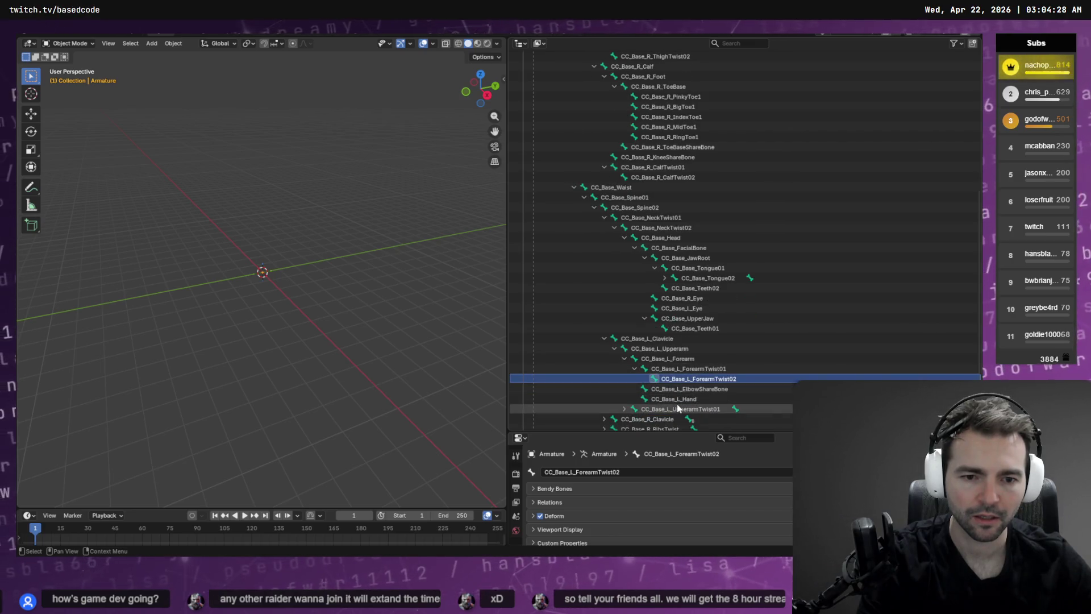
left_click(676, 406)
key("Right")
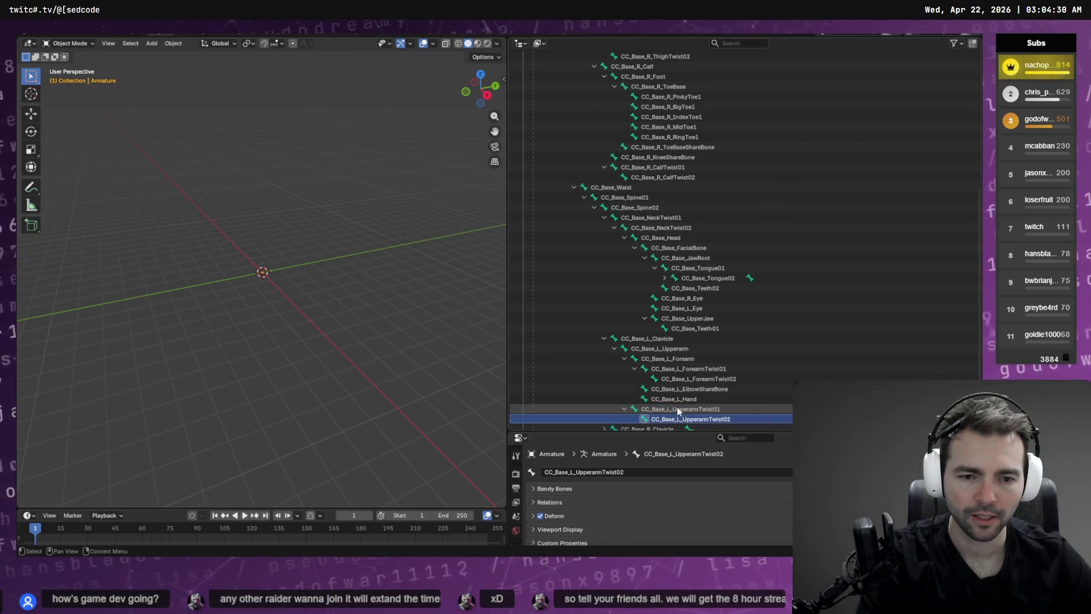
key("Down")
scroll(677, 407, "down", 3)
- Expand the right clavicle, upper arm, upper-arm twist and forearm twist bone chains
key("Down")
key("Right")
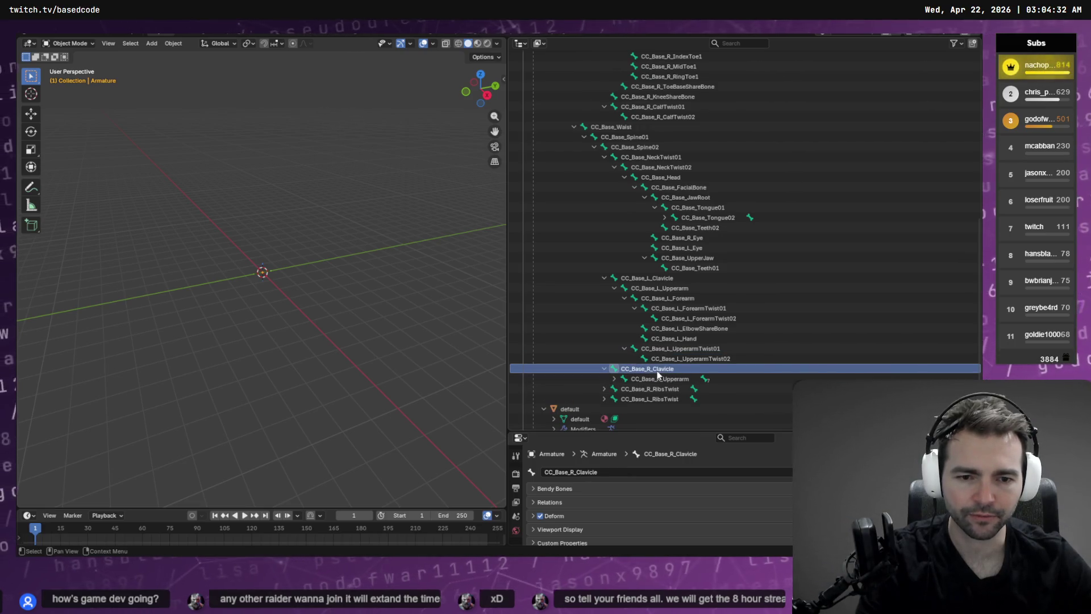
key("Down")
key("Right")
key("Down")
key("Right")
key("Down")
left_click(662, 412)
key("Right")
scroll(662, 412, "down", 3)
key("Down")
key("Right")
key("Down")
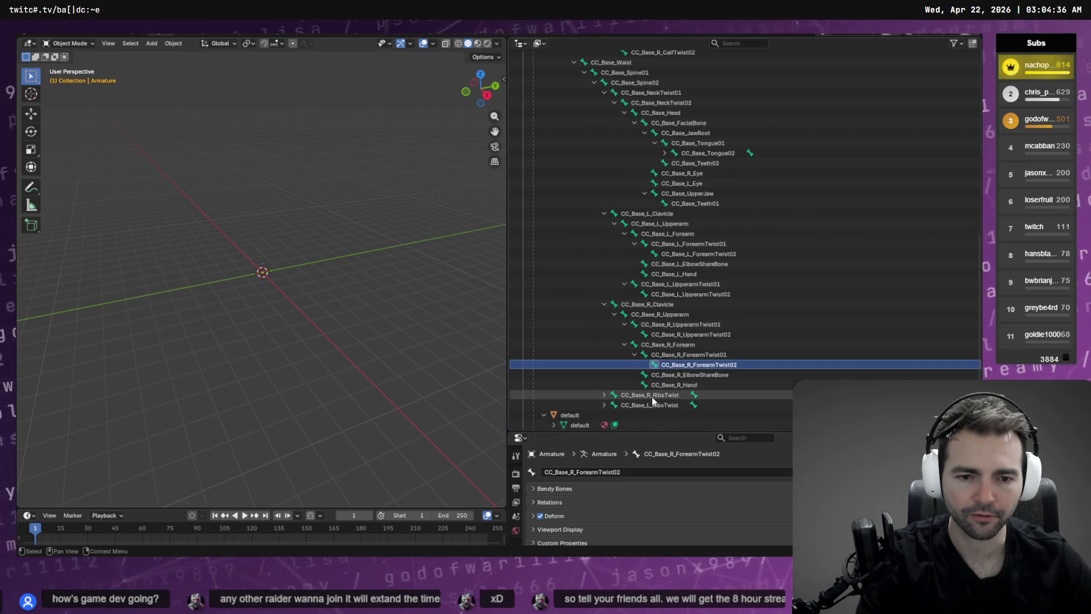
- Unfold the right and left RibsTwist bones, select CC_Base_L_Breast, then return to Codex
left_click(653, 396)
key("Right")
scroll(653, 397, "down", 2)
left_click(652, 381)
key("Right")
left_click(652, 389)
scroll(704, 356, "up", 15)
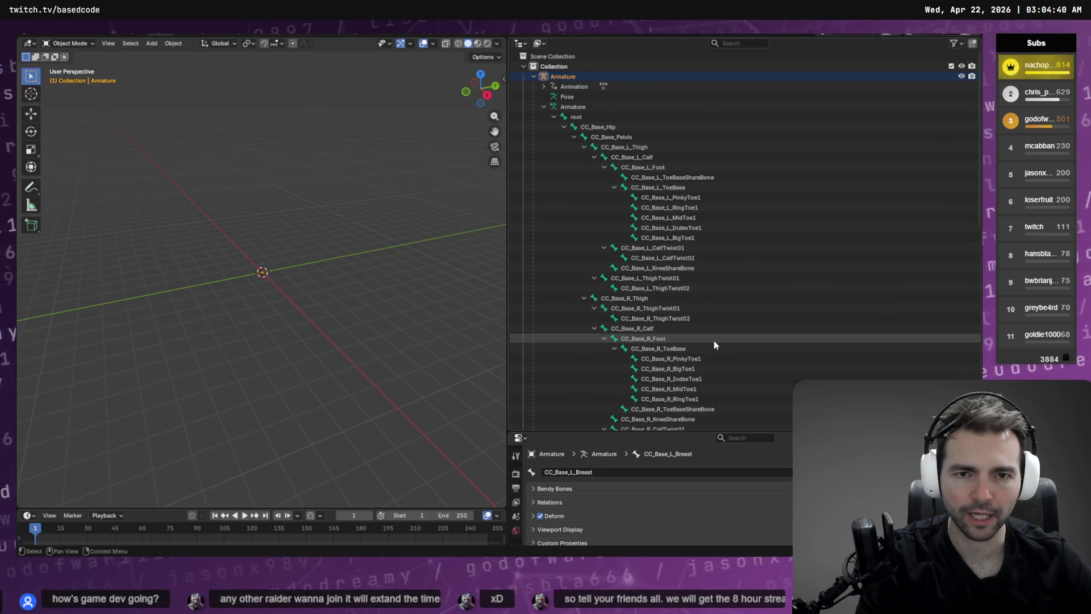
key("alt+Tab")
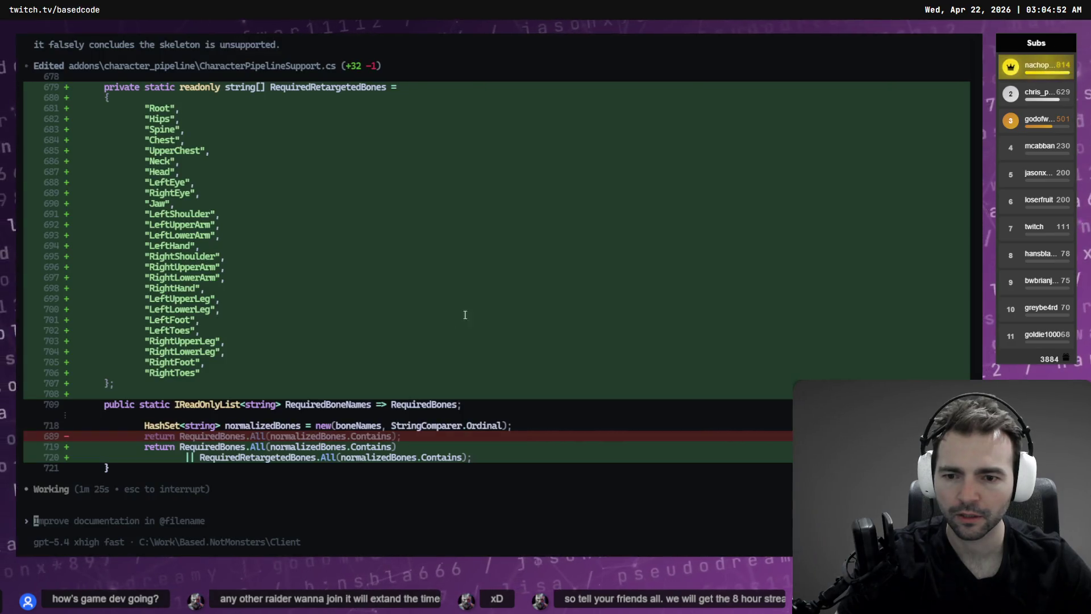
- Glance at Godot and Blender, read Codex's bone-detector diff and 17-test summary, then return to Godot
key("alt+Tab")
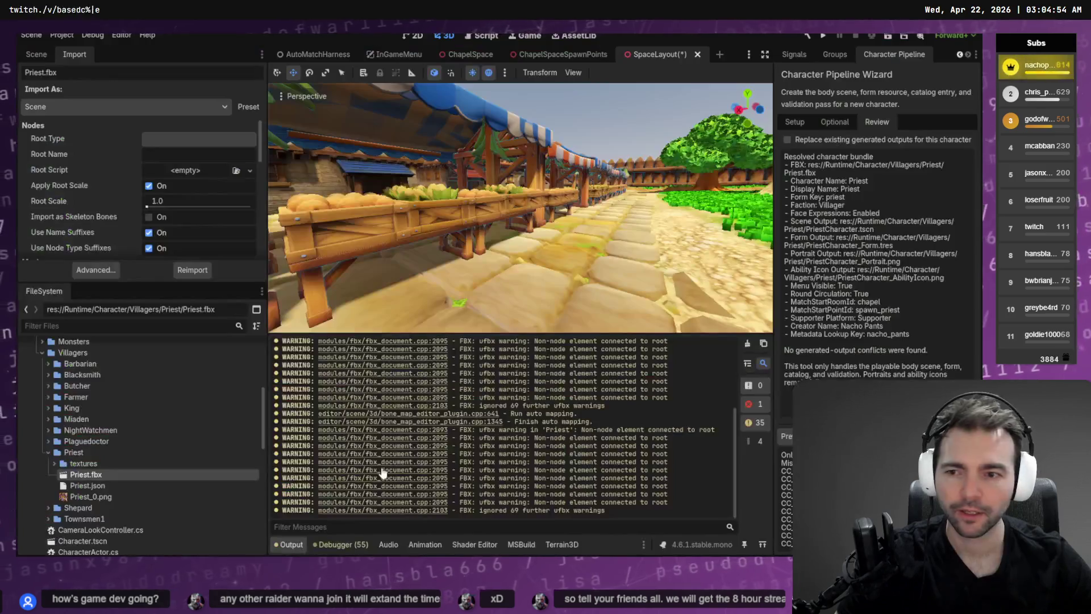
key("alt+Tab")
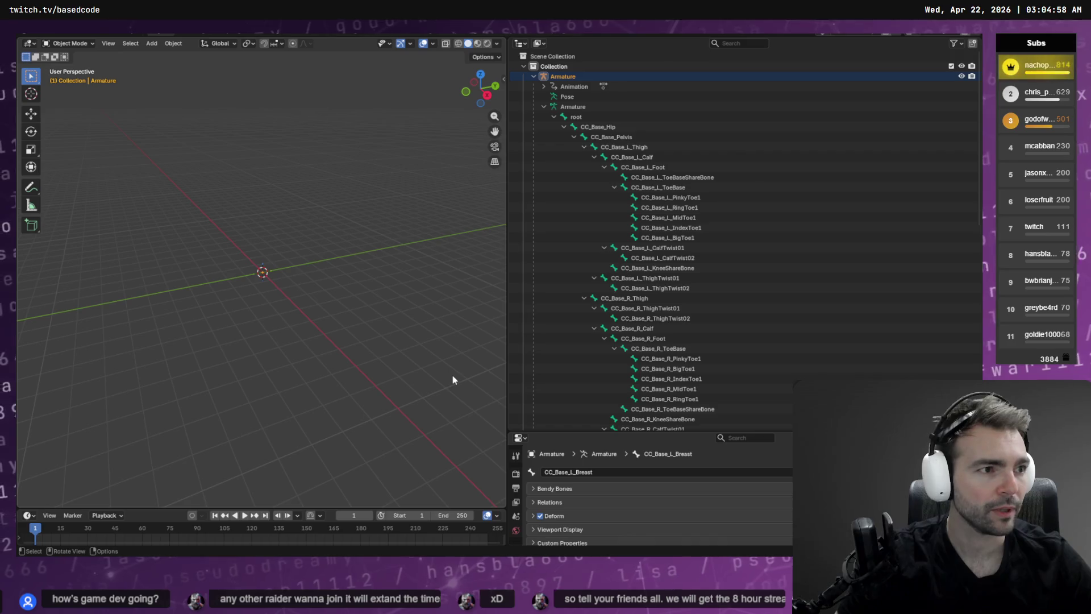
key("alt+Tab")
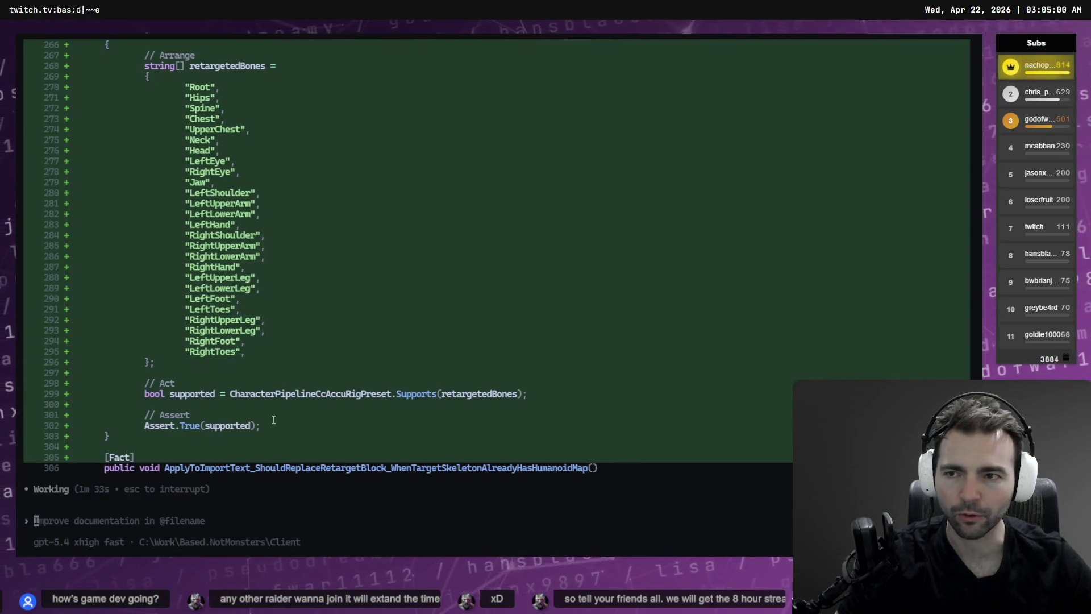
scroll(273, 419, "up", 6)
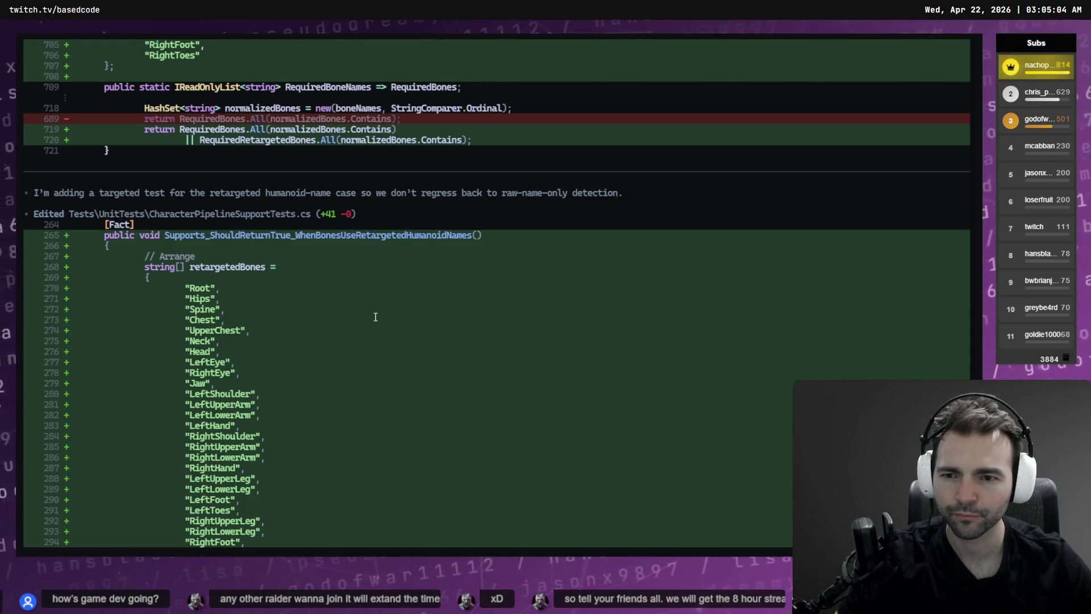
scroll(375, 317, "down", 8)
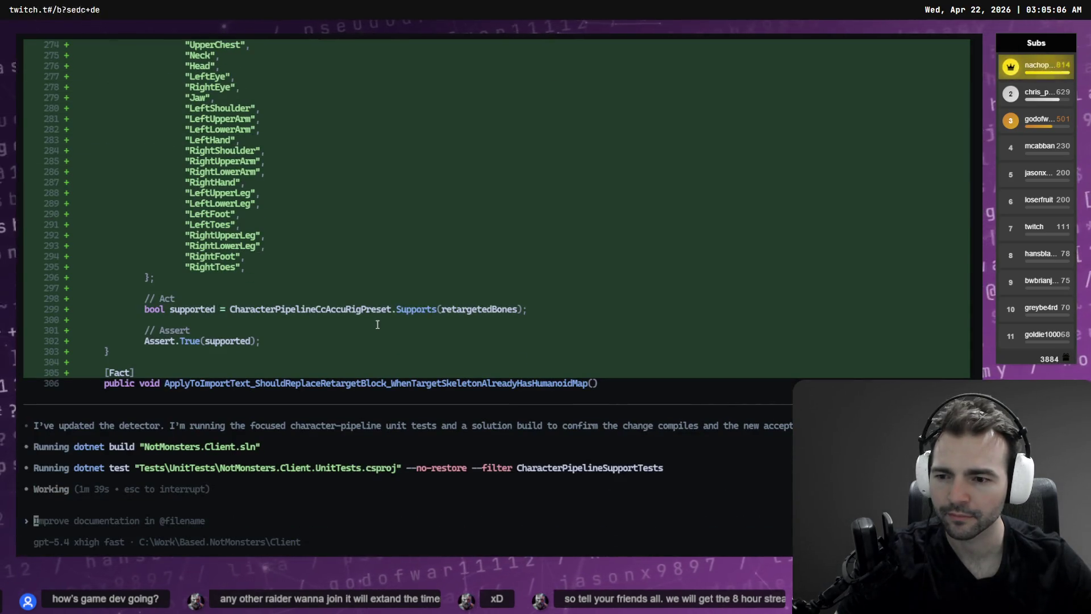
scroll(390, 331, "up", 15)
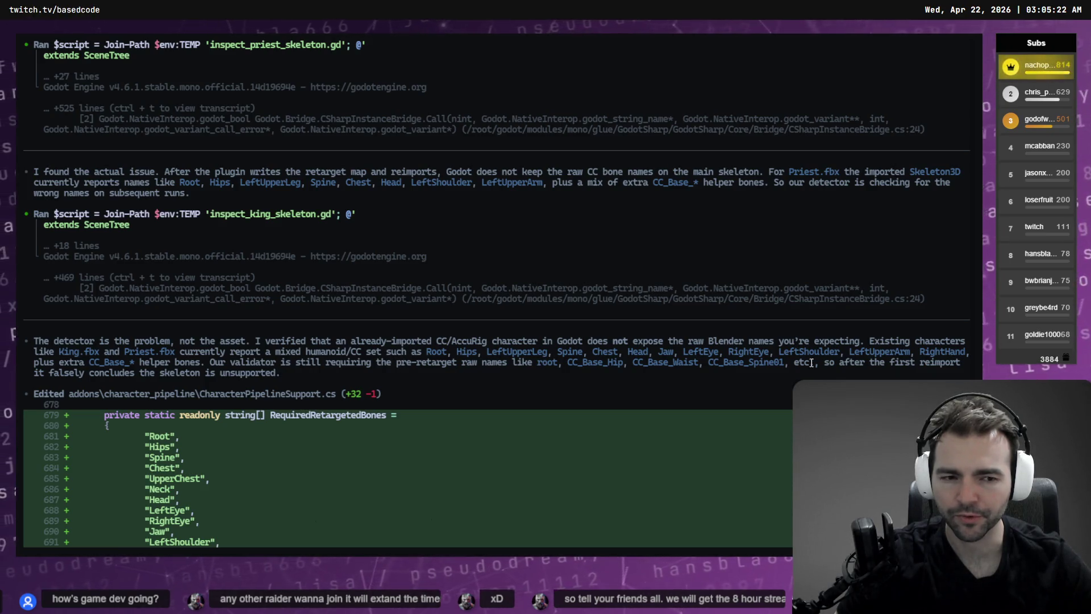
scroll(656, 343, "down", 2)
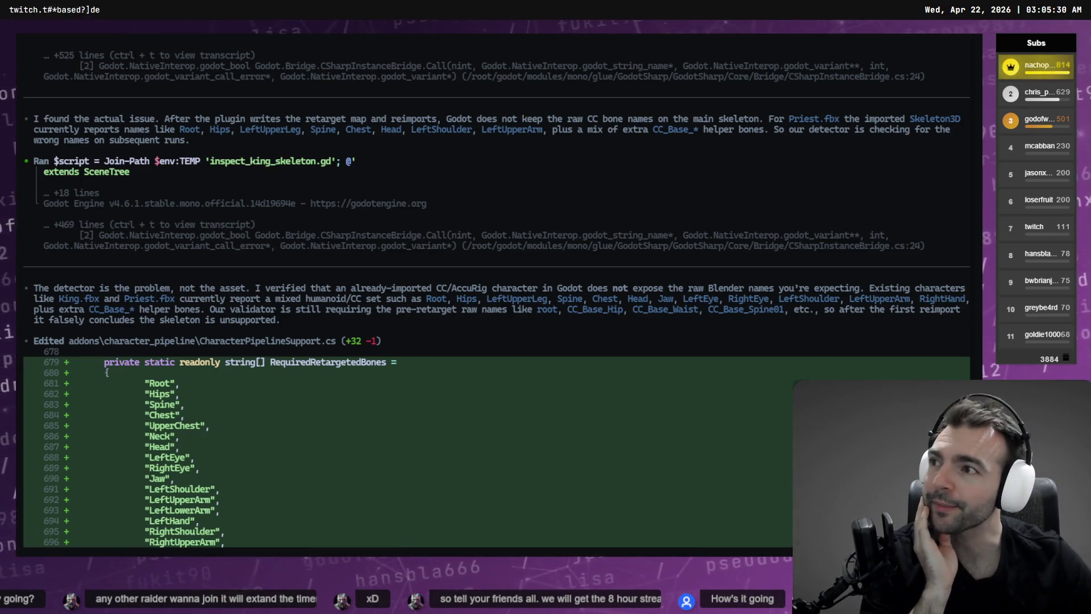
scroll(240, 203, "down", 15)
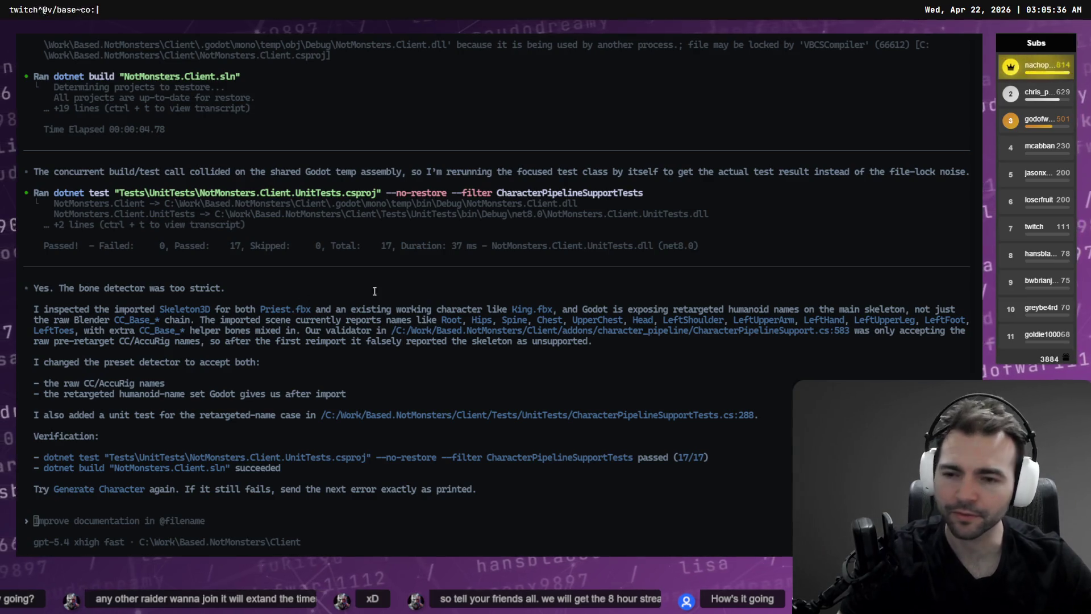
key("alt+Tab")
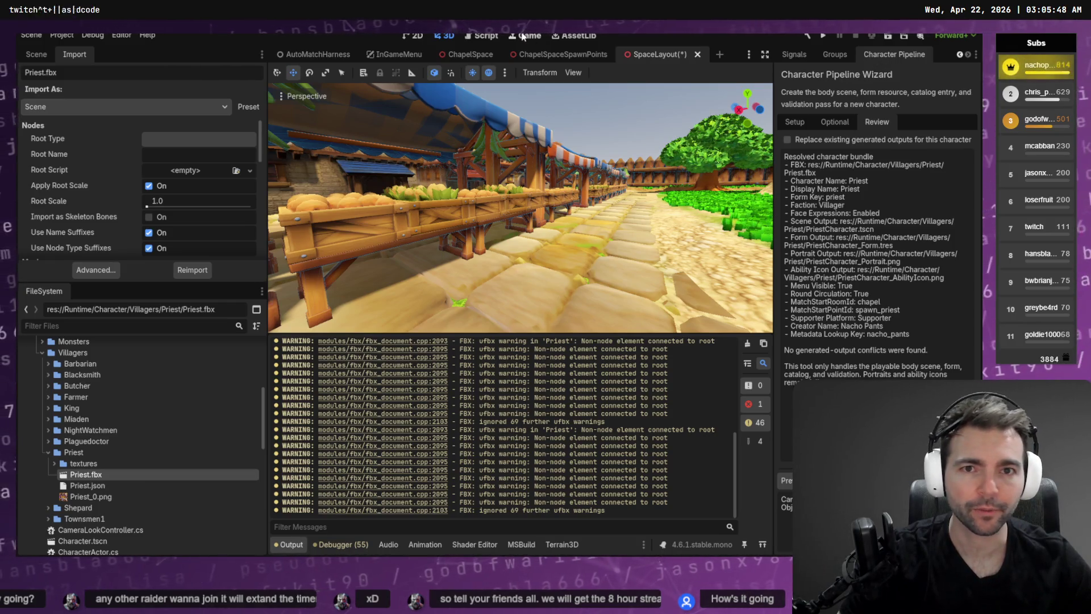
- Reload the Character Pipeline plugin by toggling it in the installed Plugins list
key("ctrl+F5")
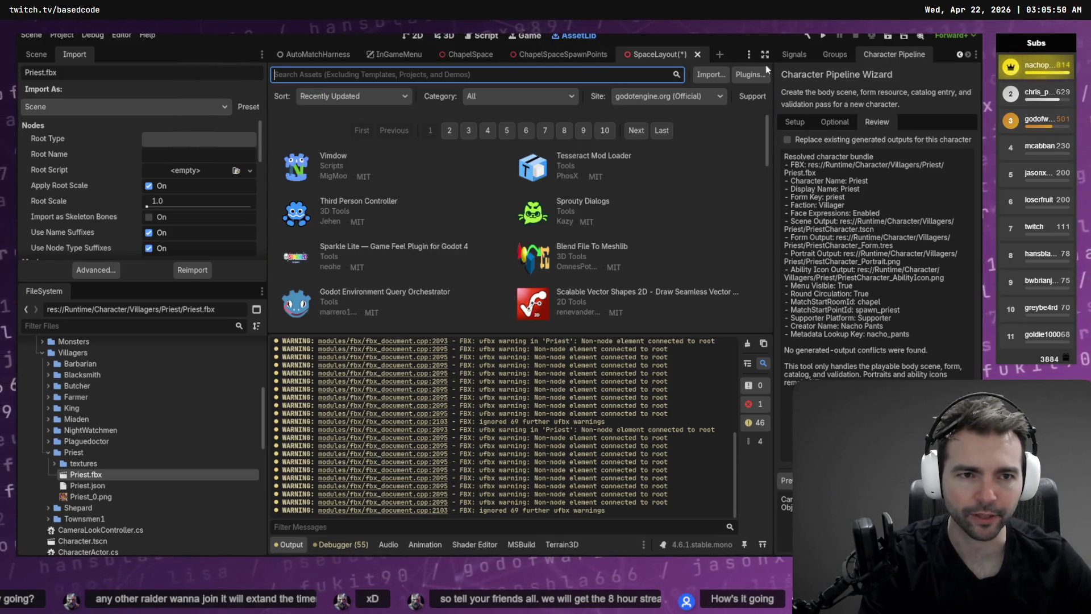
left_click(751, 75)
left_click(230, 77)
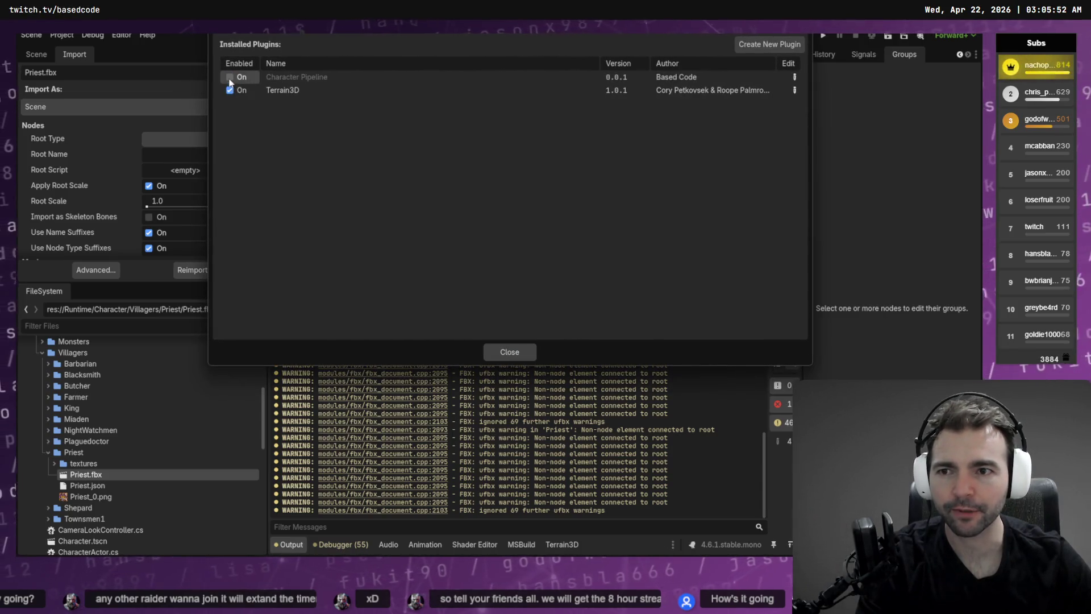
left_click(508, 353)
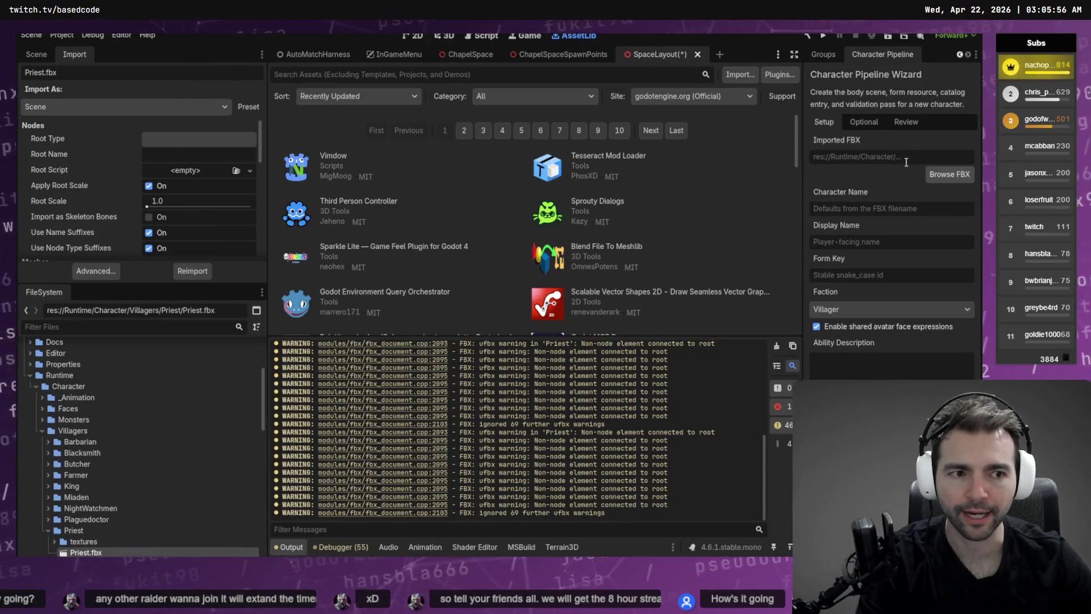
- Browse to Runtime/Character/Villagers/Priest and pick Priest.fbx as the imported FBX
left_click(944, 176)
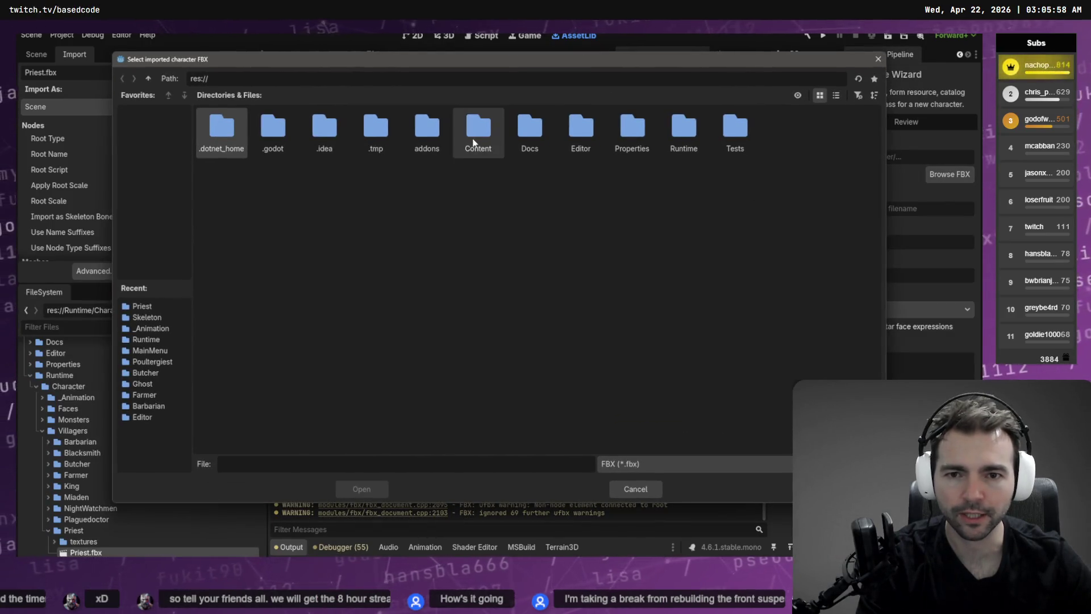
double_click(662, 149)
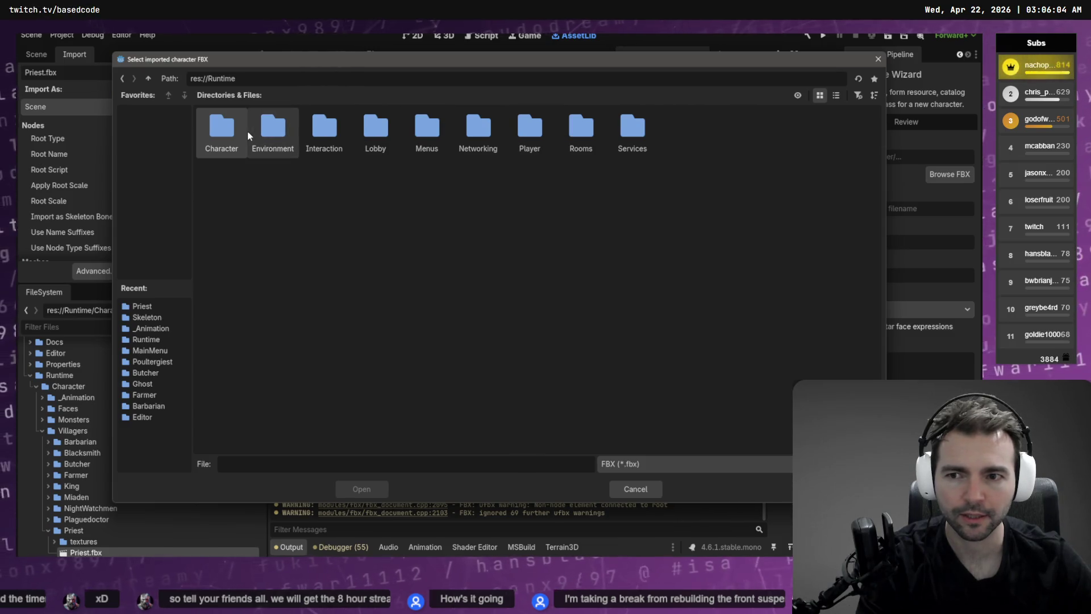
key("Return")
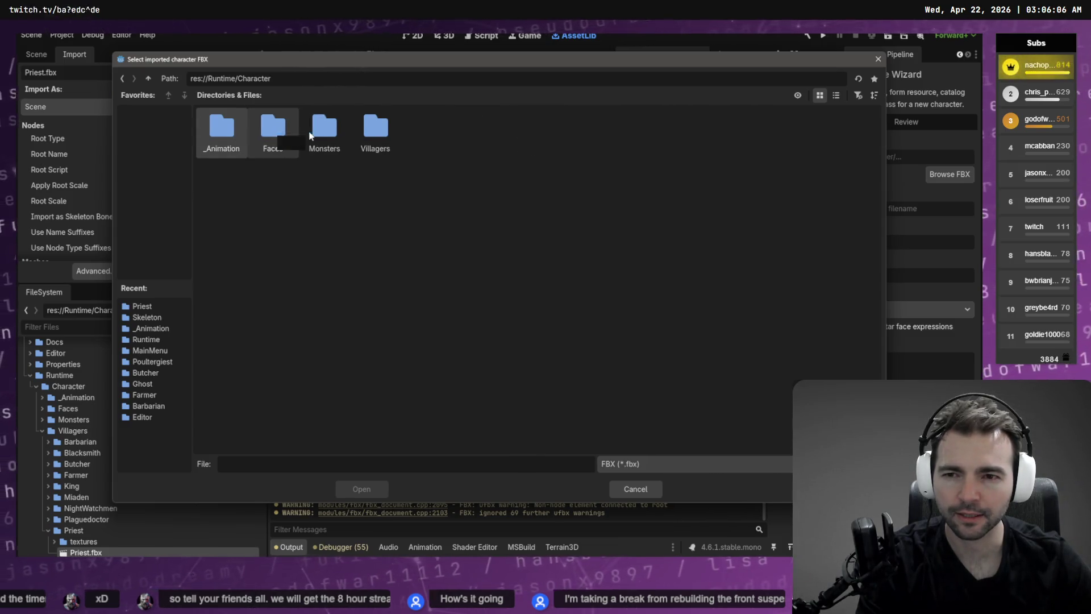
double_click(324, 130)
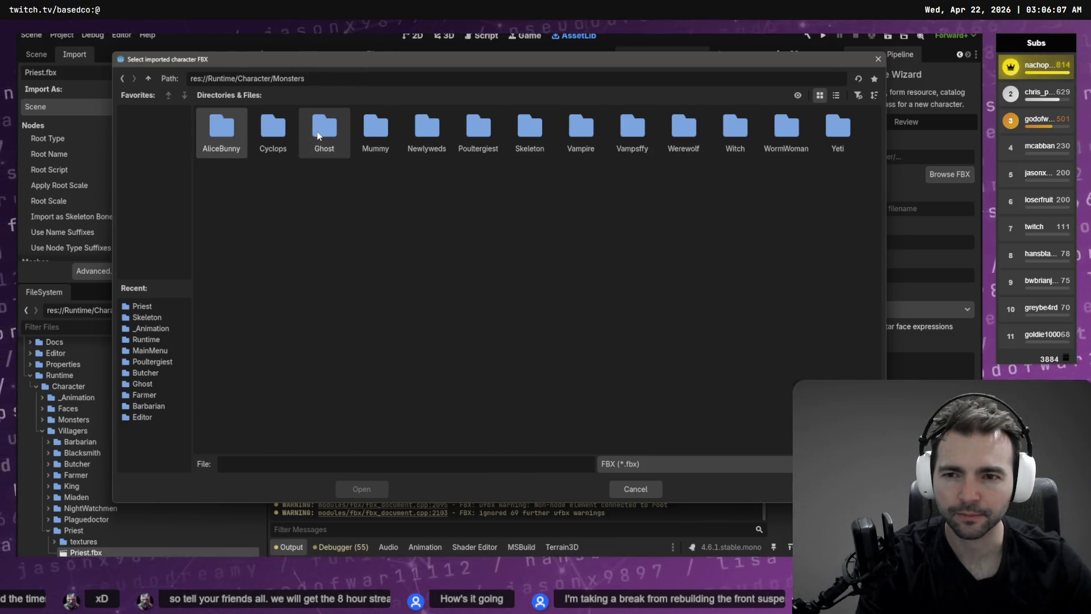
left_click(151, 78)
double_click(280, 136)
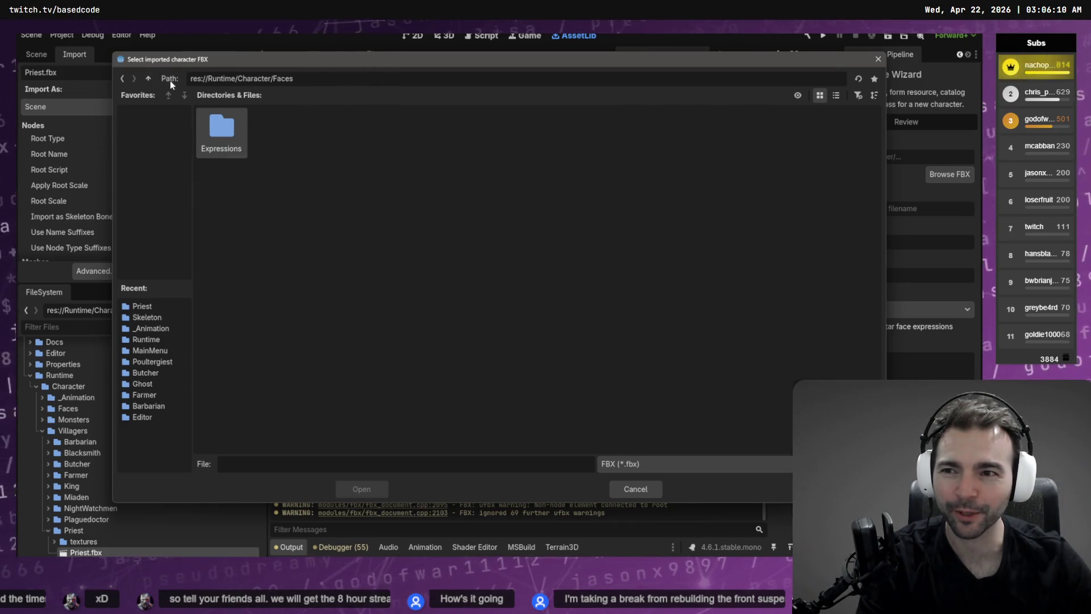
left_click(147, 78)
double_click(366, 137)
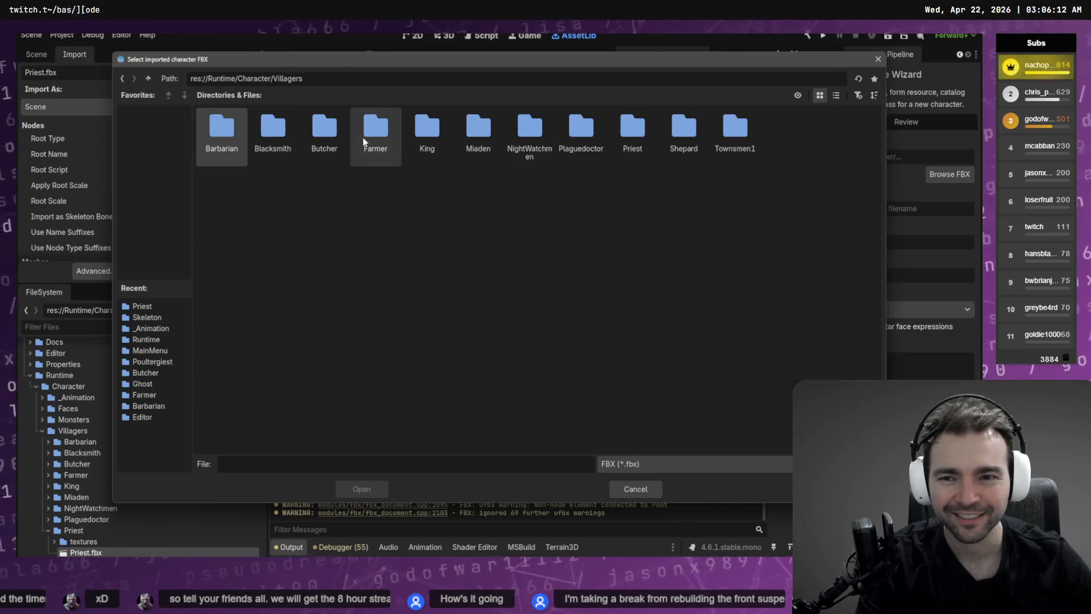
double_click(633, 129)
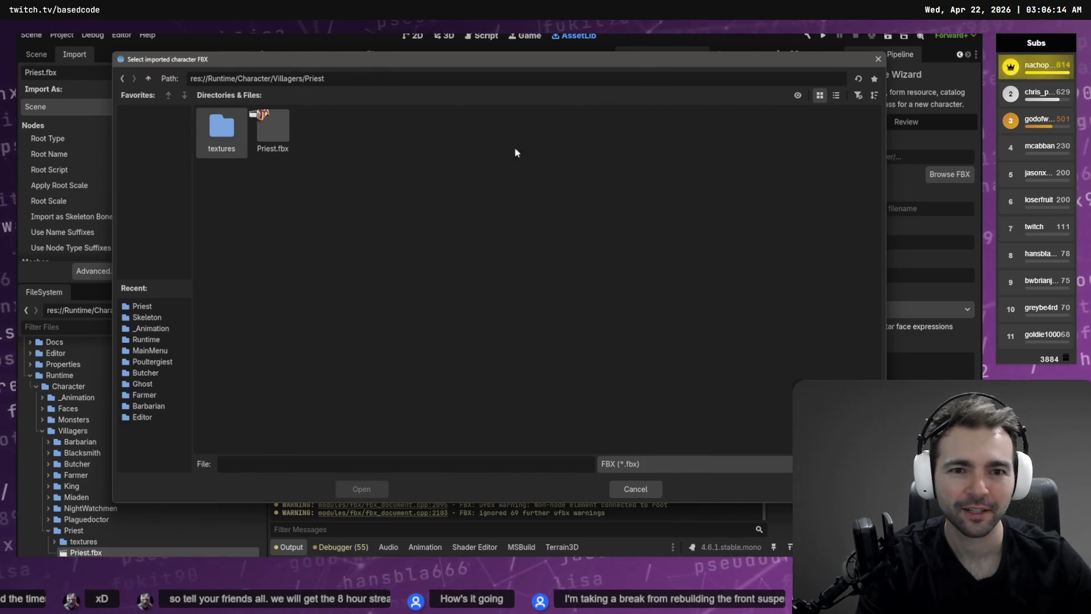
double_click(278, 127)
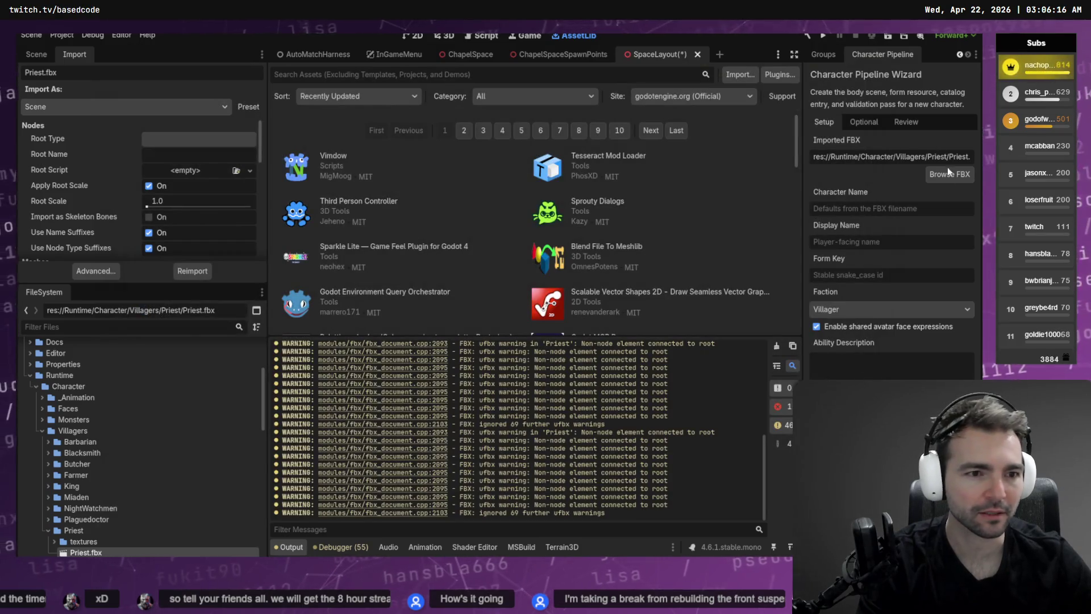
- Enter 'Priest' as the name and display name and 'prie' as the form key
type("Priest")
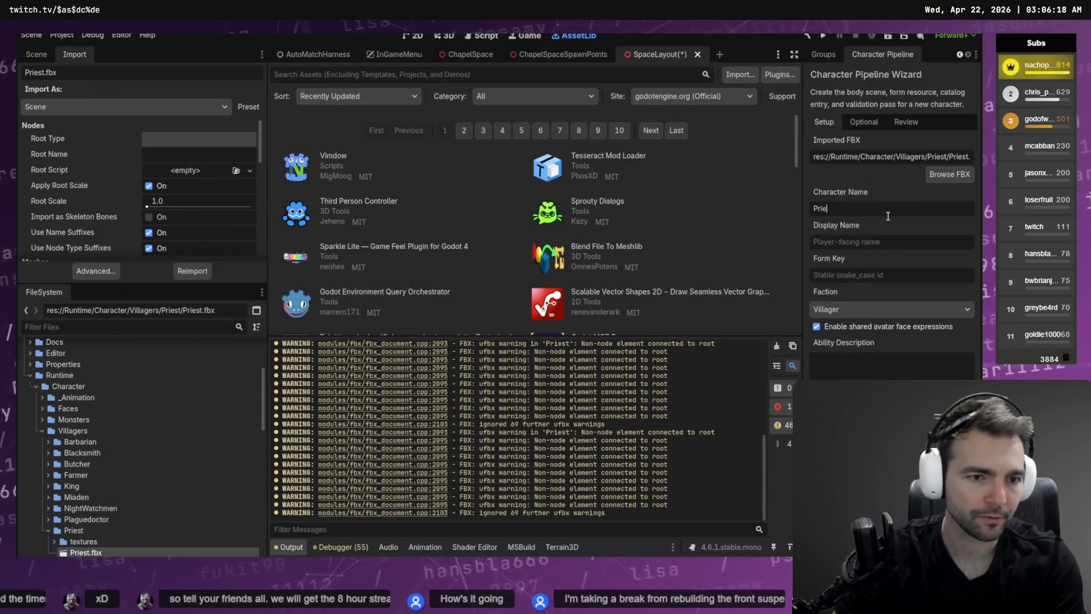
key("Tab")
type("Priest")
key("Tab")
type("prie")
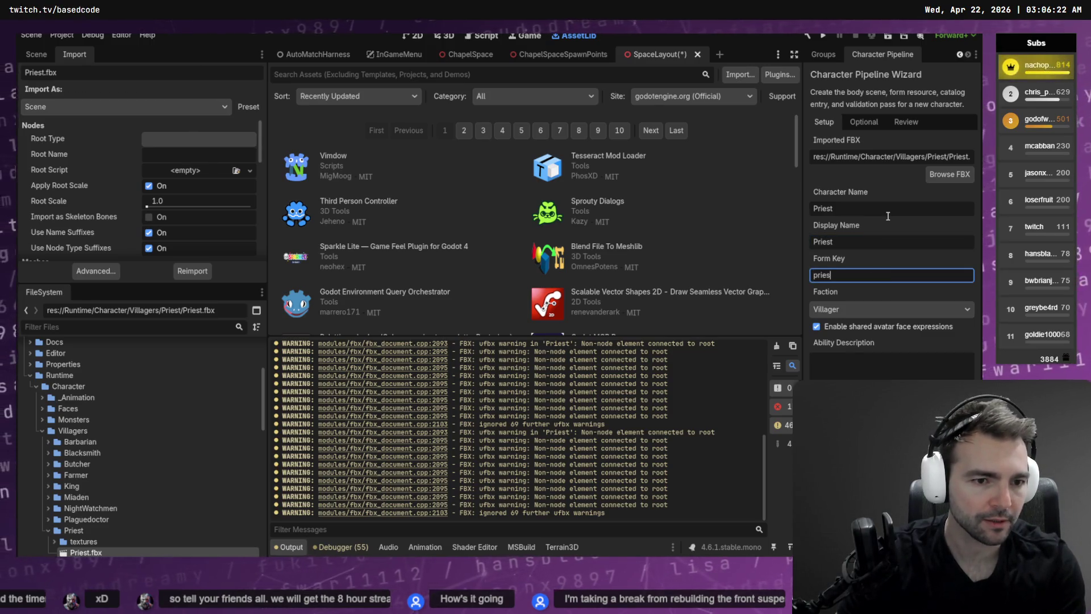
key("Tab")
key("Tab")
key("Tab")
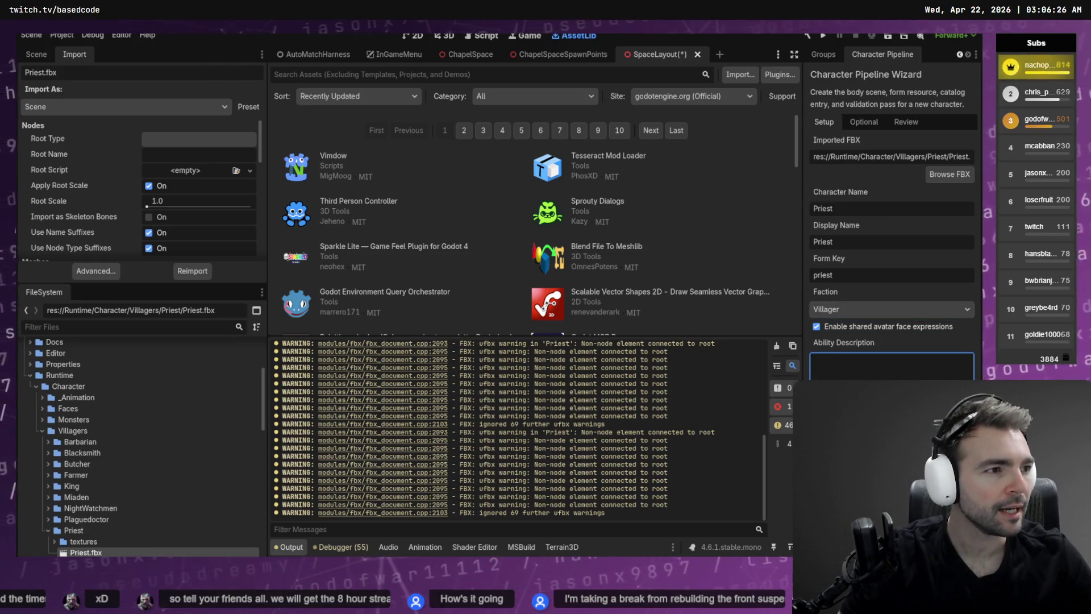
- Look up the priest's ability text and paste it into Ability Description
key("alt+Tab")
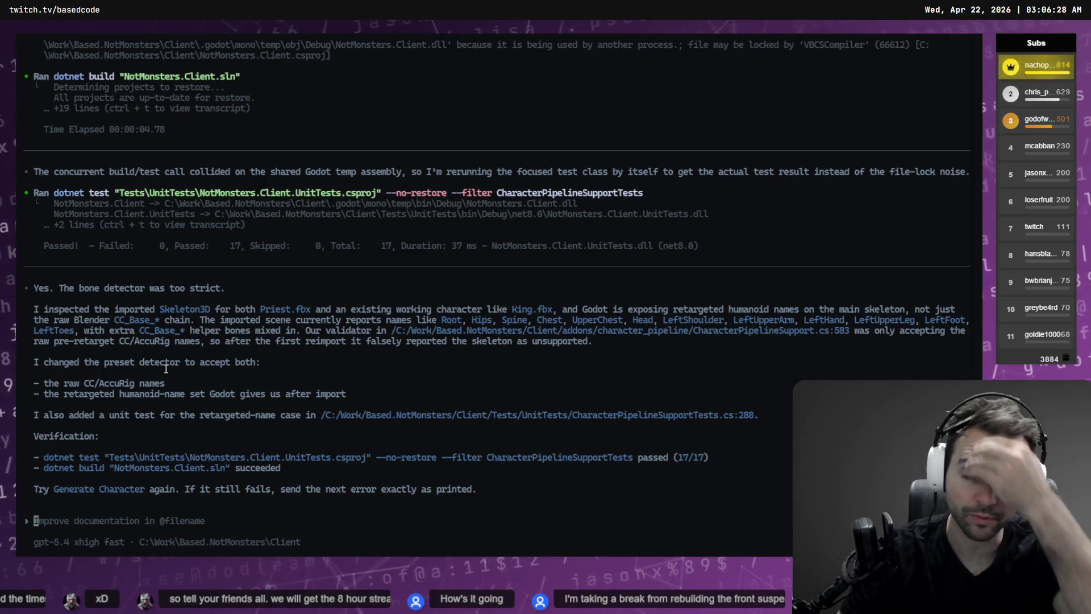
key("alt+Tab")
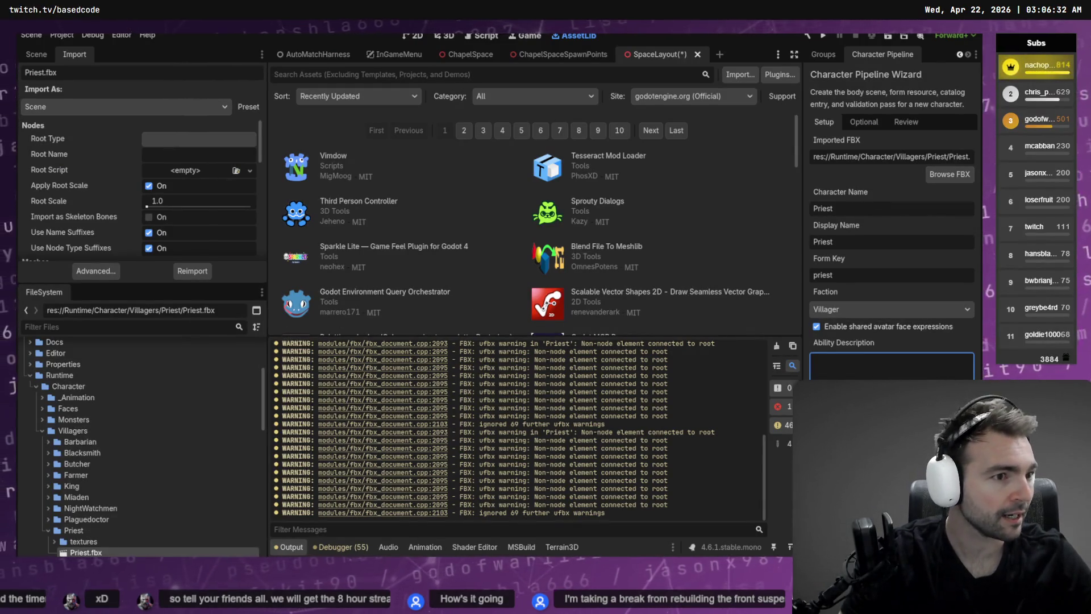
key("alt+Tab")
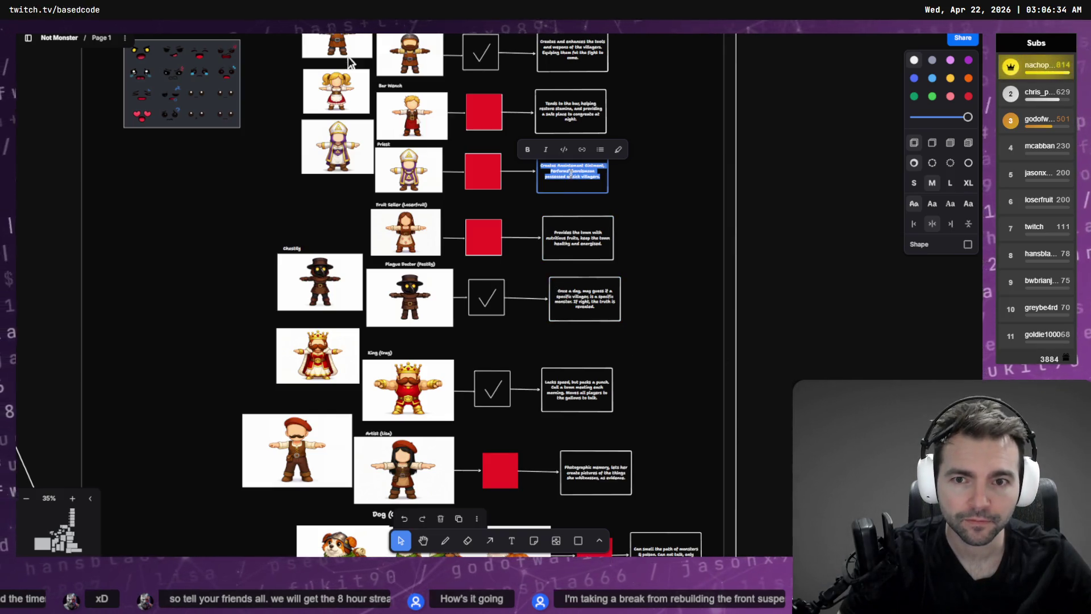
key("alt+Tab")
key("ctrl+v")
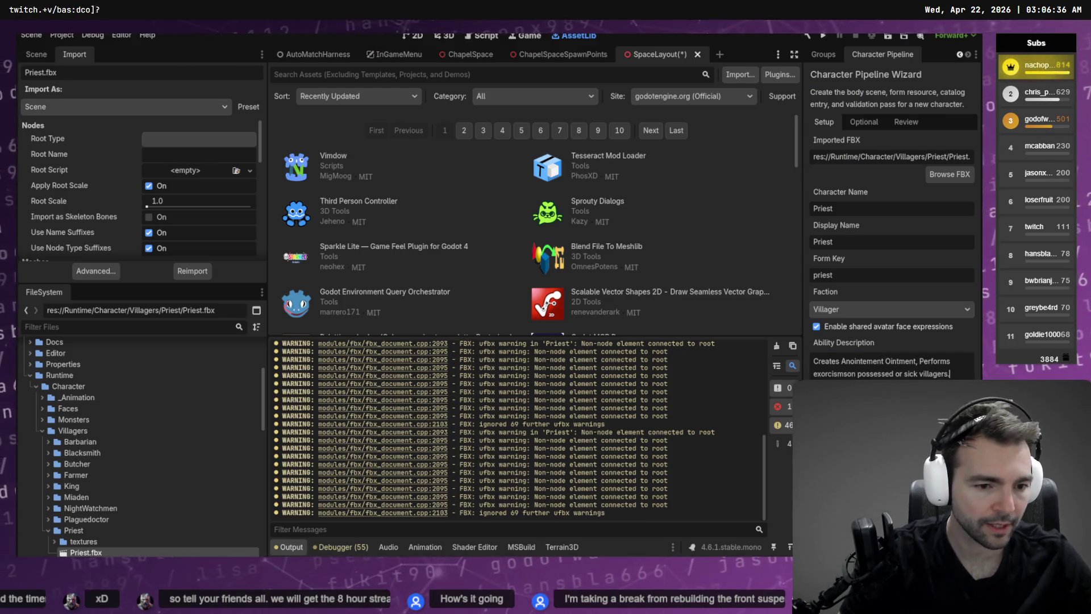
- On the Optional page, set Creator Name 'Priest' and Content Link and Lookup Key 'priest'
left_click(863, 122)
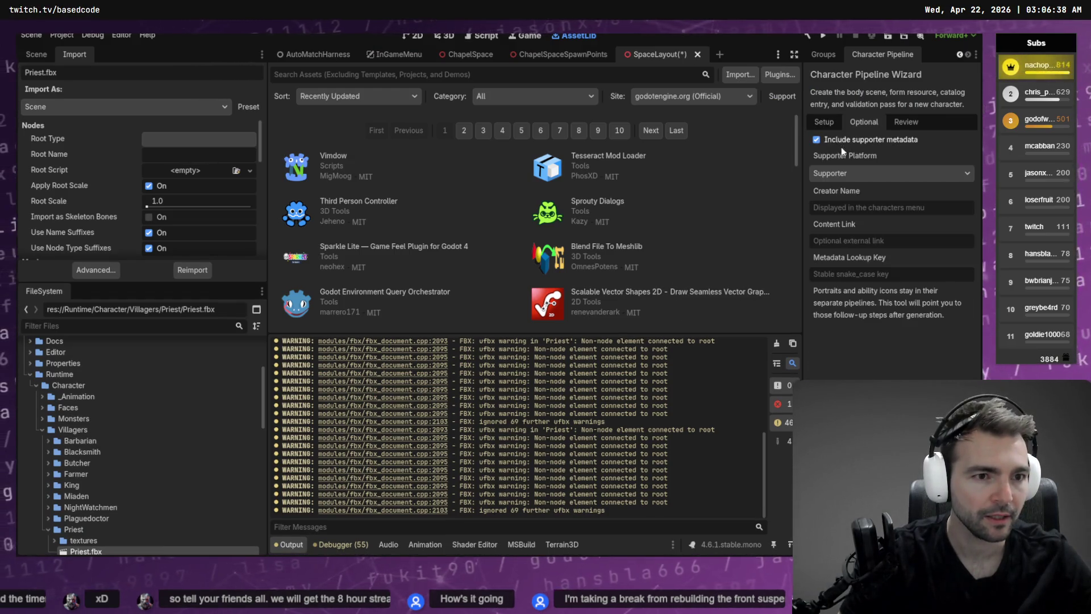
left_click(842, 208)
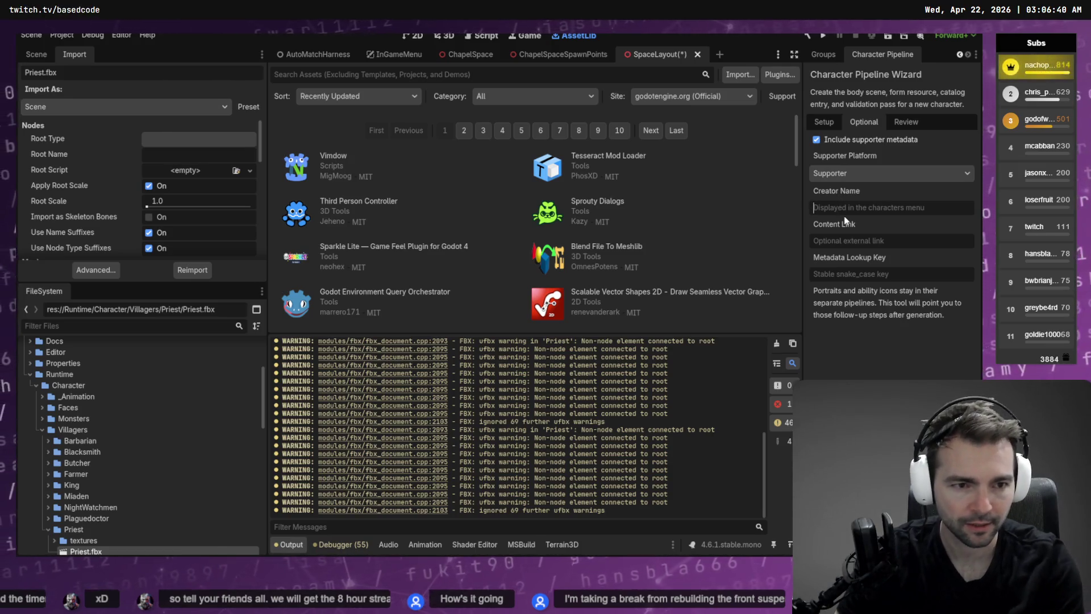
type("Priest")
key("Tab")
type("priest")
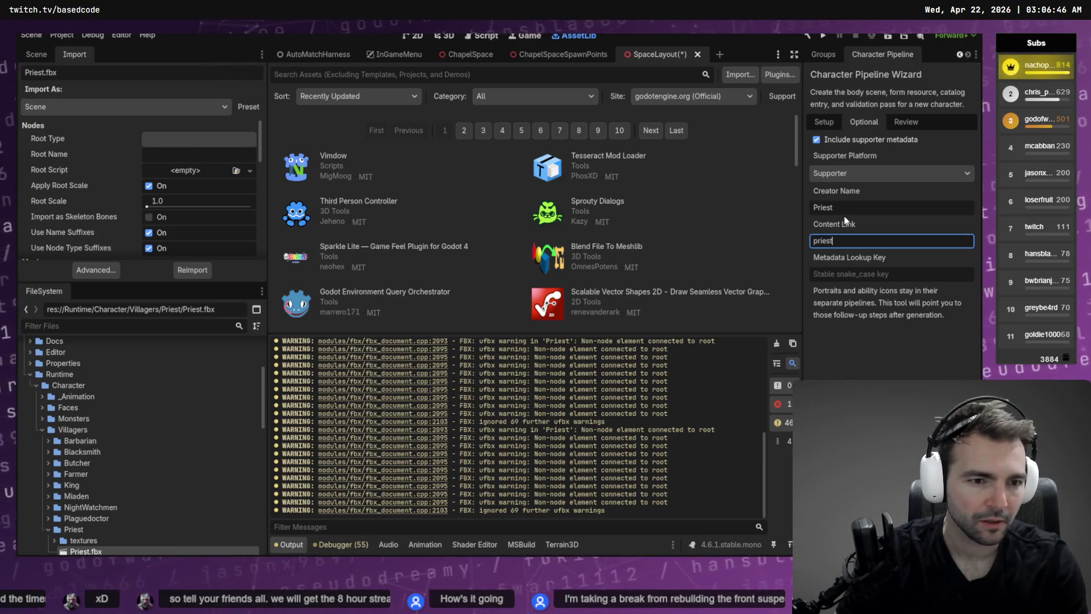
key("ctrl+a")
key("Tab")
type("priest")
key("shift+Tab")
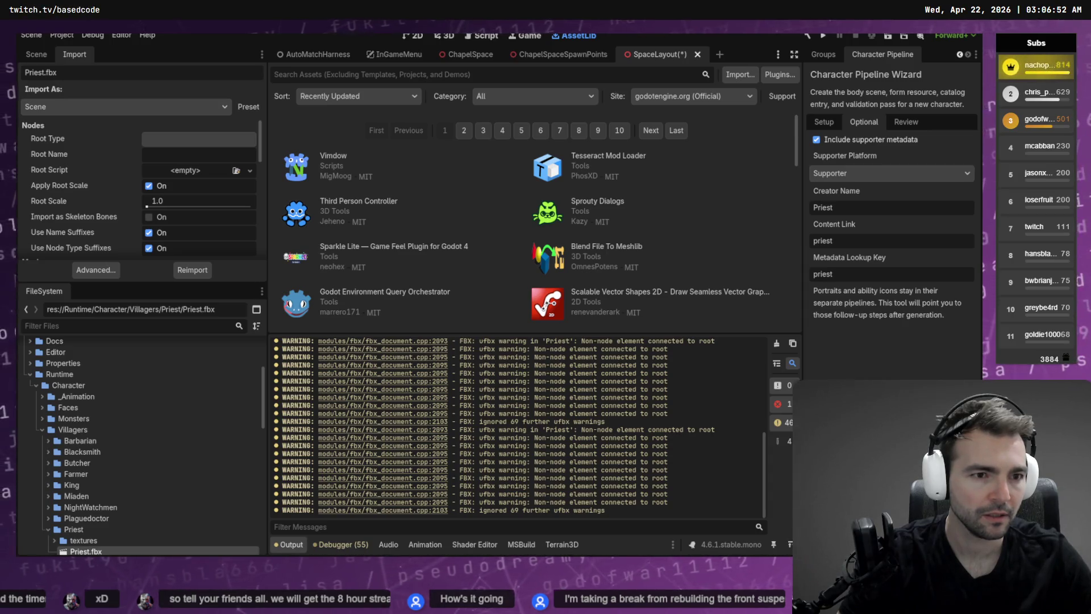
key("Return")
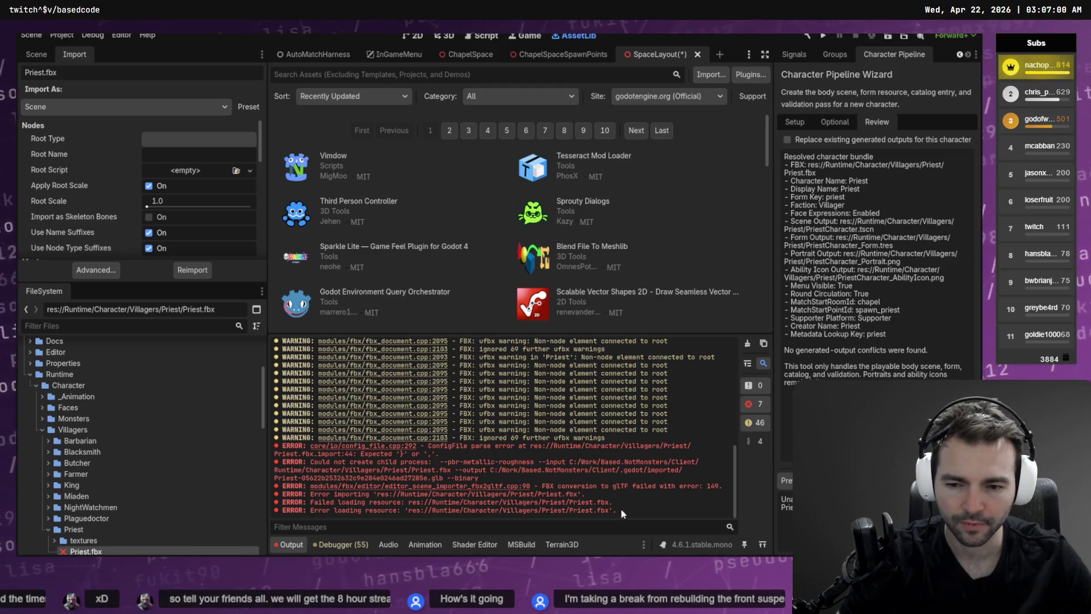
- Clear the Output log and select the two Priest.fbx resource-loading error lines
mouse_move(621, 508)
left_mouse_down()
mouse_move(284, 463)
mouse_move(267, 457)
mouse_move(275, 446)
left_mouse_up()
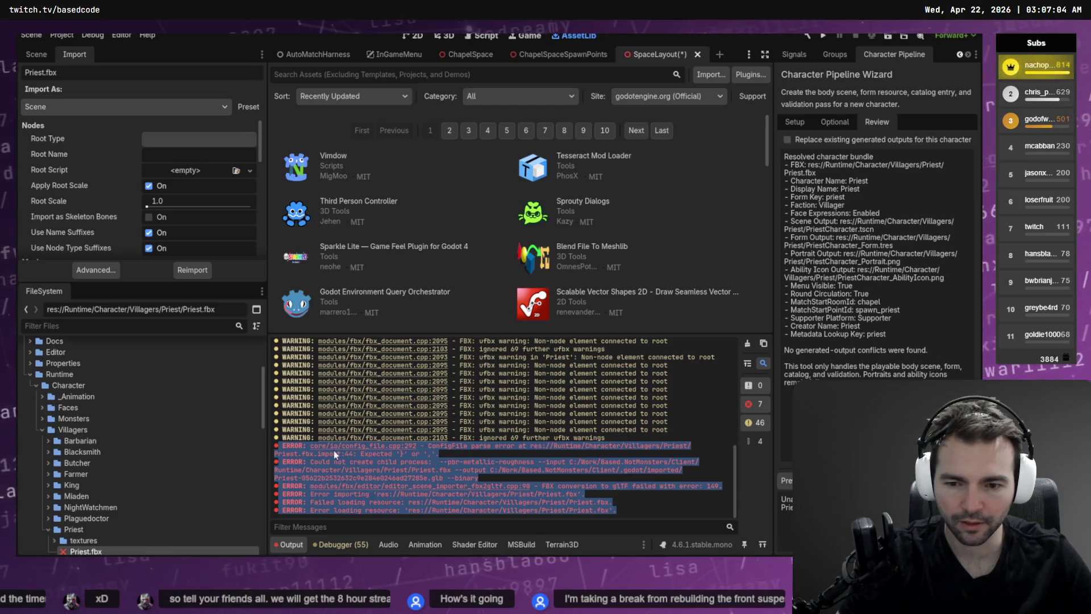
left_click(747, 344)
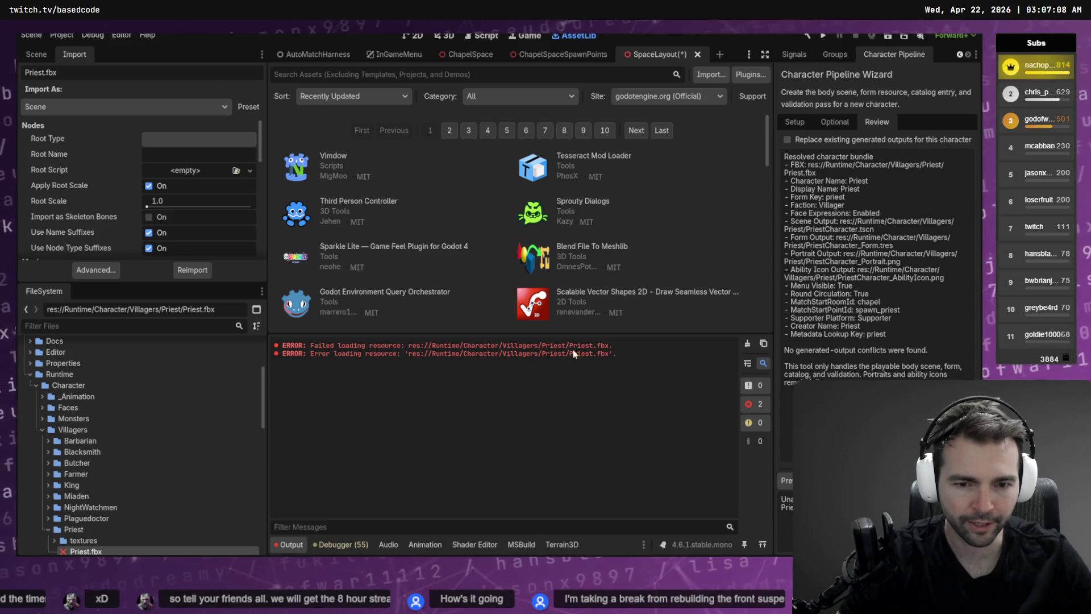
left_click_drag(618, 353, 274, 344)
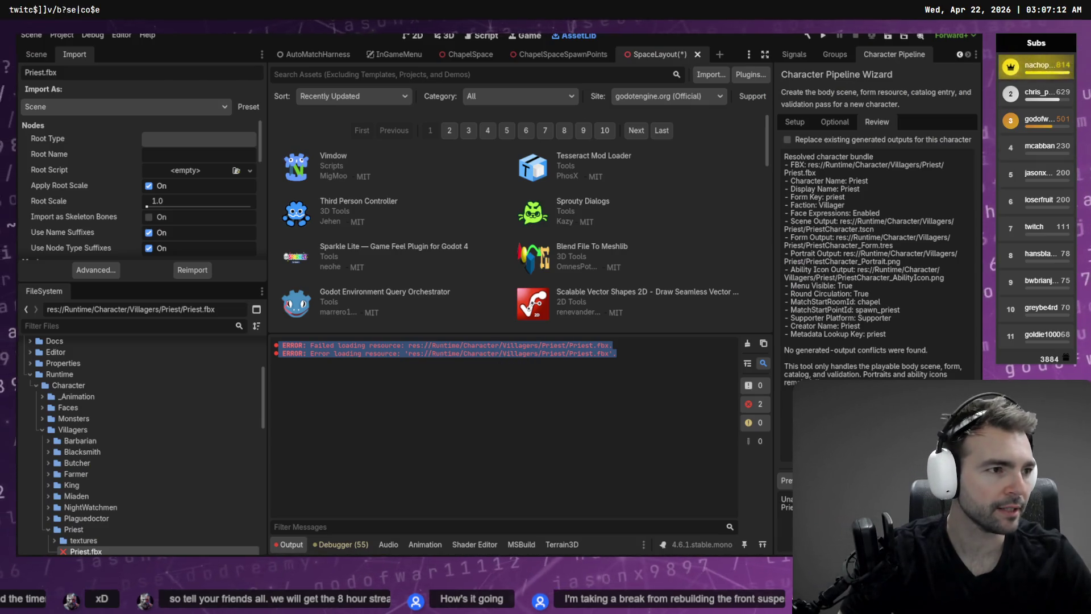
key("alt+Tab")
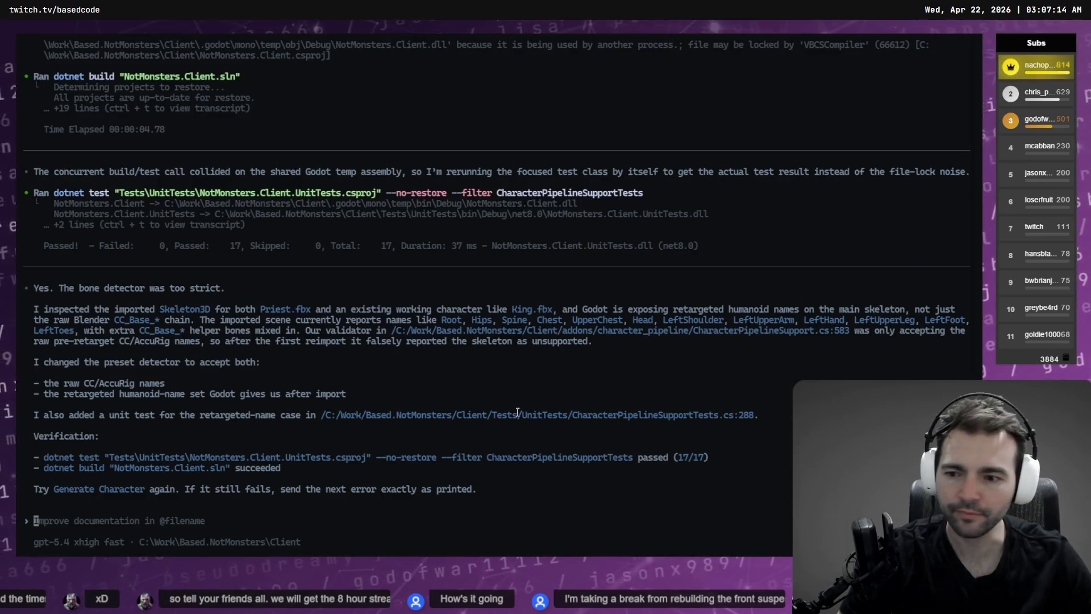
- Start a message about the new errors and paste the two loading errors inside ``` fences
type("Now we see the followign in t")
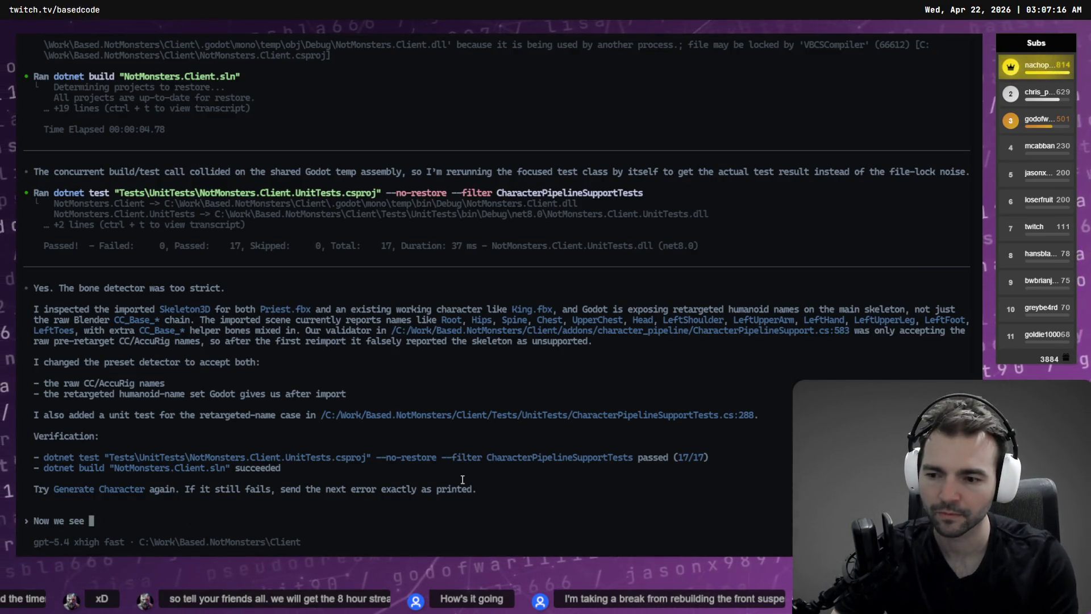
key("BackSpace")
key("BackSpace")
key("BackSpace")
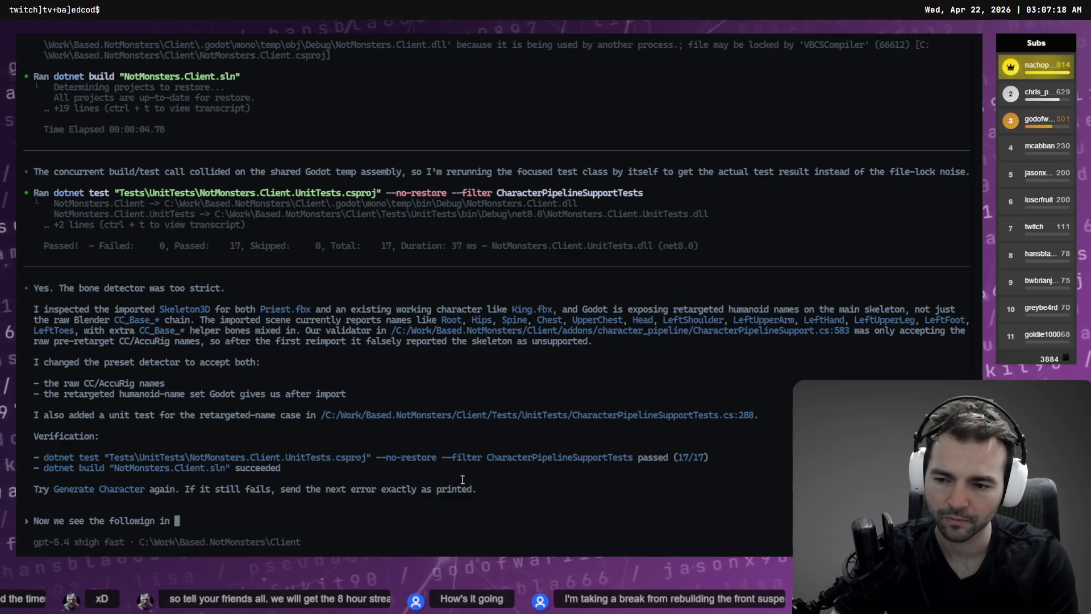
type("follow")
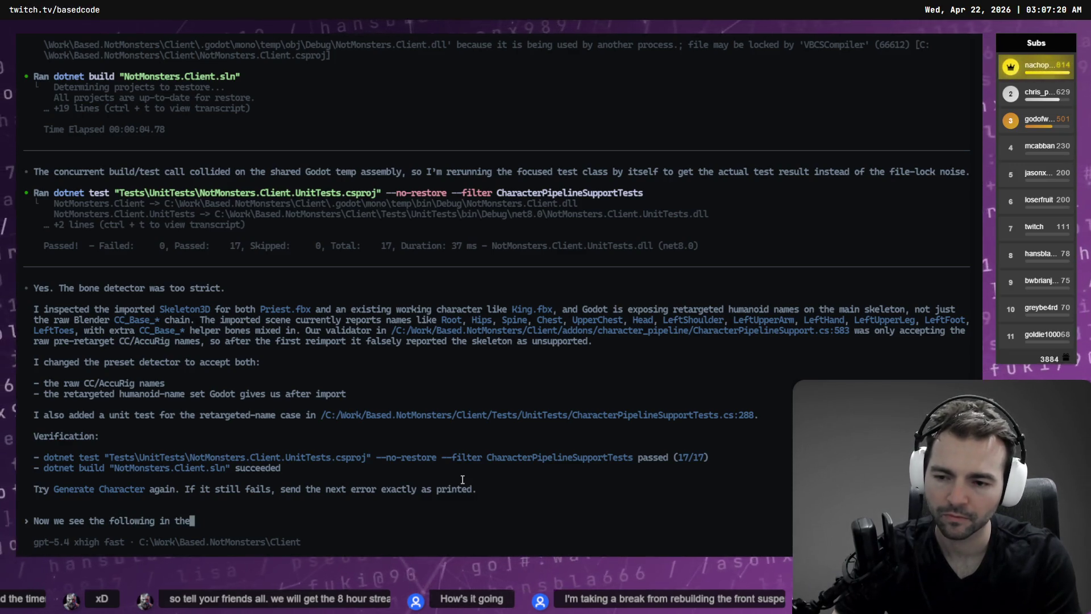
type("ole")
key("BackSpace")
key("BackSpace")
key("BackSpace")
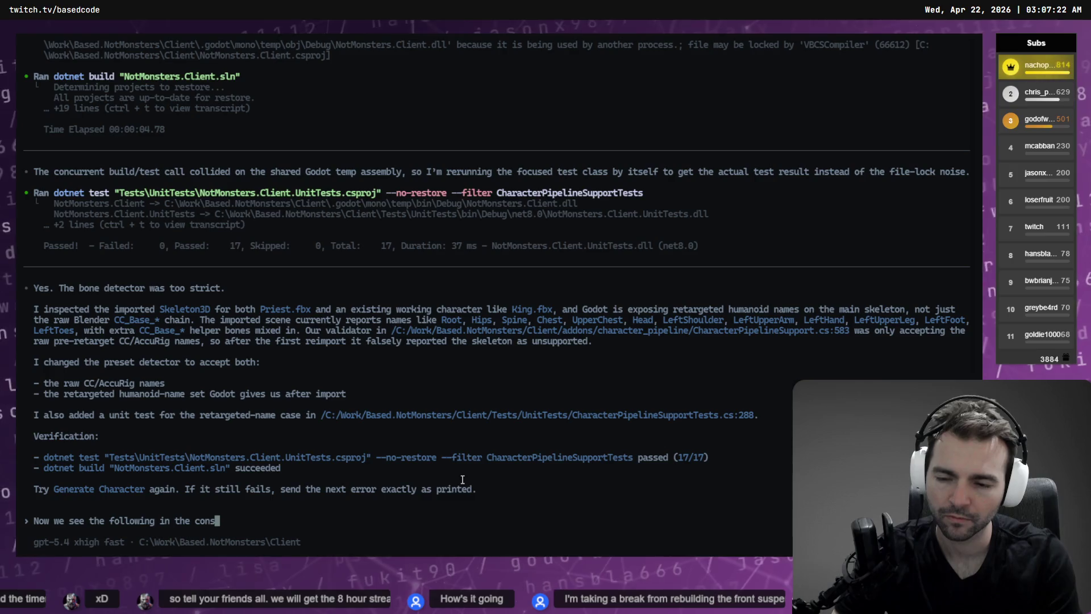
key("shift+Return")
key("shift+Return")
type("```")
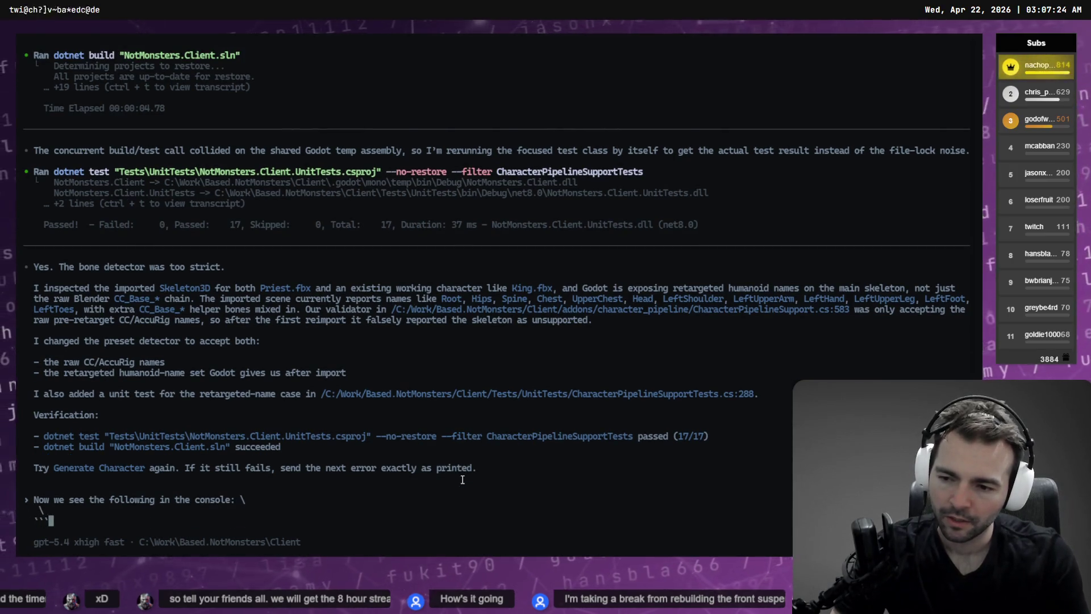
key("shift+Return")
key("shift+Return")
type("```")
key("Up")
key("ctrl+v")
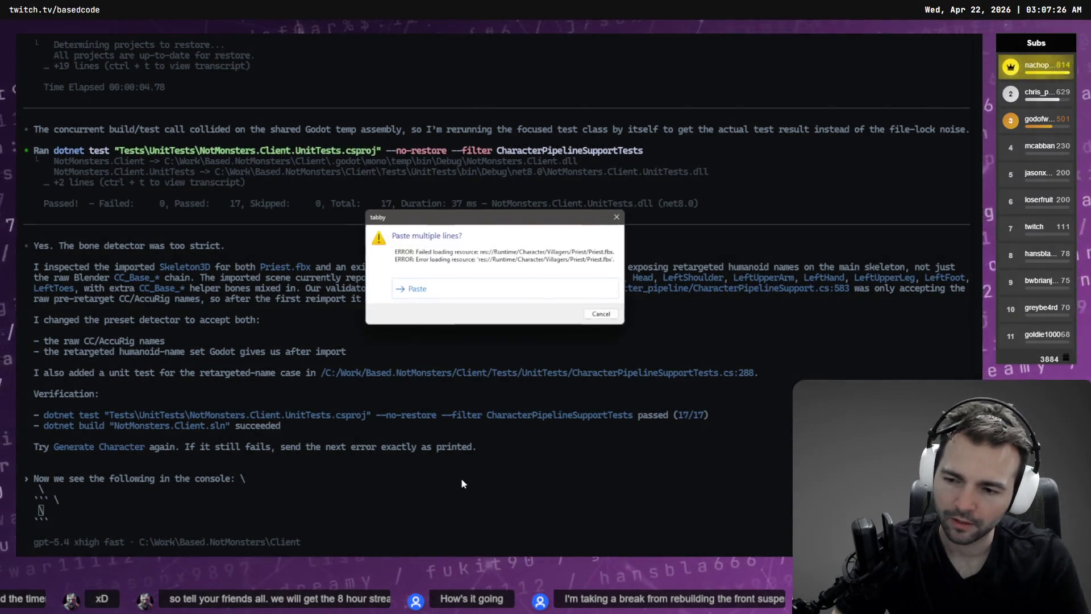
key("Return")
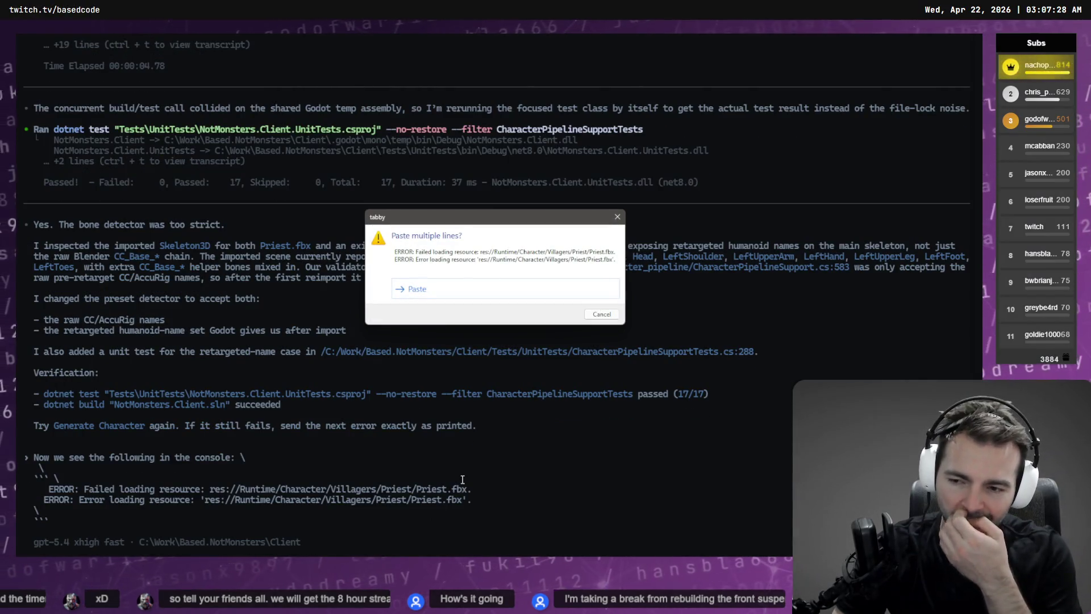
- Snip a screenshot of the wizard, attach it as Image #1, and send the report
key("alt+Tab")
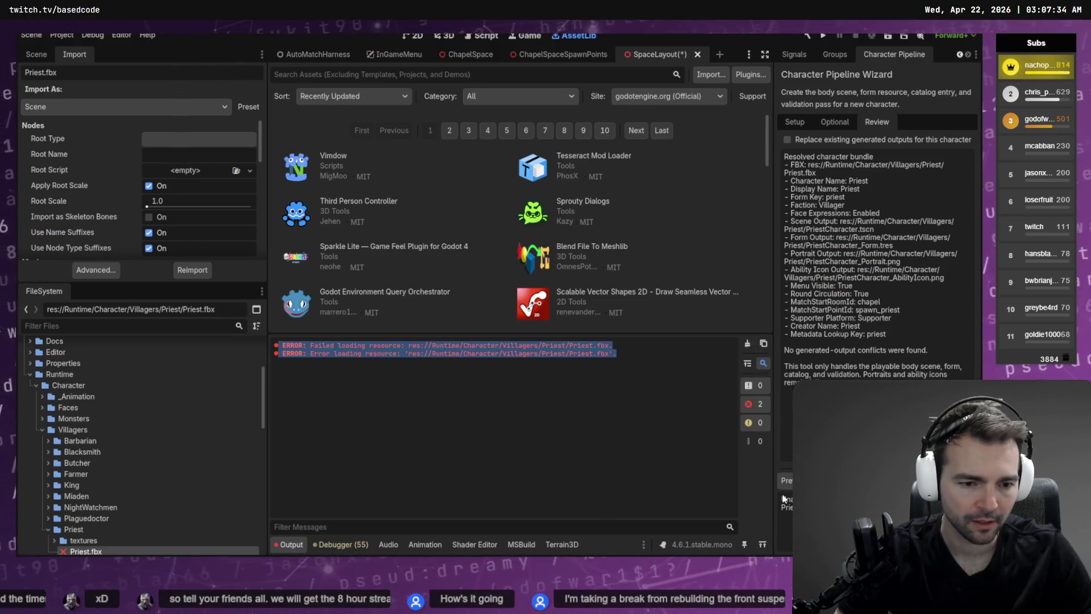
left_click_drag(780, 492, 795, 513)
key("alt+Tab")
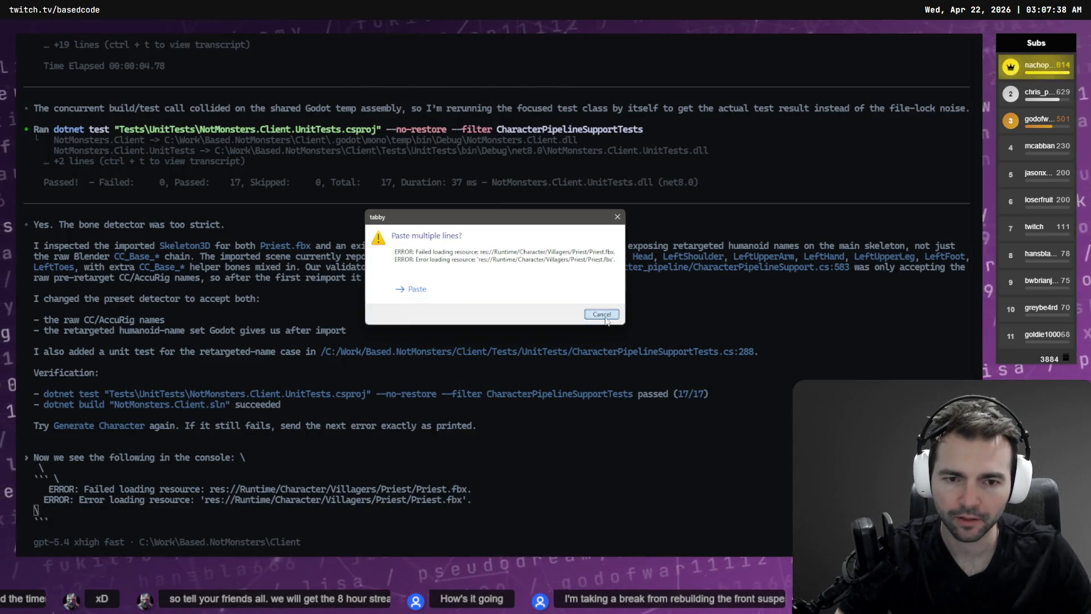
left_click(605, 317)
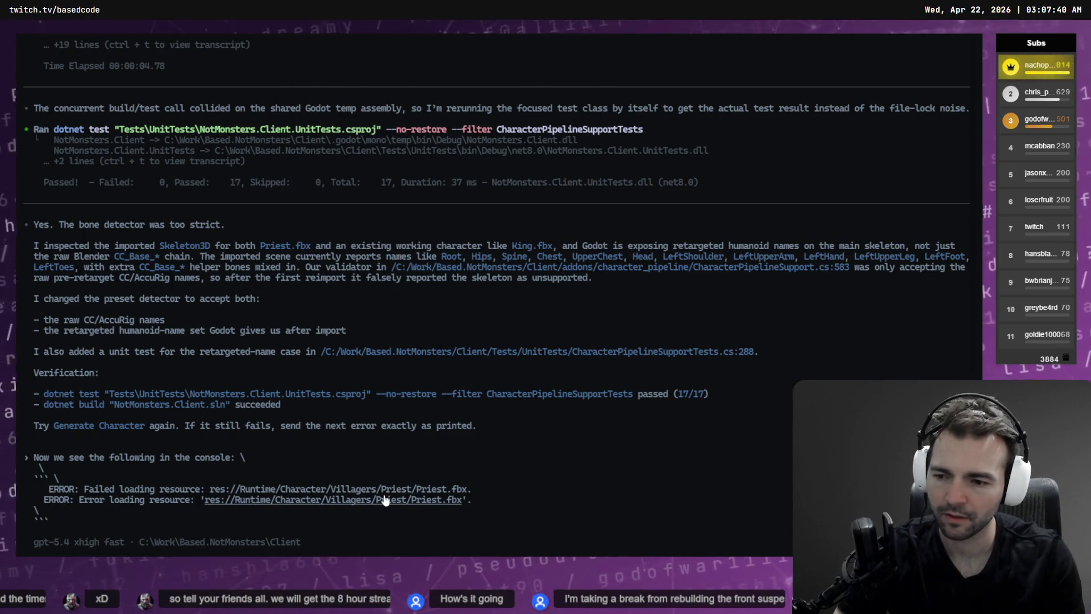
type(" \\")
key("Return")
type("\\")
key("Return")
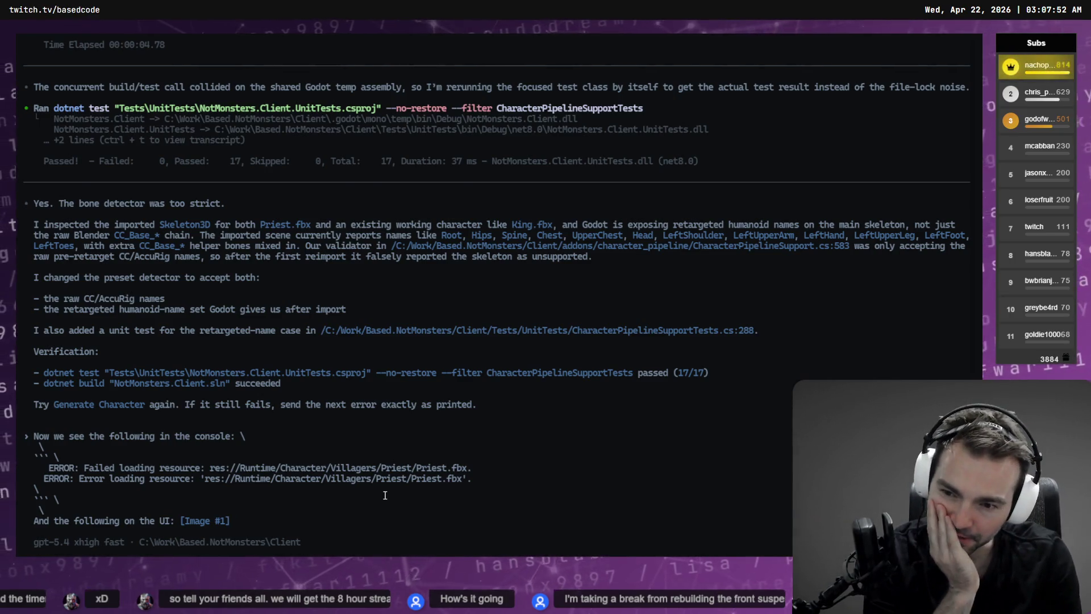
key("Return")
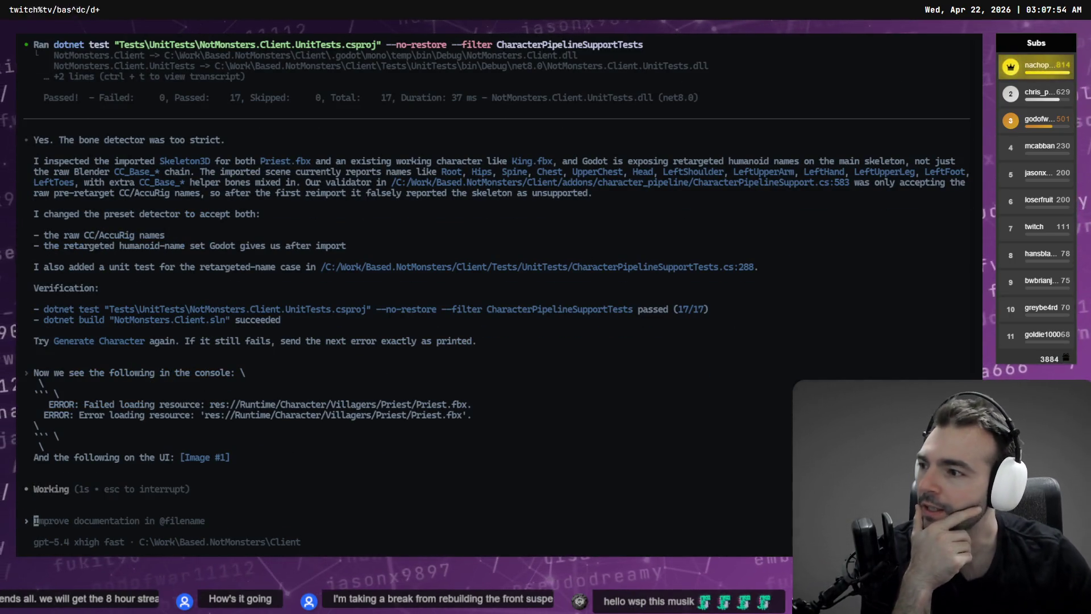
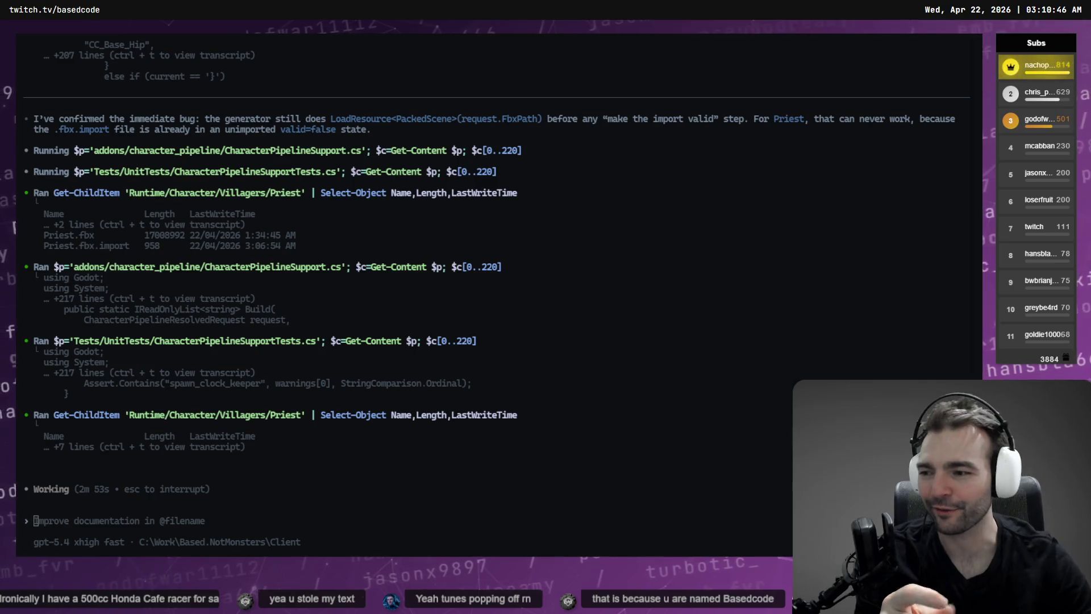
- Check the other agent session windows, then return to the Priest FBX import fix session
key("alt+Tab")
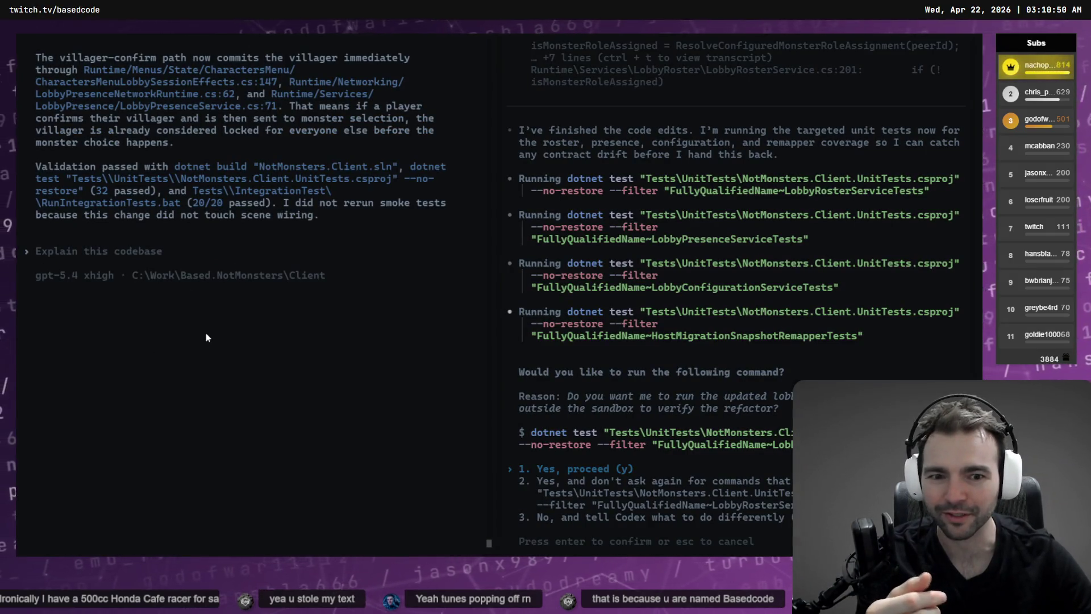
key("alt+Tab")
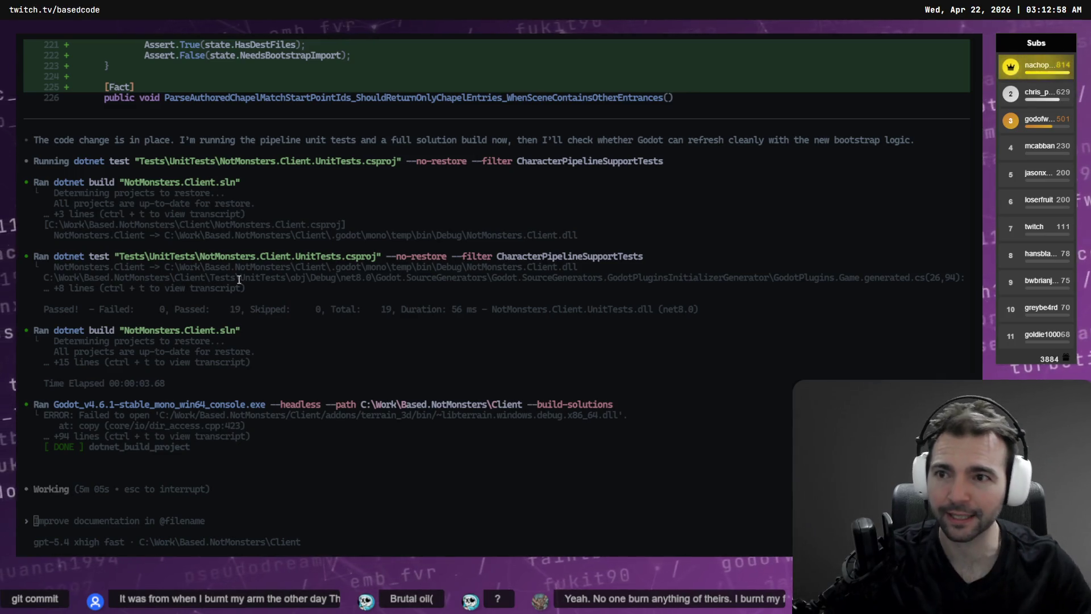
scroll(306, 248, "up", 10)
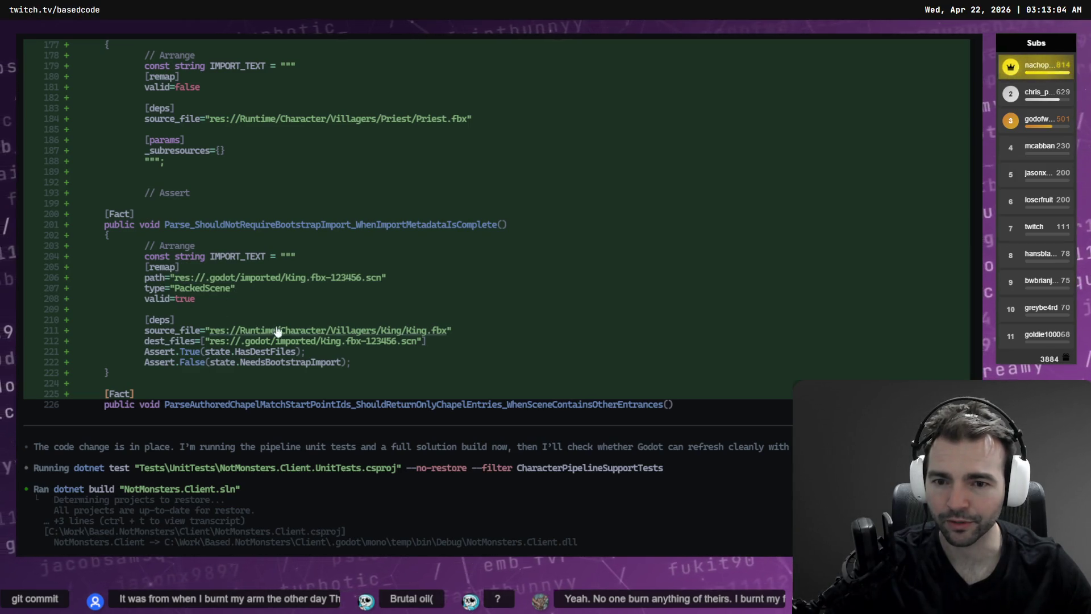
scroll(336, 341, "up", 6)
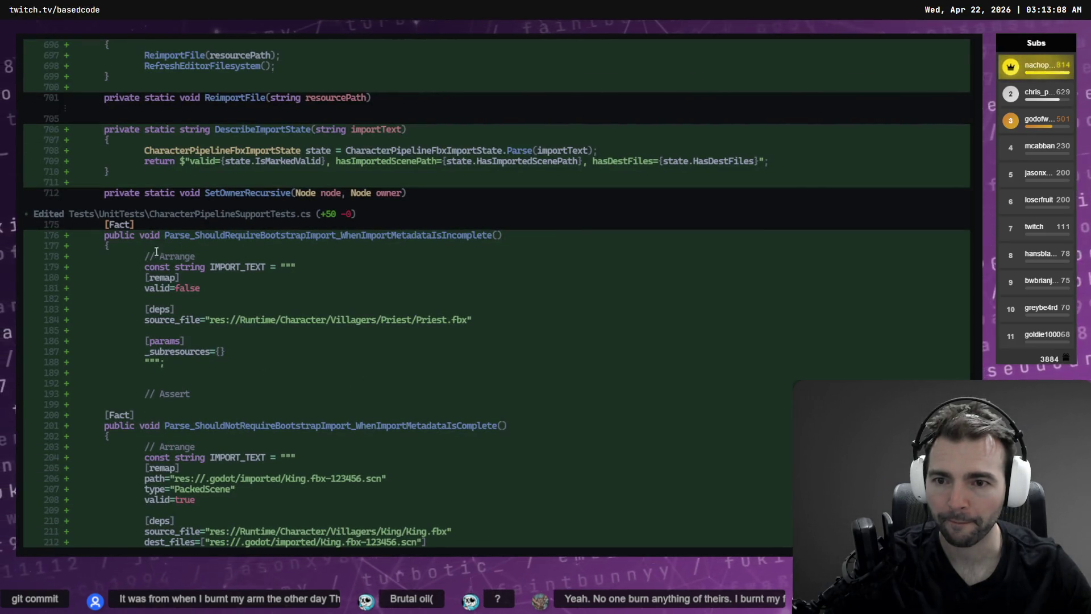
scroll(284, 250, "up", 15)
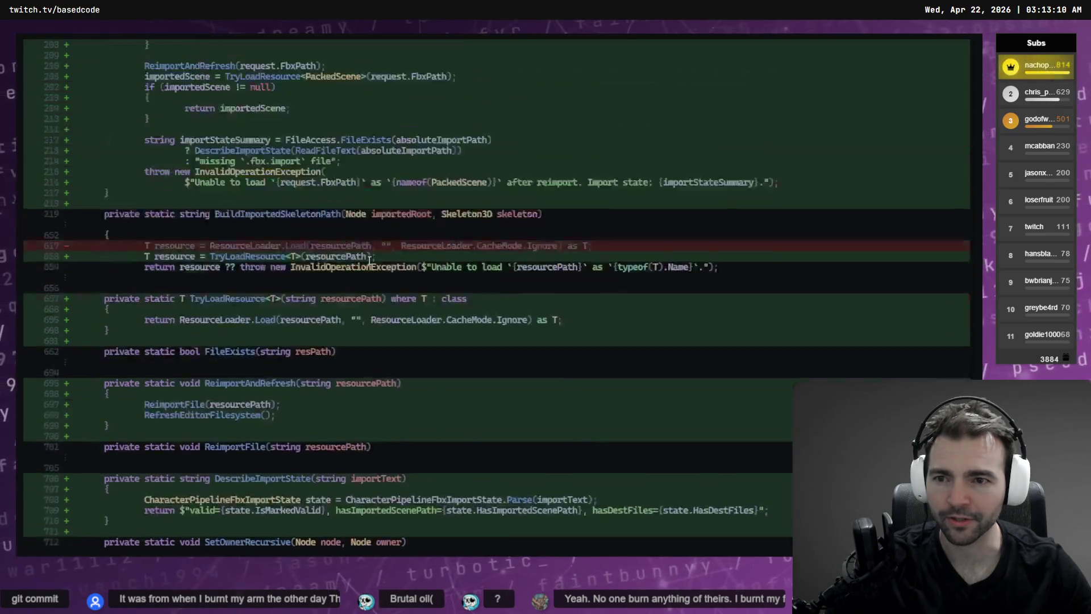
scroll(366, 255, "up", 15)
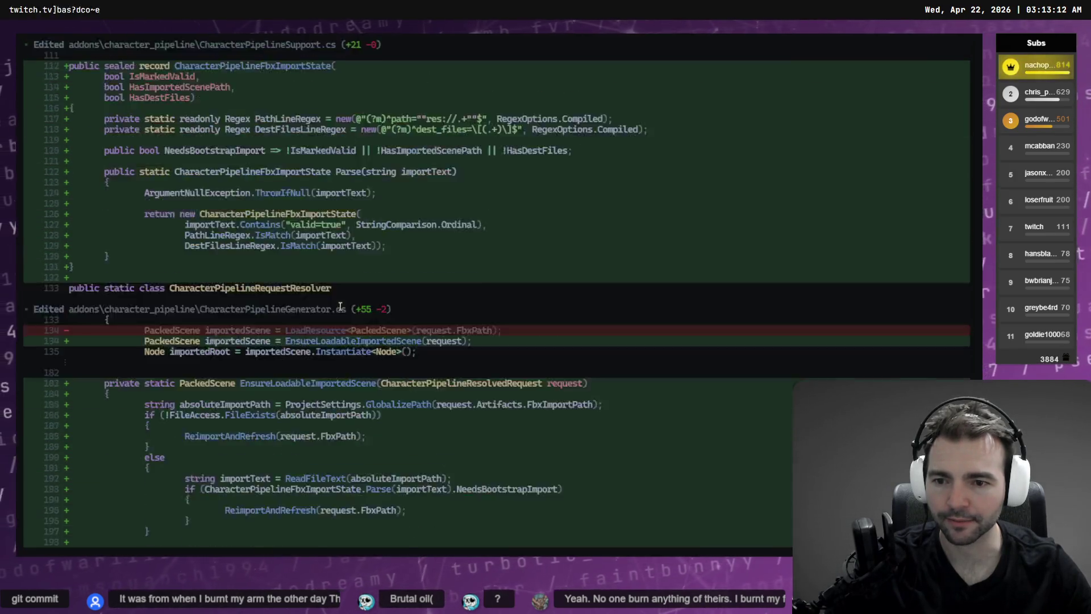
scroll(341, 305, "down", 5)
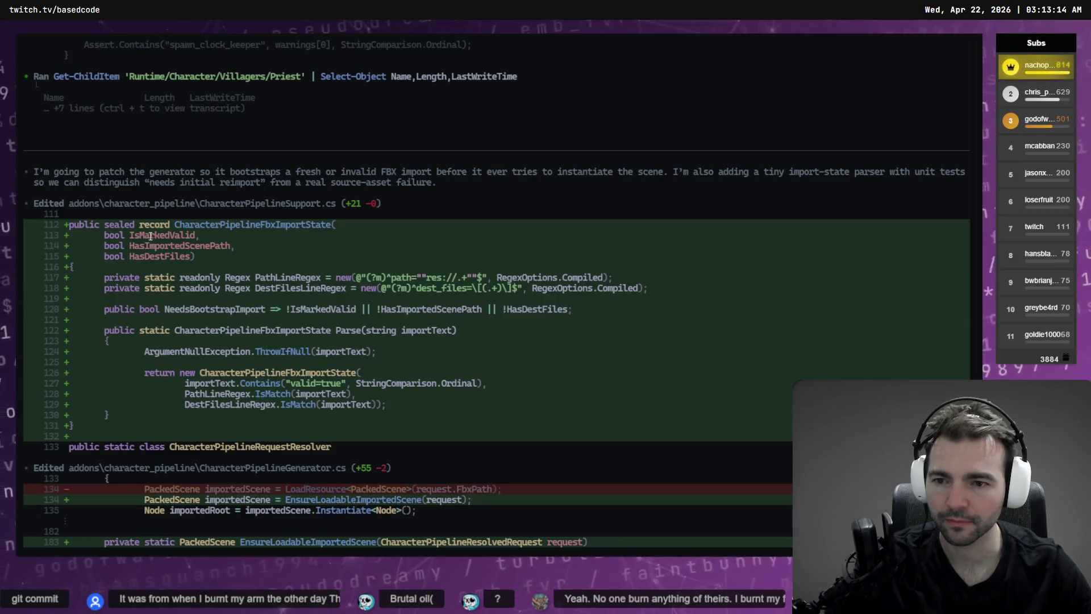
scroll(251, 230, "down", 20)
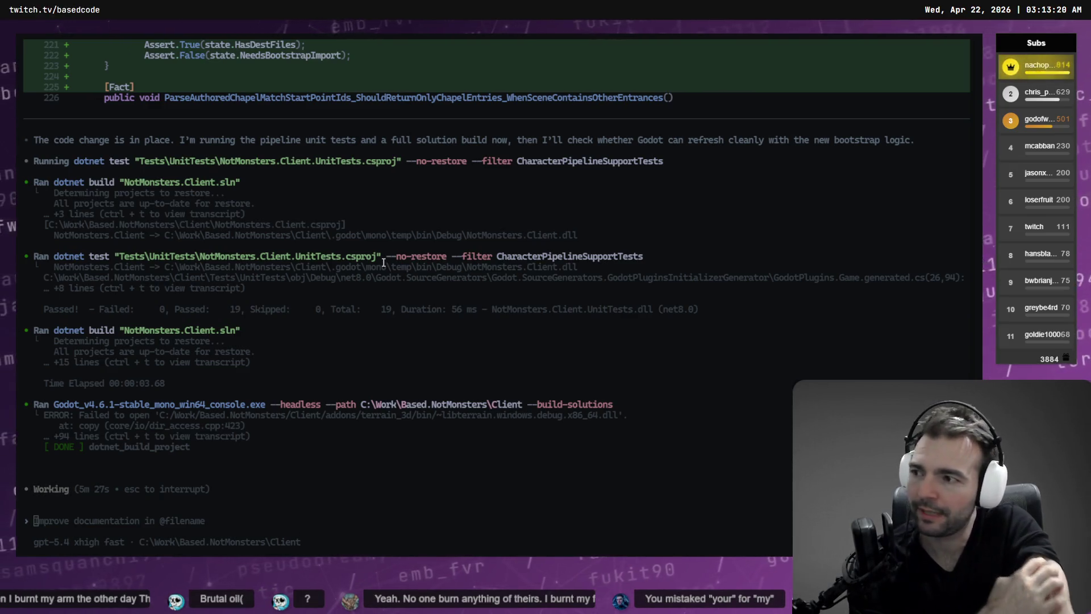
scroll(448, 277, "up", 12)
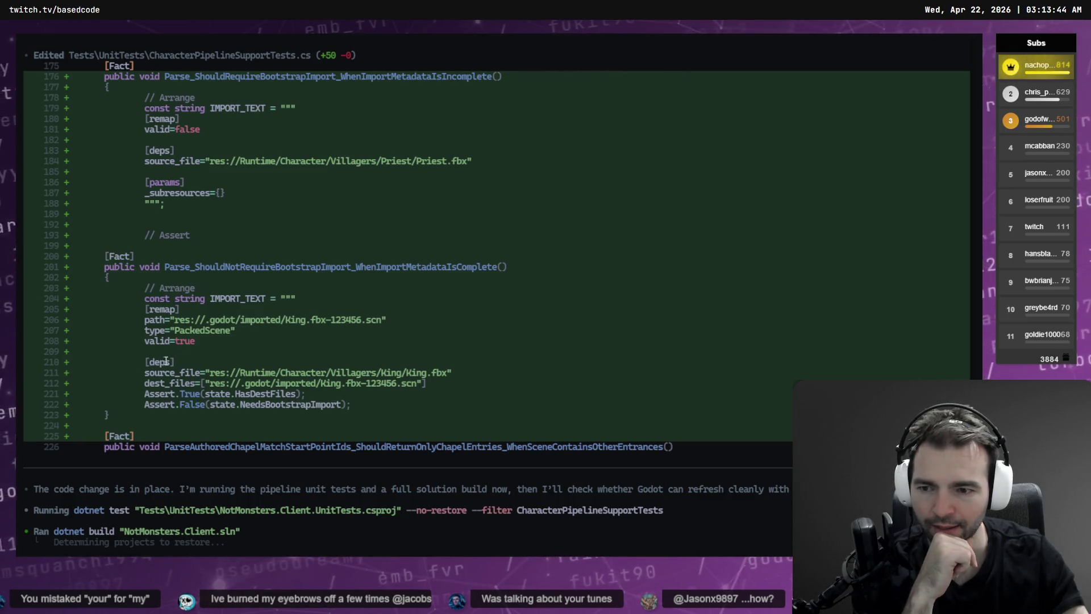
left_click_drag(201, 384, 424, 385)
left_click(374, 392)
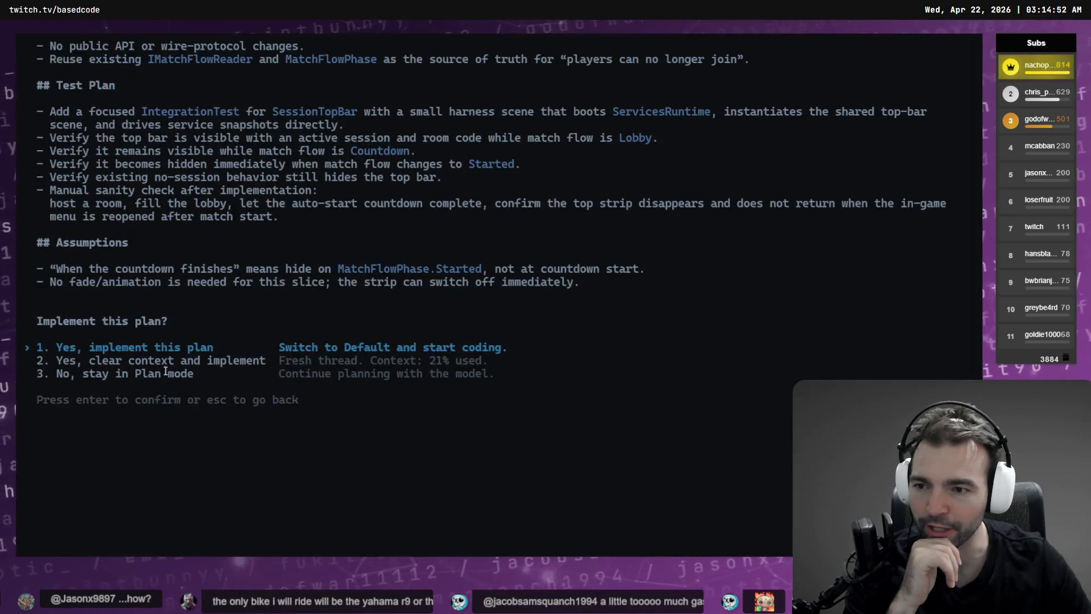
- Cycle through the split view, top bar plan and Priest import sessions, then move to Blender
scroll(170, 375, "up", 5)
key("ctrl+Tab")
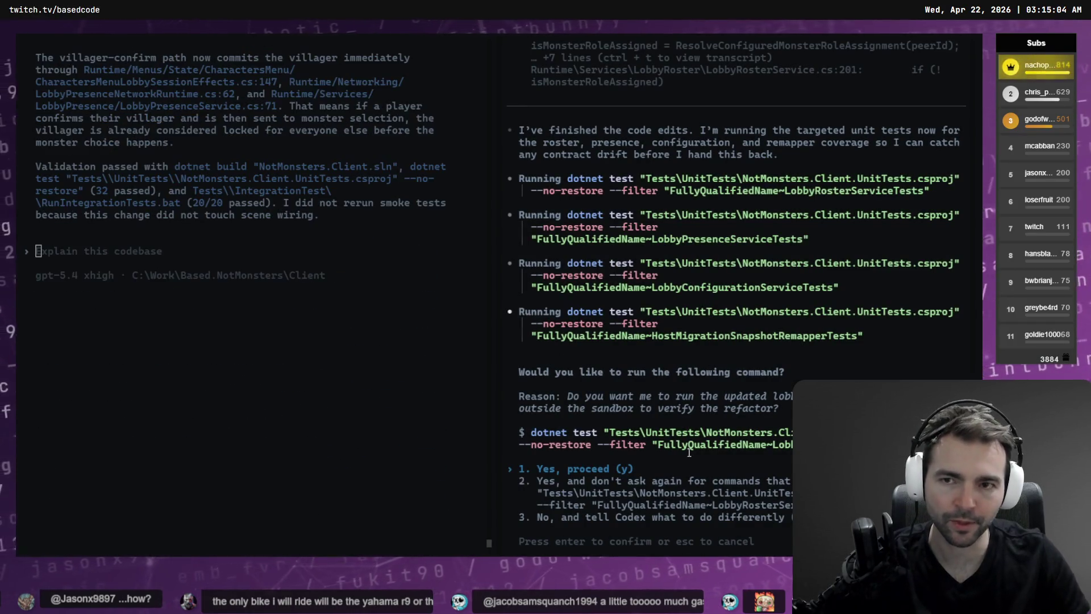
key("ctrl+Tab")
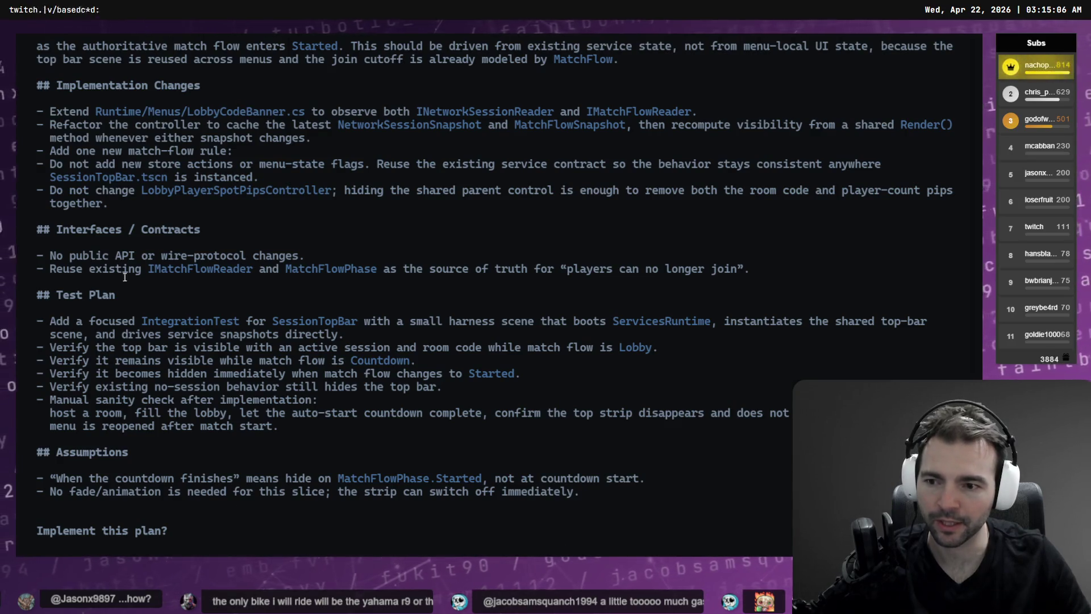
key("ctrl+Tab")
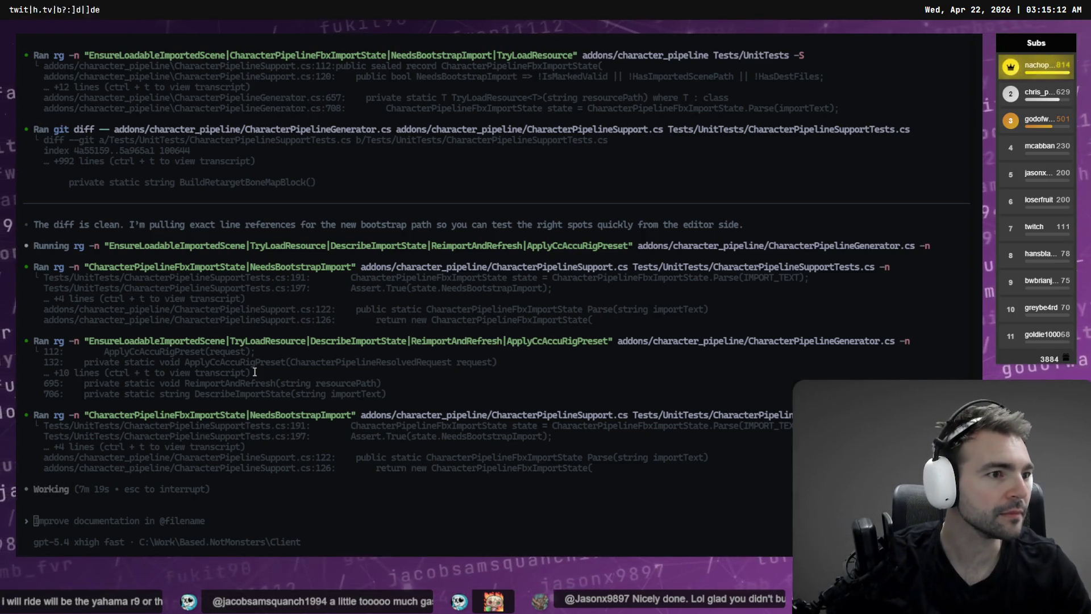
key("alt+Tab")
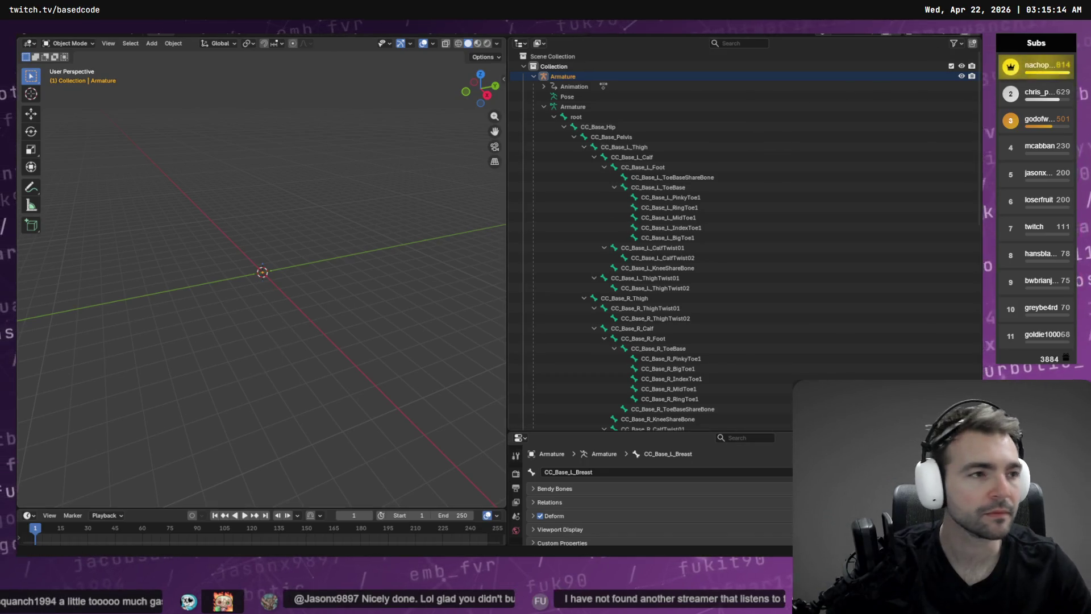
- In Fork, view diffs for CharacterPipelineSupportTests.cs, FrontEndStateServiceTests.cs, HostMigrationServiceTests.cs and LobbyPresenceServiceTests.cs
key("alt+Tab")
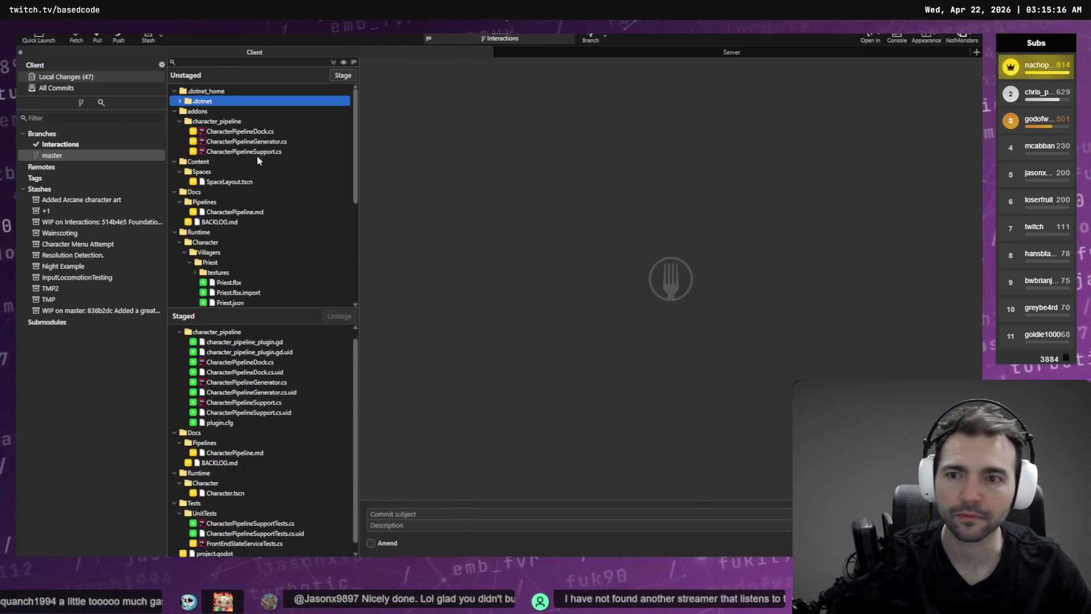
left_click_drag(353, 169, 353, 268)
left_click(289, 253)
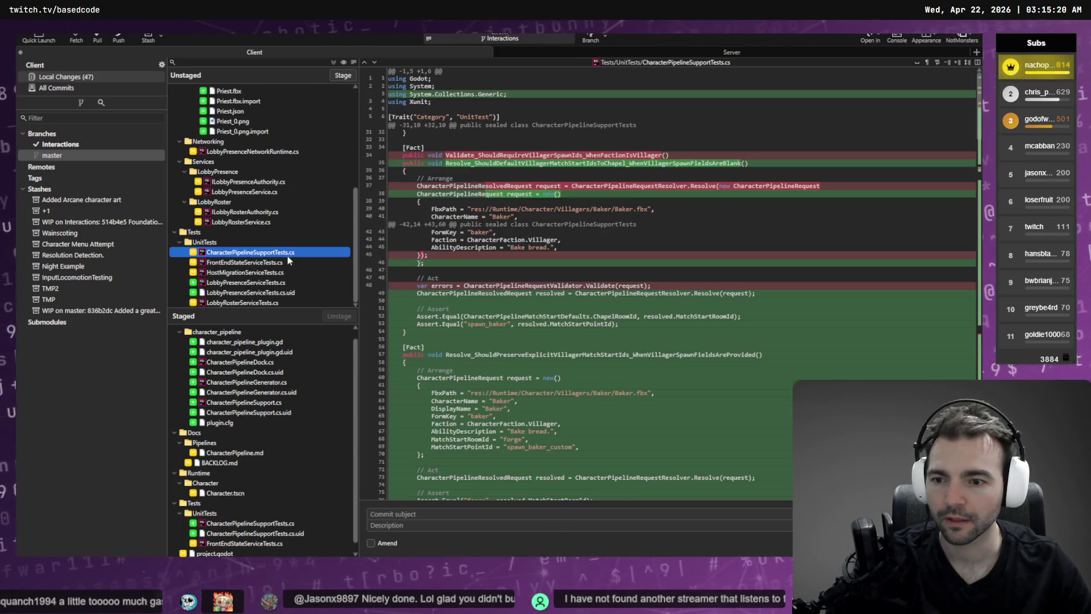
left_click(256, 264)
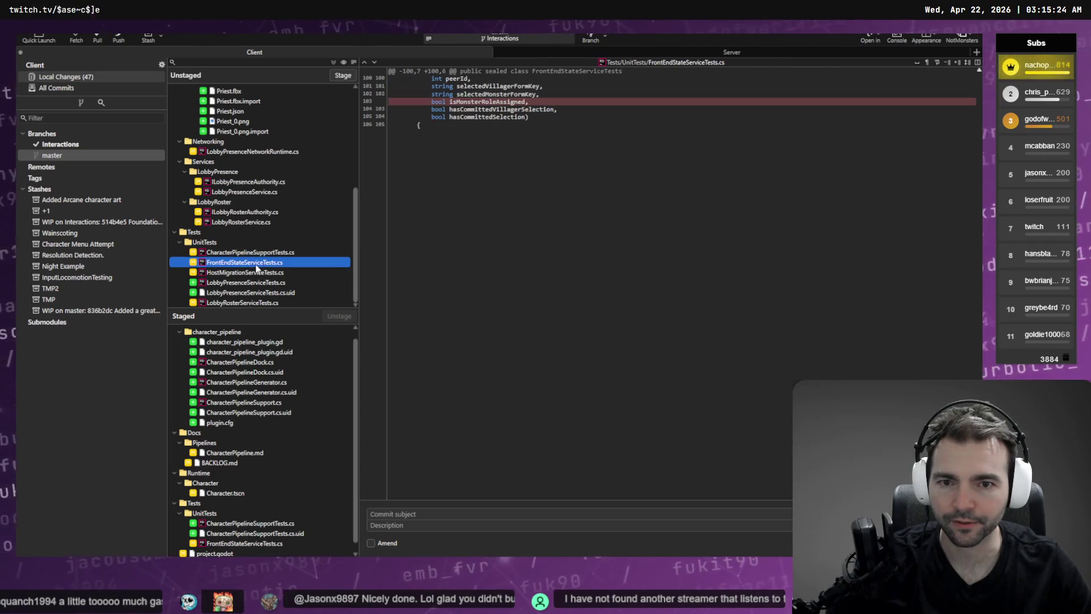
left_click(253, 275)
left_click(255, 286)
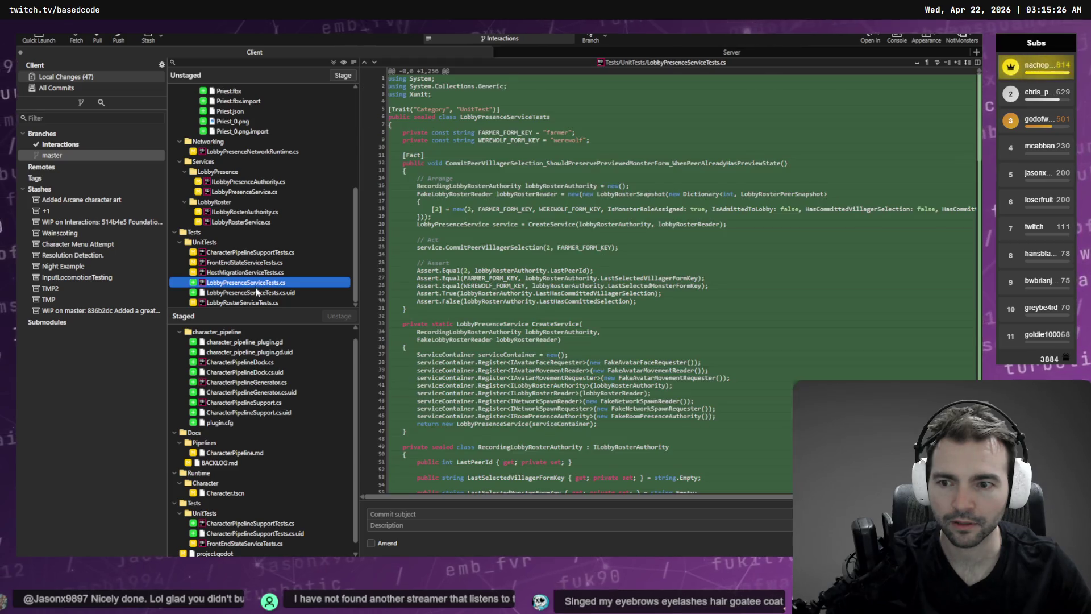
- Review the LobbyPresenceServiceTests.cs.uid and LobbyRosterServiceTests.cs diffs, then go back to the Codex summary
scroll(487, 328, "down", 5)
scroll(486, 329, "down", 15)
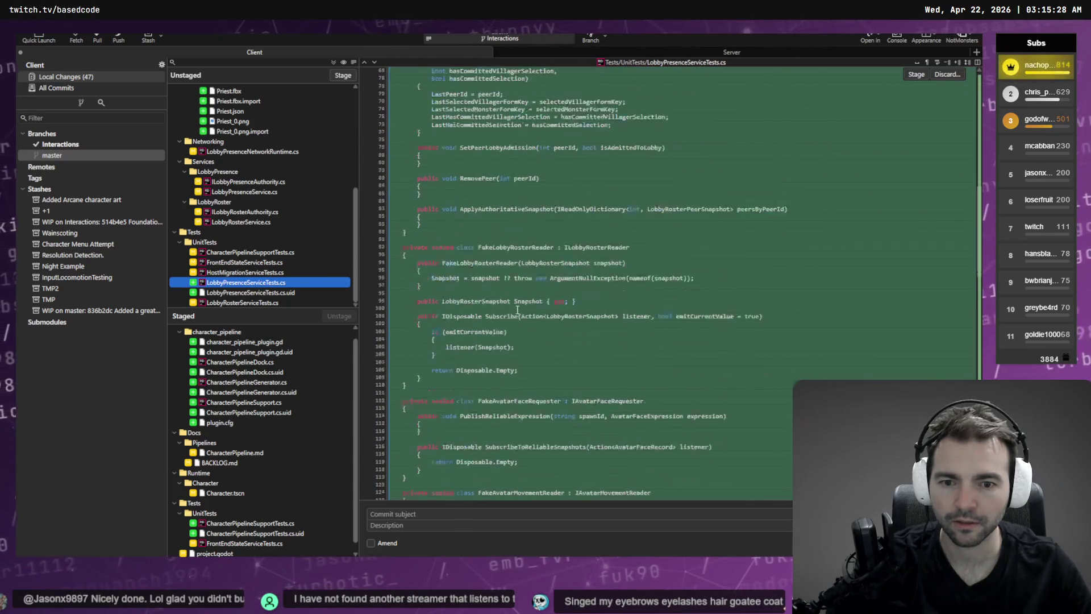
scroll(556, 299, "down", 2)
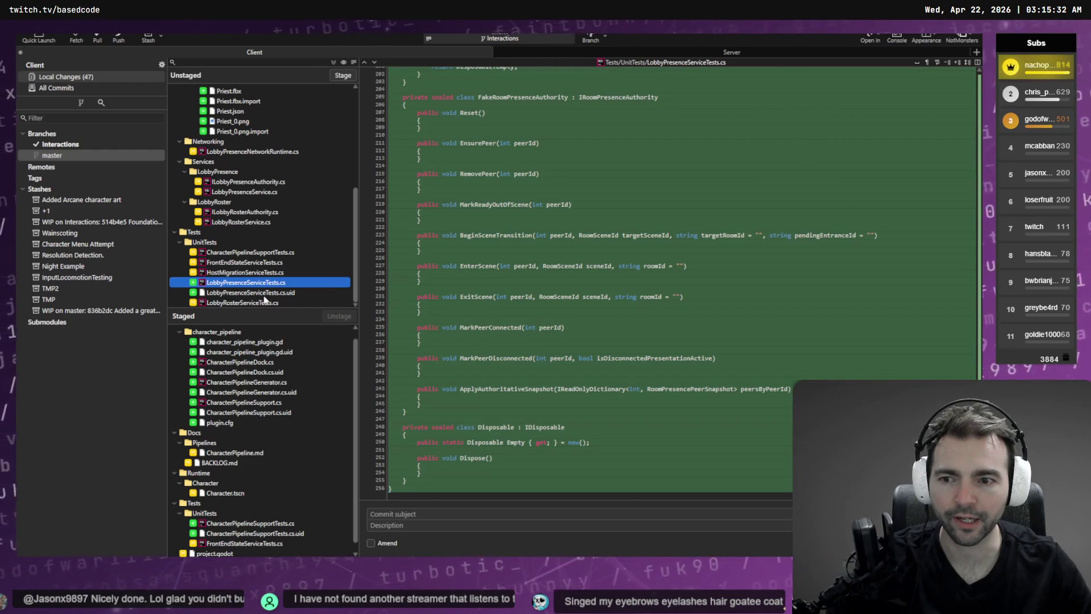
left_click(256, 295)
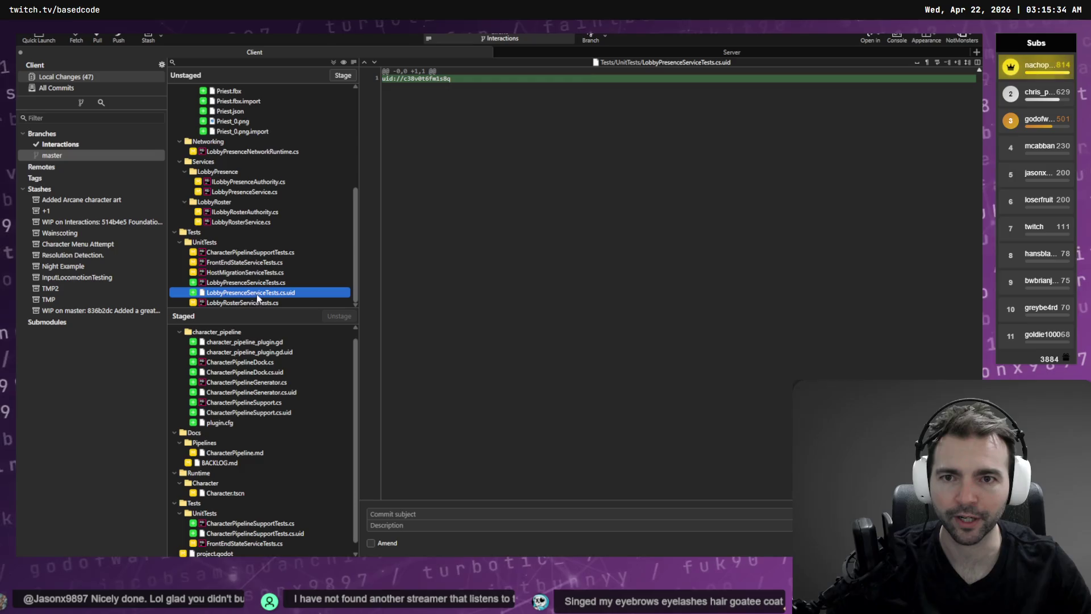
left_click(250, 302)
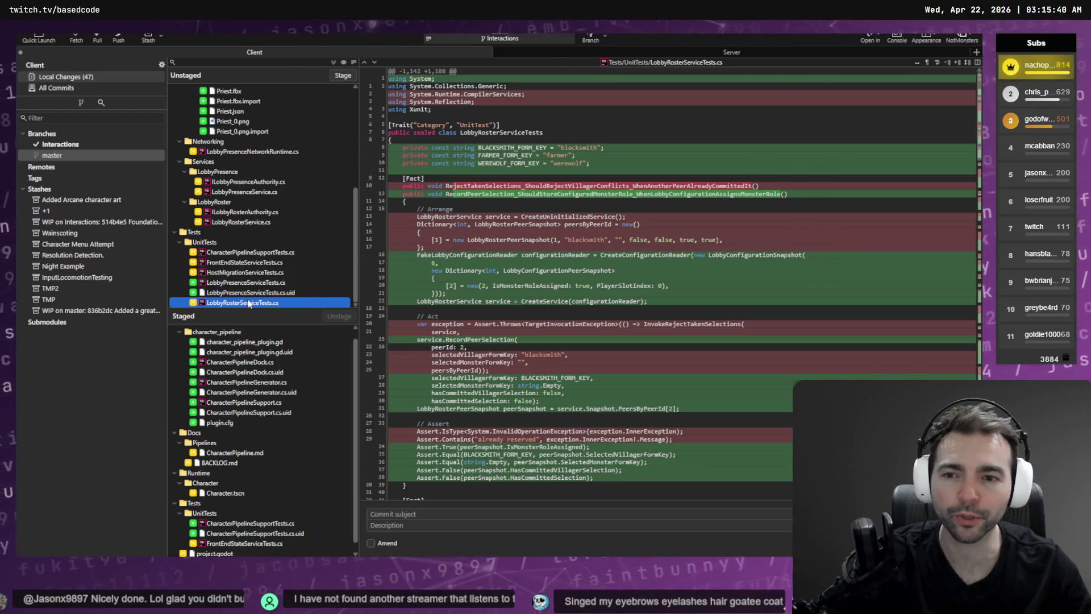
key("alt+Tab")
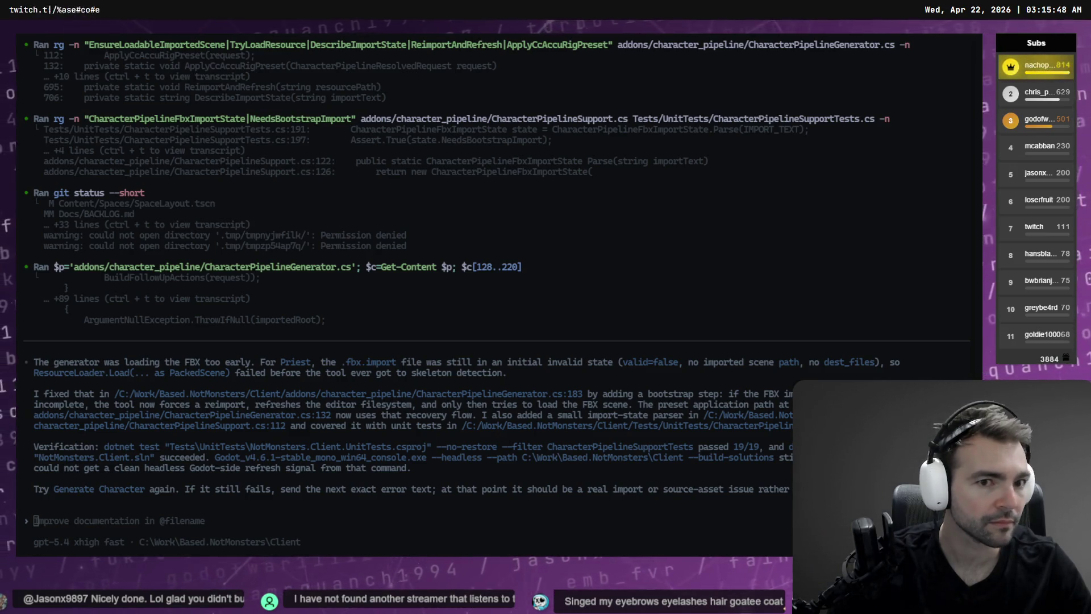
- In Godot, switch off the Character Pipeline plugin to reload it and reopen the Character Pipeline Wizard dock
key("alt+Tab")
left_click(744, 77)
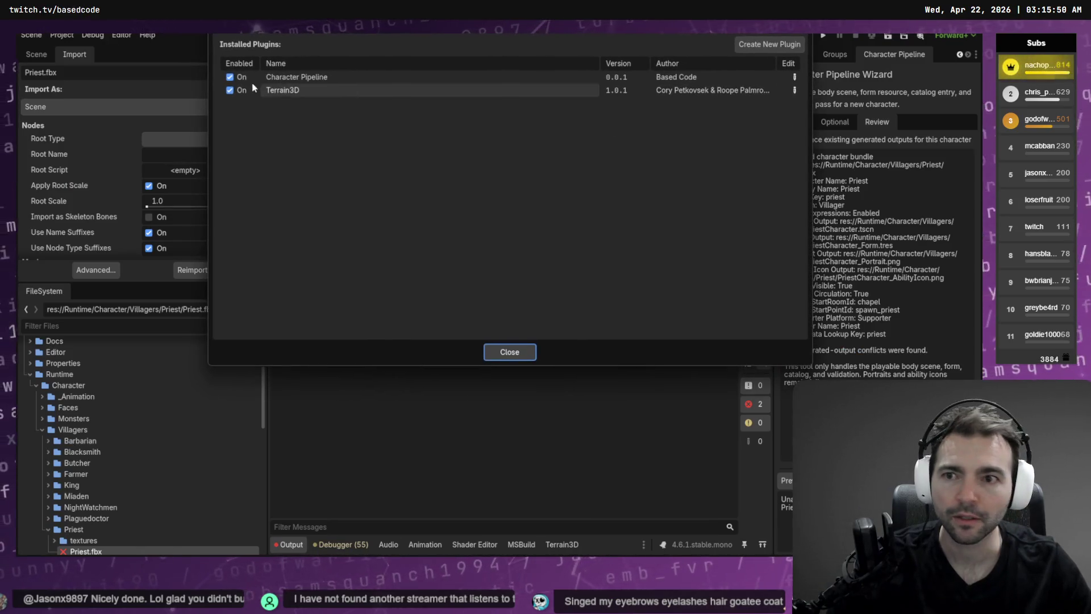
left_click(231, 77)
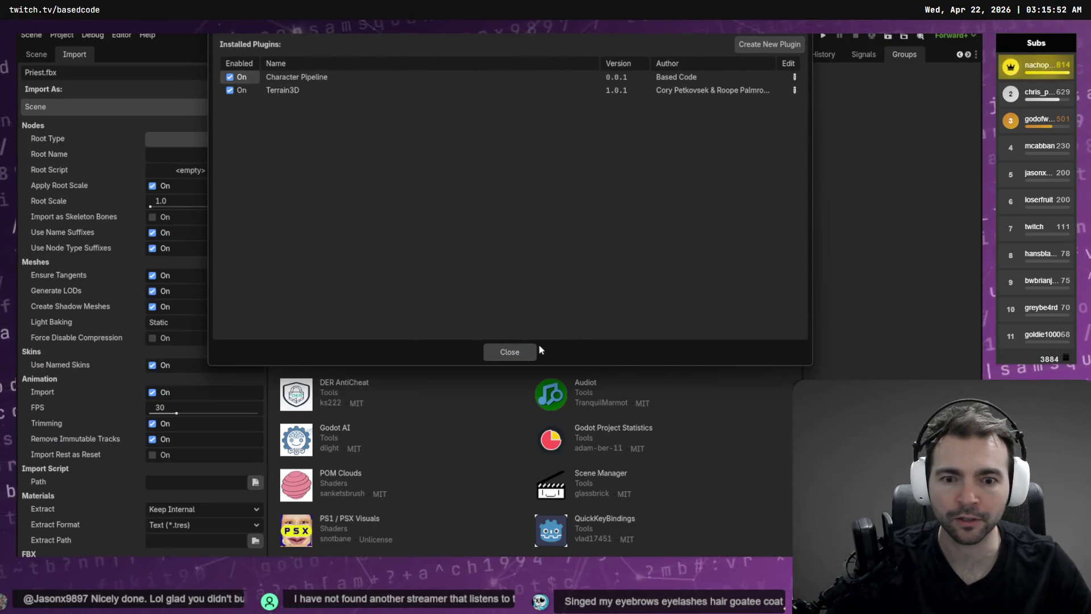
left_click(510, 352)
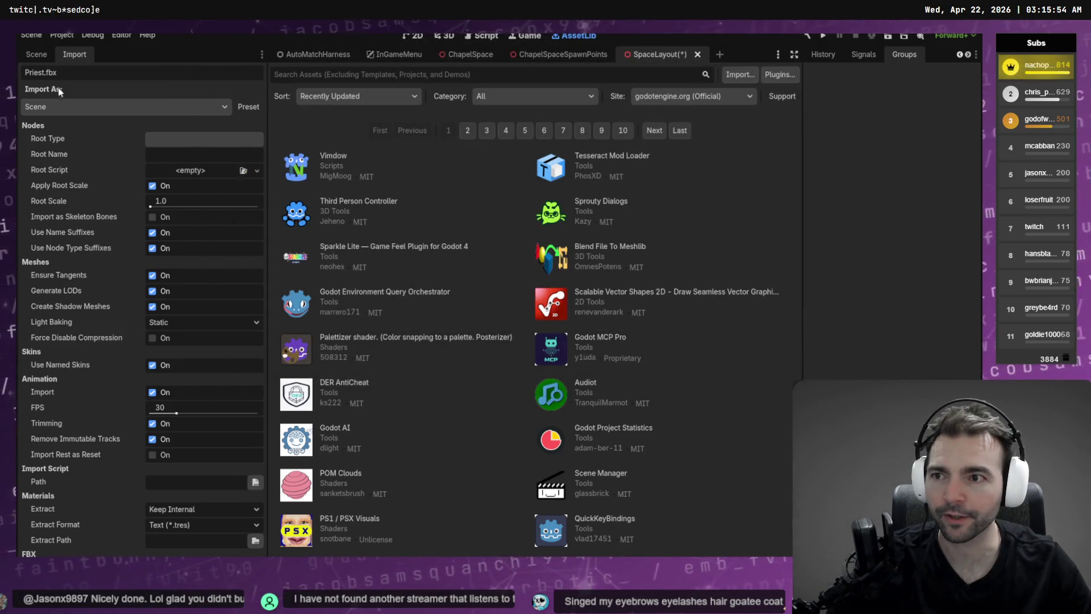
left_click(121, 35)
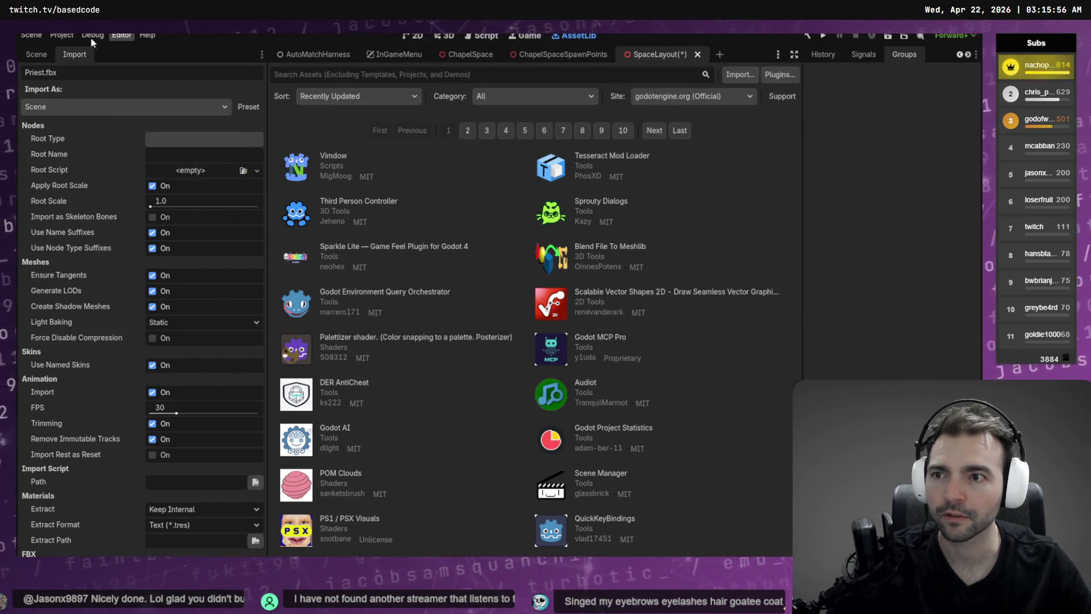
mouse_move(173, 80)
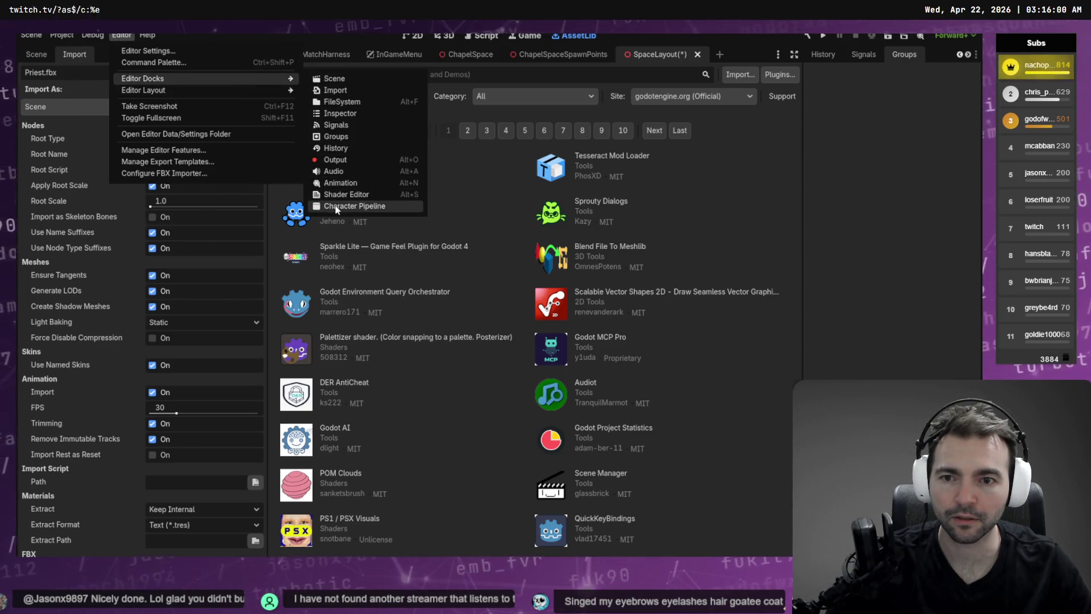
left_click(341, 206)
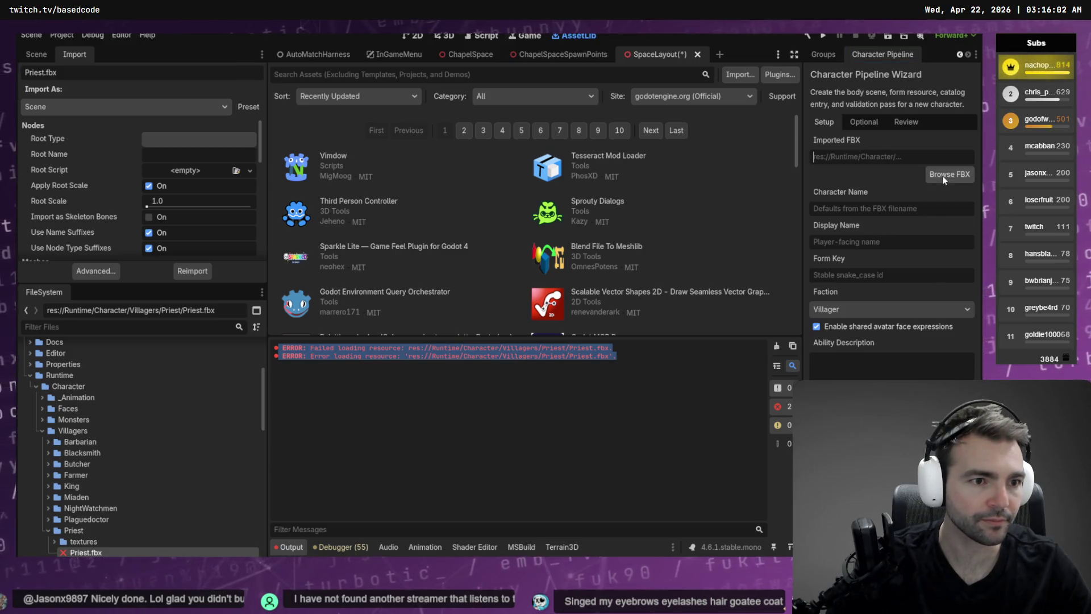
- Choose res://Runtime/Character/Villagers/Priest.fbx as the wizard's imported FBX
left_click(945, 175)
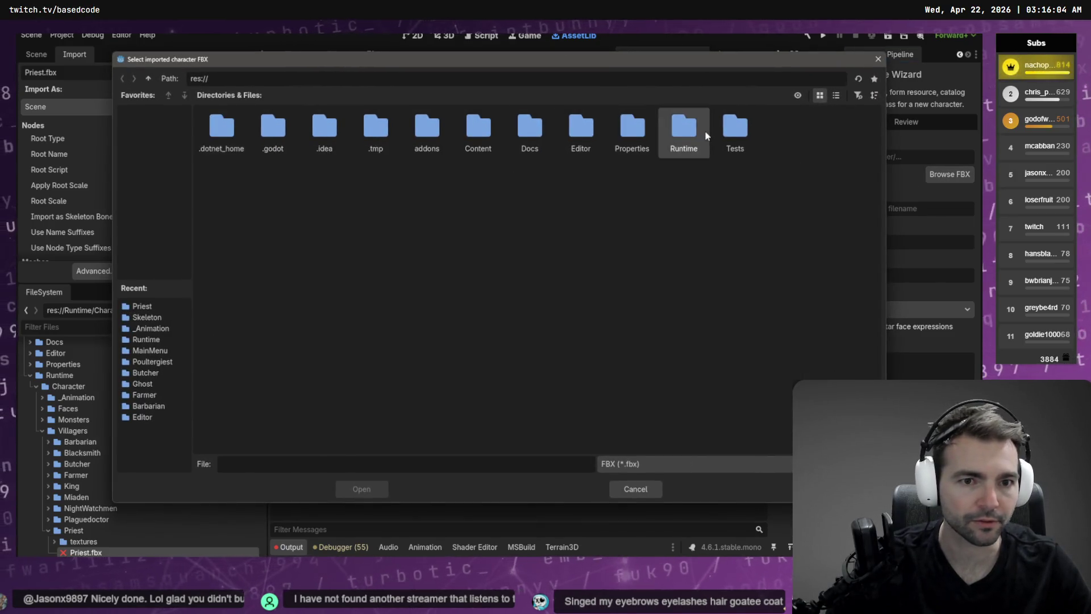
double_click(688, 131)
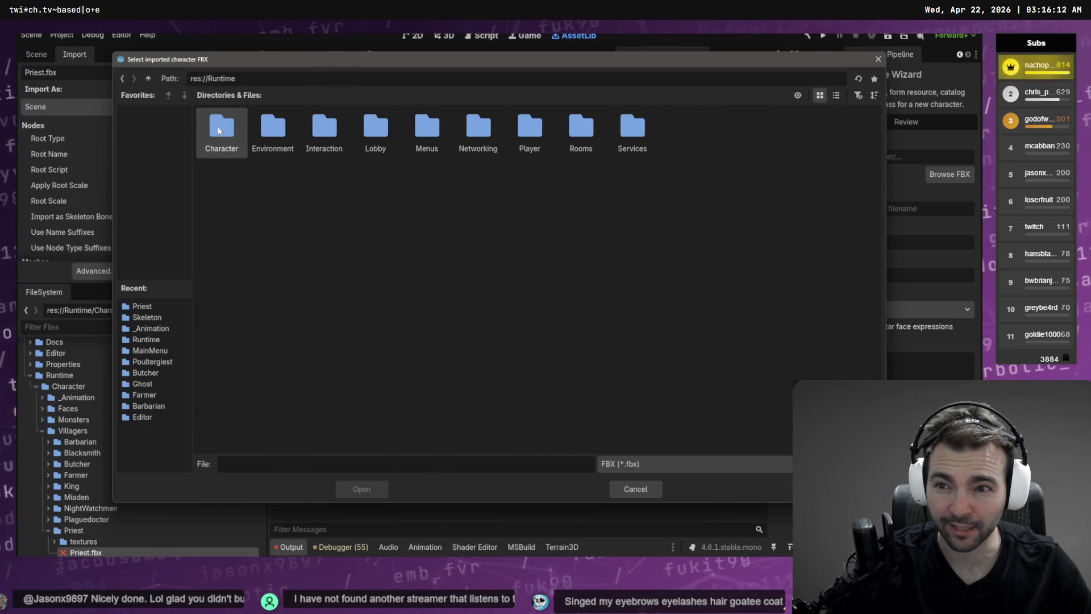
key("Return")
double_click(359, 129)
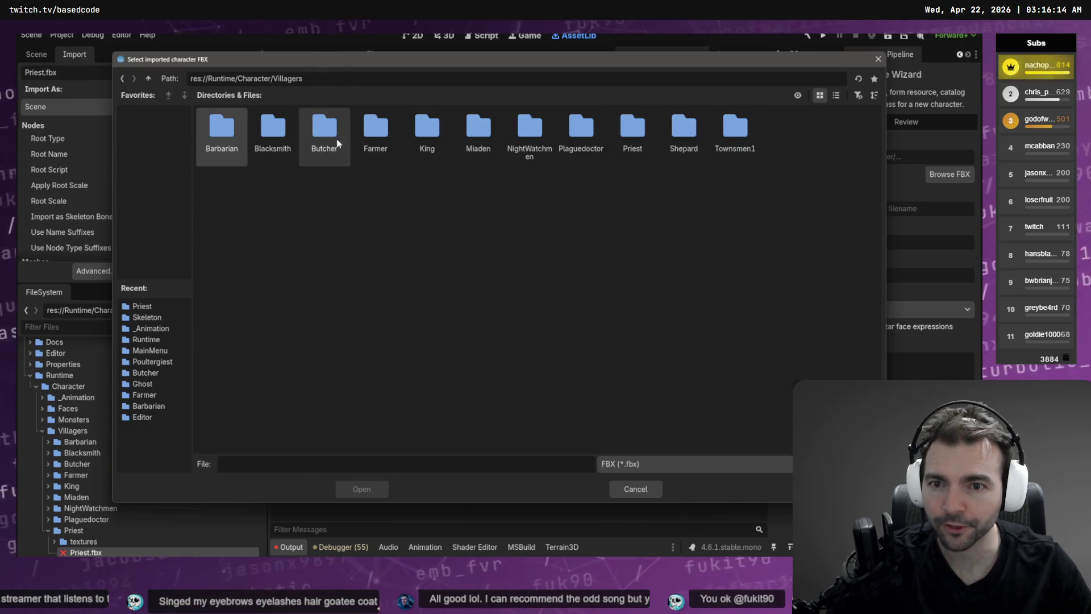
double_click(632, 132)
double_click(273, 130)
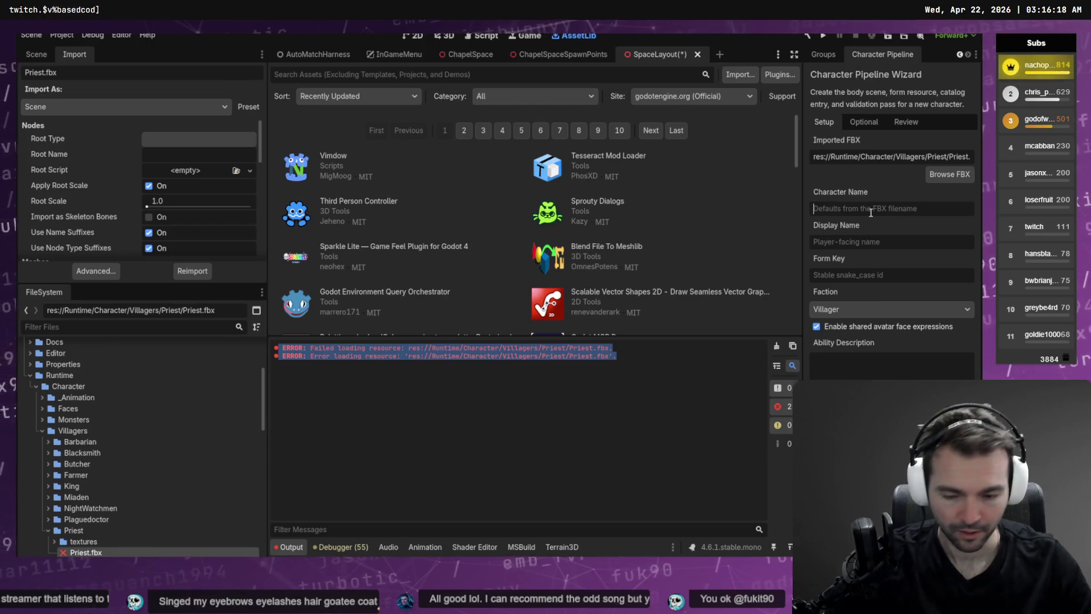
- Enter character name 'Priest', display name 'Priest', form key 'pri' and the anointment/exorcism ability description
left_click(870, 211)
type("Priest")
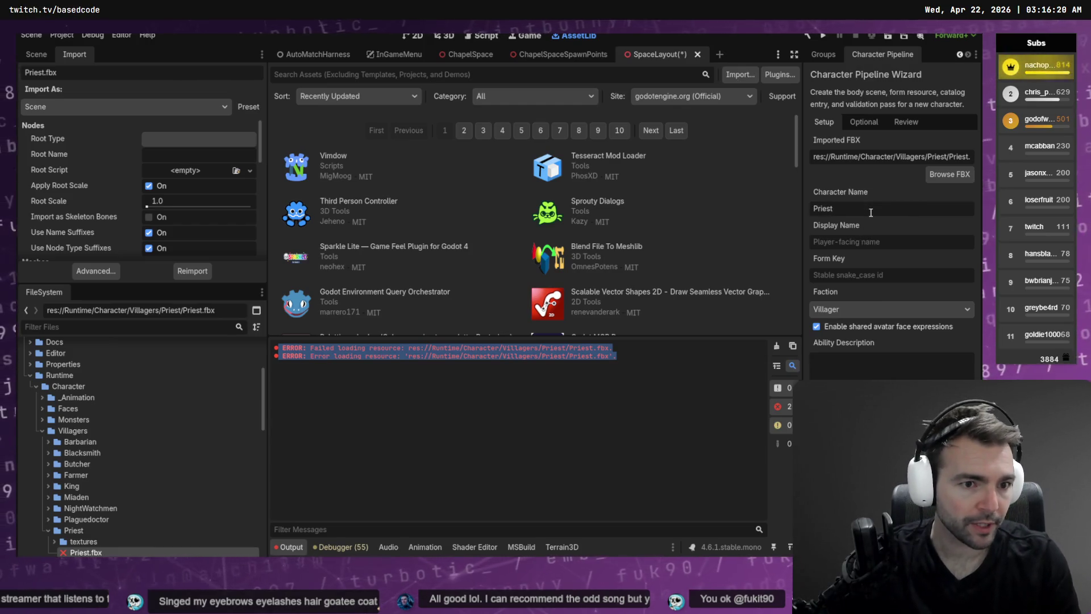
key("Tab")
type("Priest")
key("Tab")
type("pri")
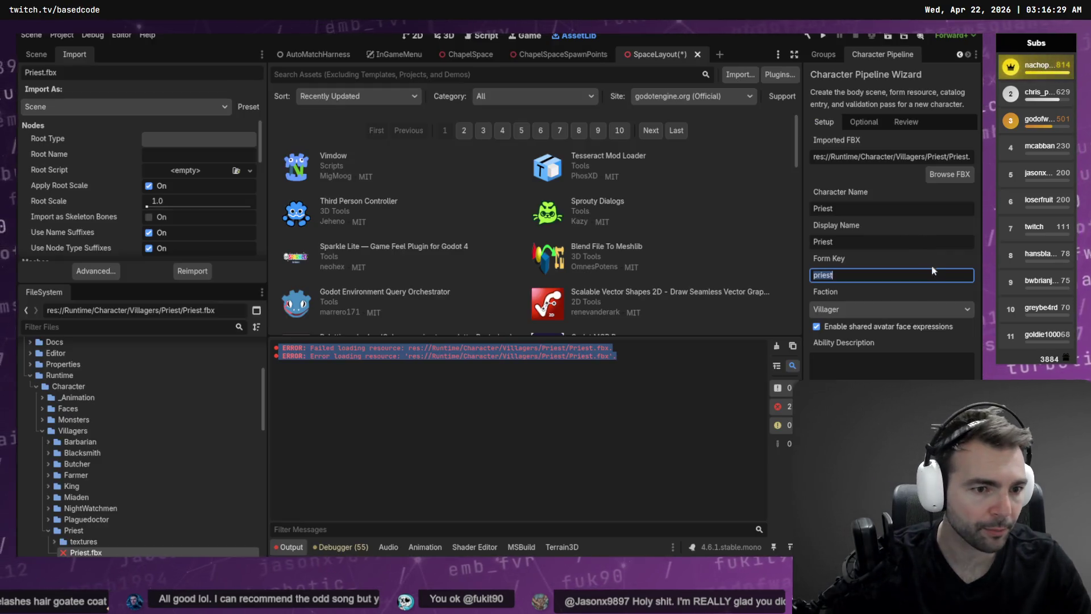
left_click(892, 362)
type("Creates Anointment Ointment, Performs exorcismson possessed or sick villagers.")
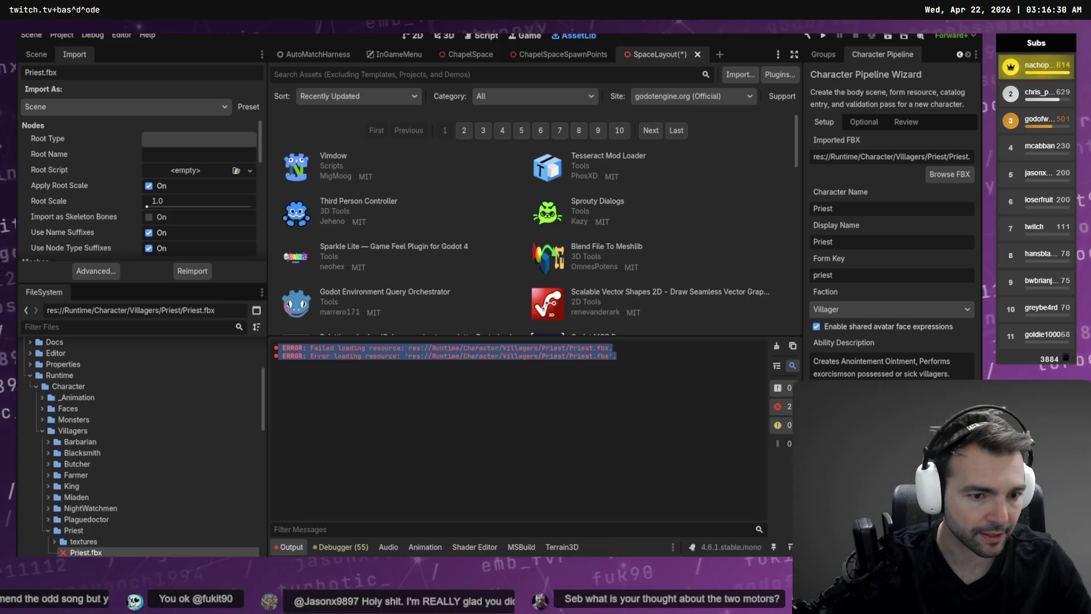
- On Optional, enable supporter metadata with the supporter's name, channel link from clipboard, and lookup key
left_click(864, 121)
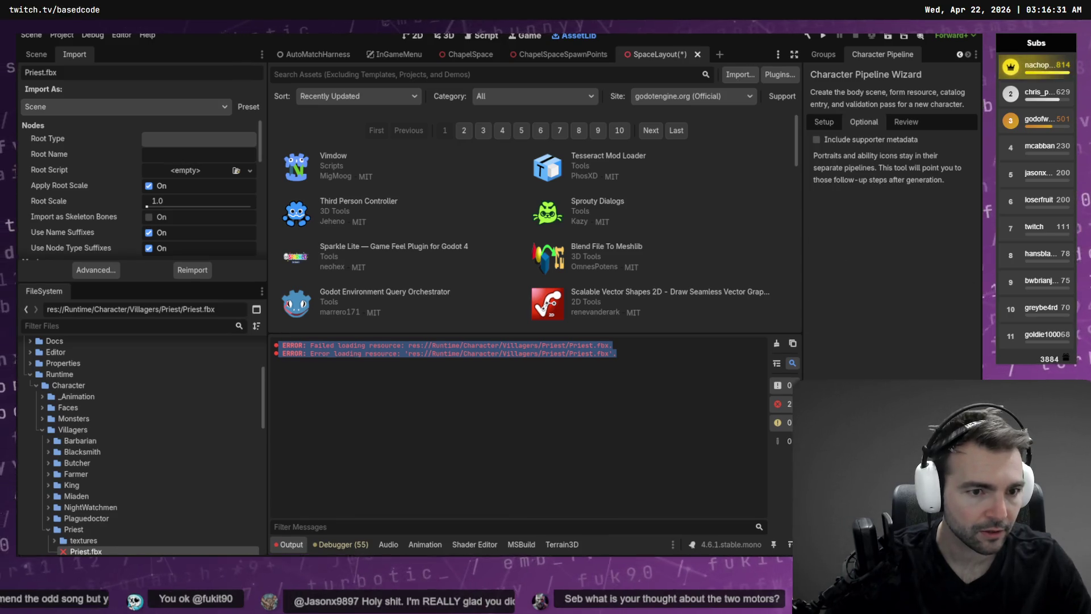
left_click(841, 140)
type("Nacho Pants")
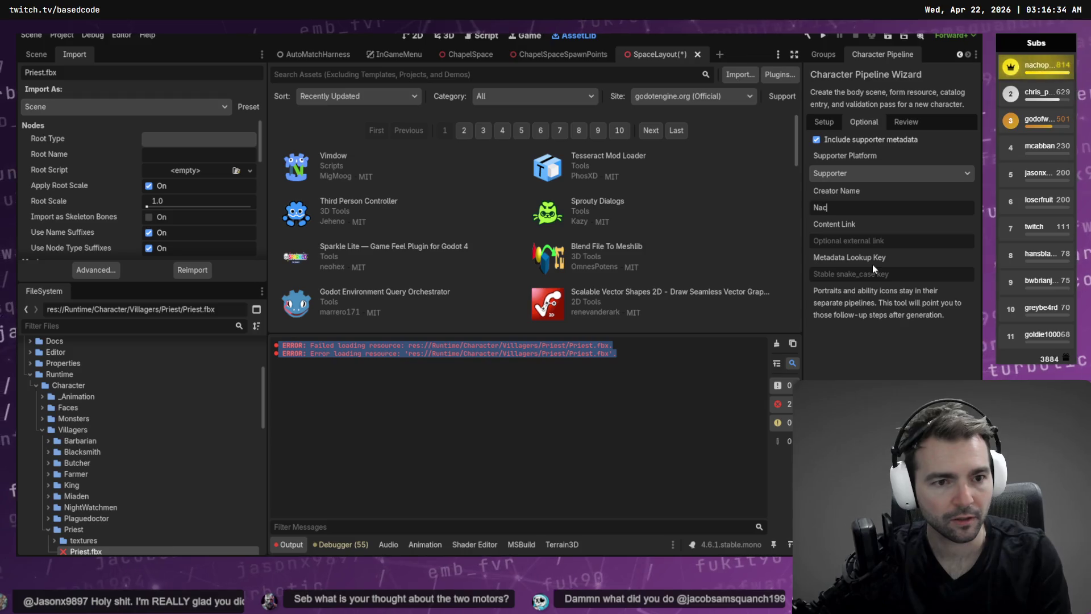
key("Tab")
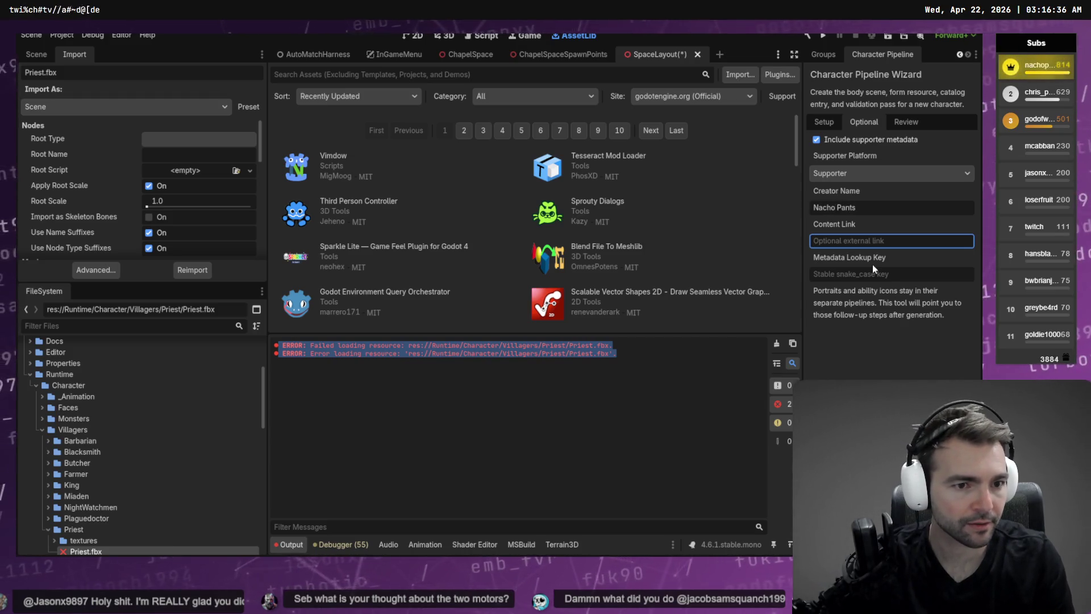
type("https://www.twitch.tv/nachopants")
scroll(872, 264, "down", 5)
scroll(872, 264, "up", 5)
key("Return")
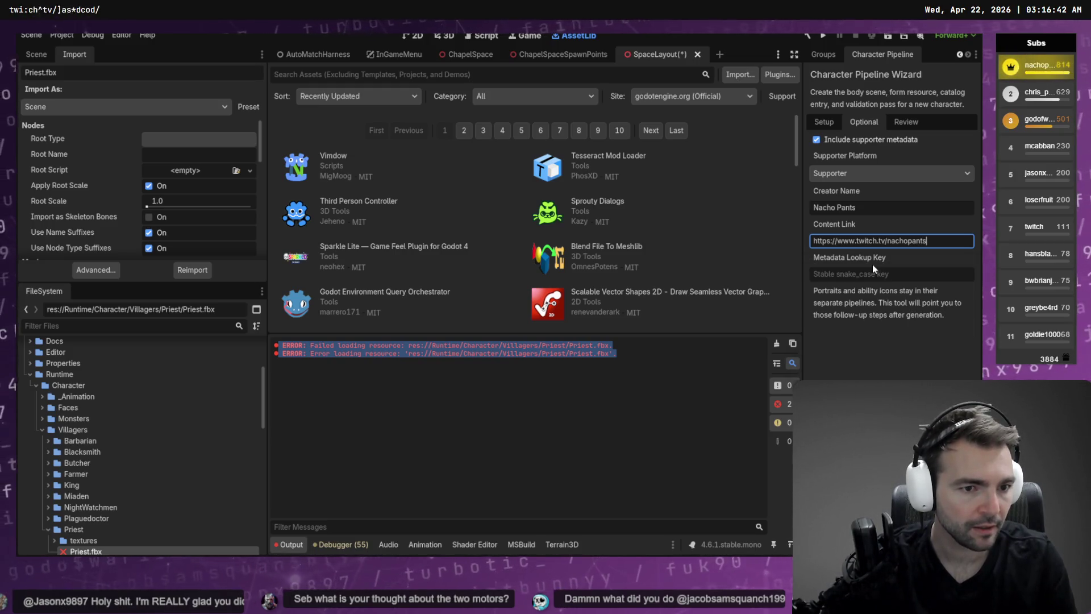
key("Tab")
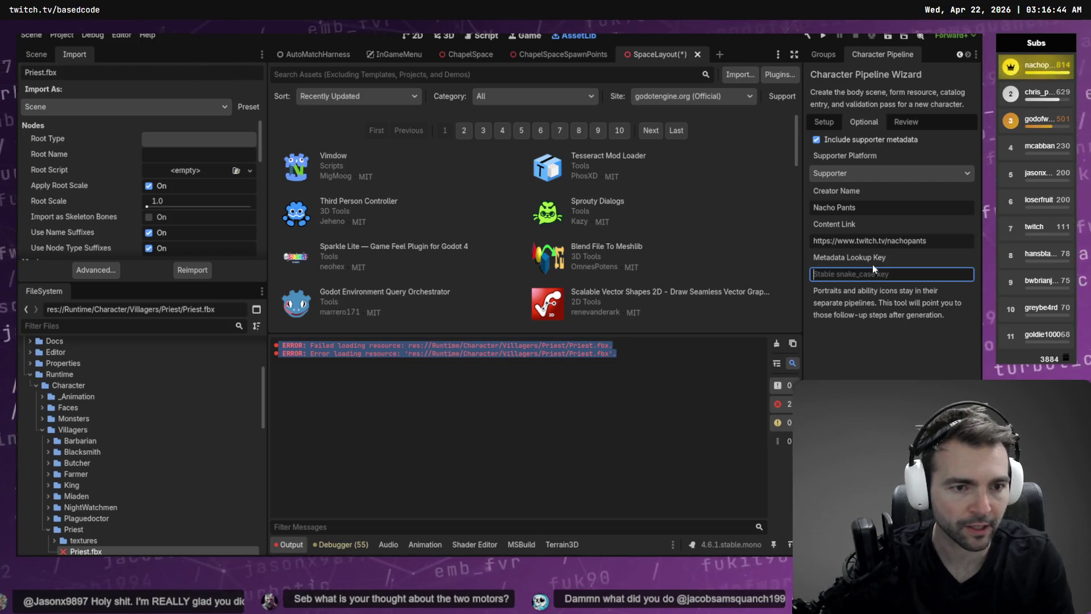
type("nacho_pants")
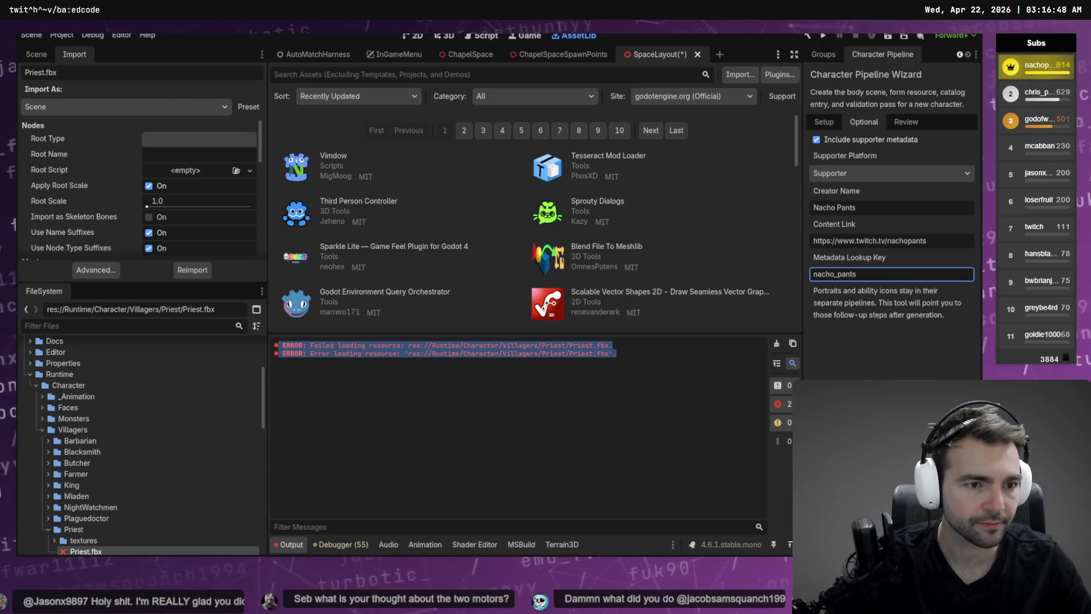
left_click(871, 295)
key("BackSpace")
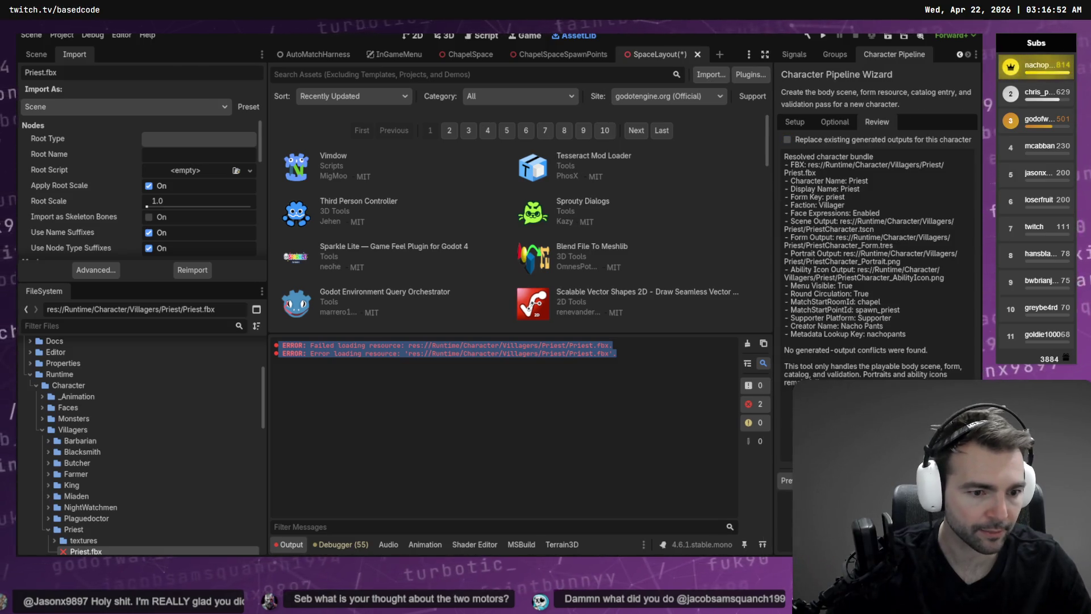
- Clear the Output log, then select and copy the new FBX-to-glTF conversion ERROR lines
left_click(746, 345)
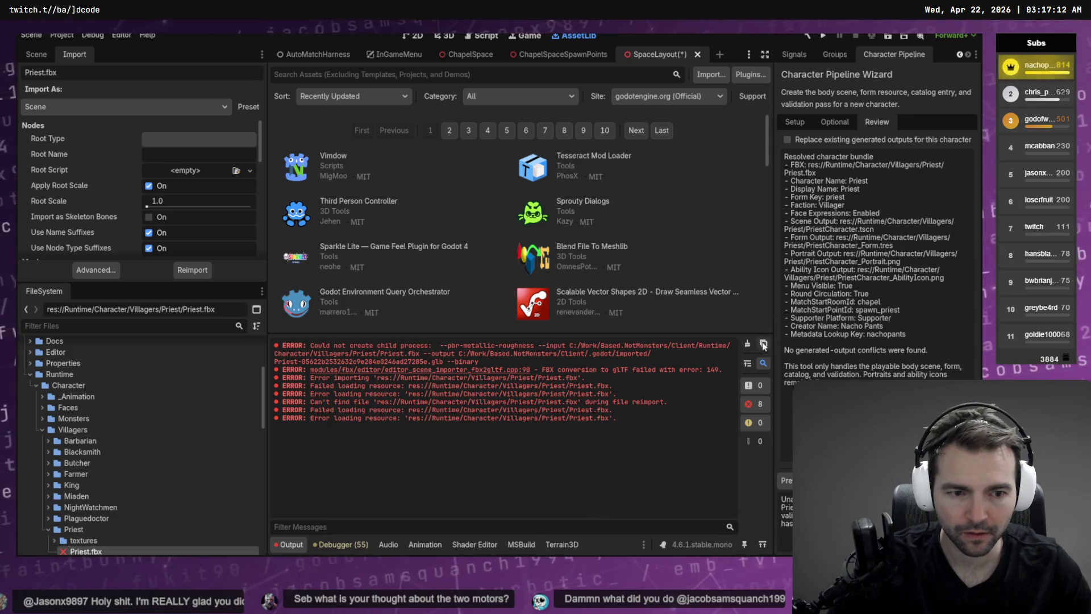
mouse_move(617, 420)
left_mouse_down()
mouse_move(279, 408)
mouse_move(311, 345)
left_mouse_up()
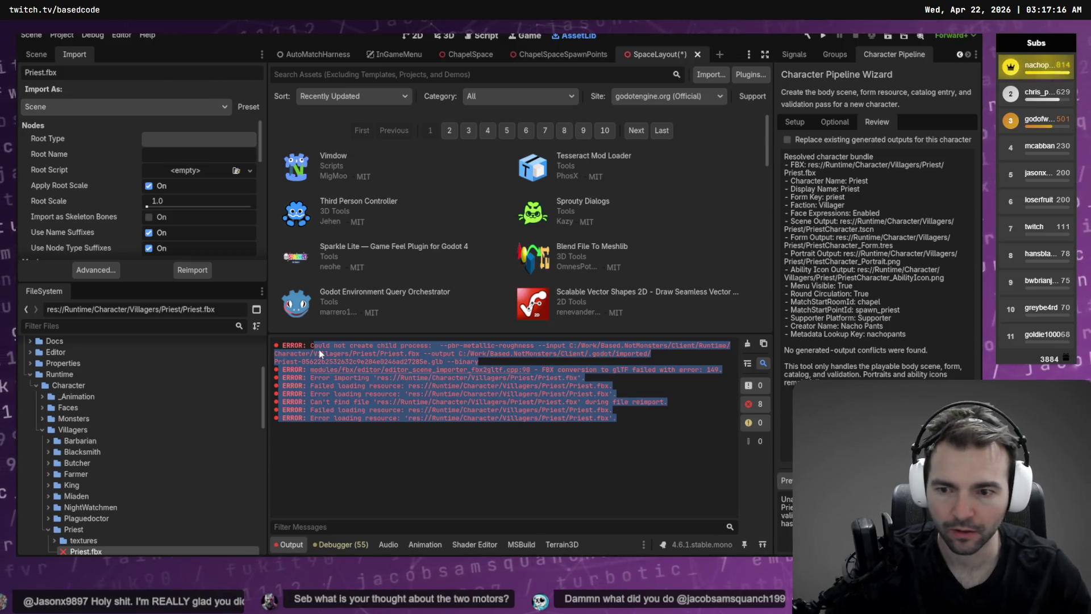
mouse_move(283, 345)
left_mouse_down()
mouse_move(411, 407)
mouse_move(612, 419)
left_mouse_up()
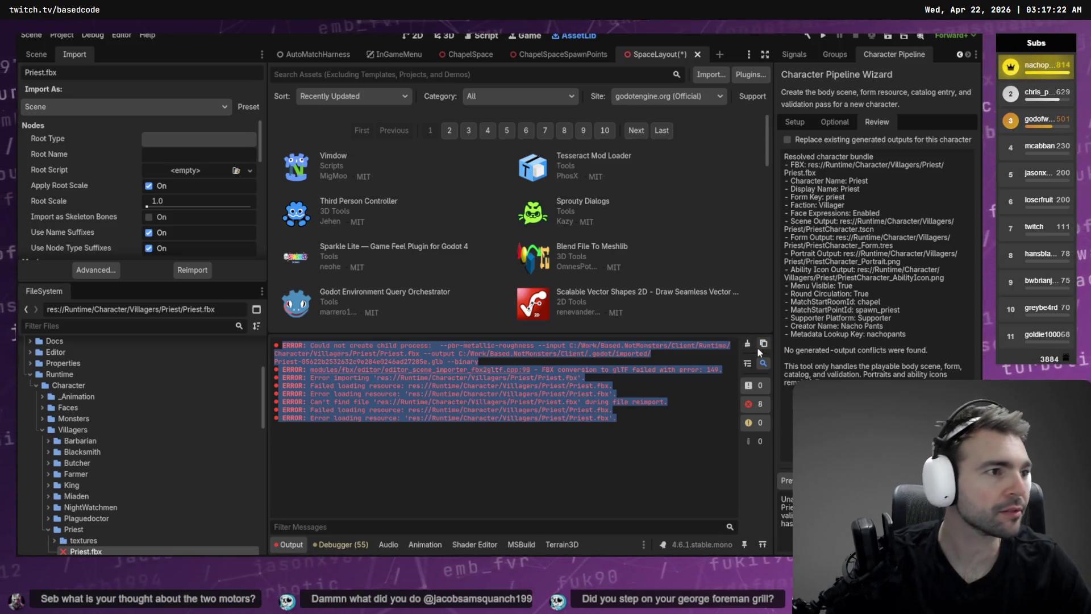
key("alt+Tab")
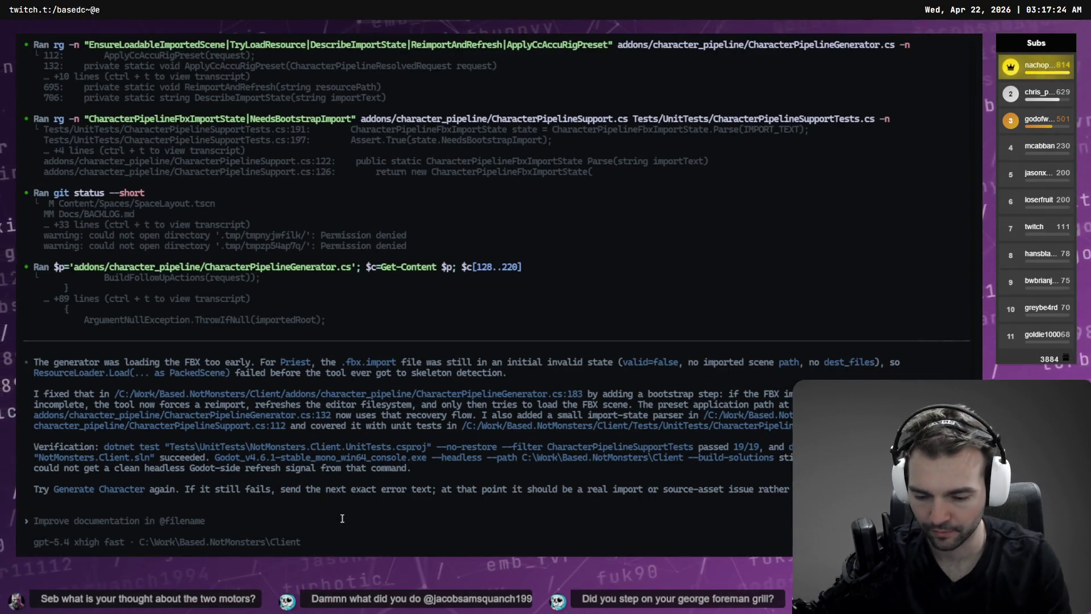
- Write 'Now we have the following error in the console after "Generate Character" is pressed:' with an empty ``` block
type("N")
type("ow we have ")
type("the following error in")
type(" the con")
type("wsol")
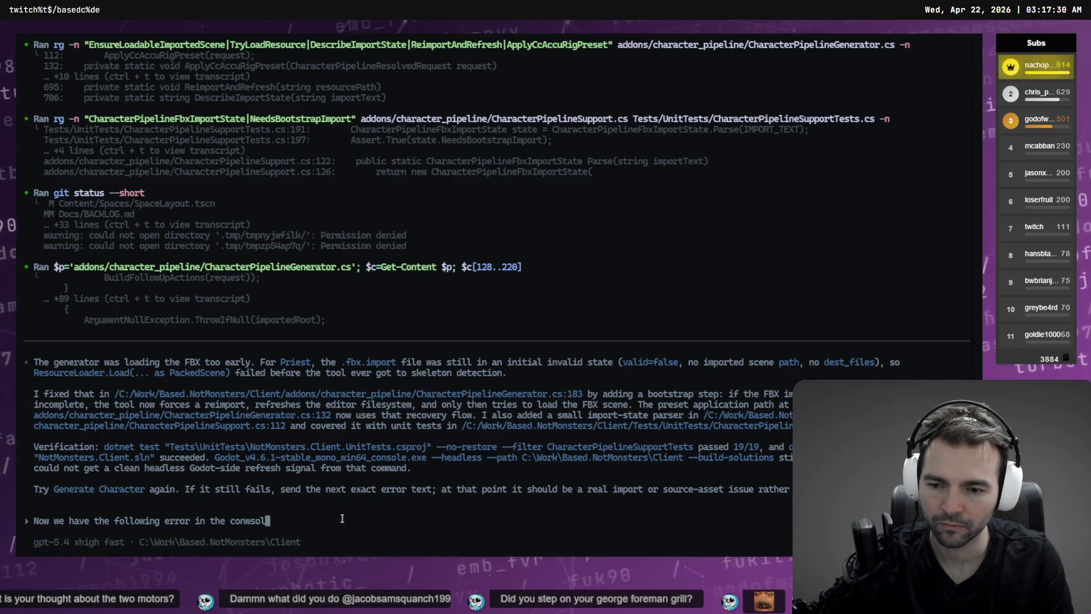
key("BackSpace")
key("BackSpace")
key("BackSpace")
key("BackSpace")
type("sole after ")
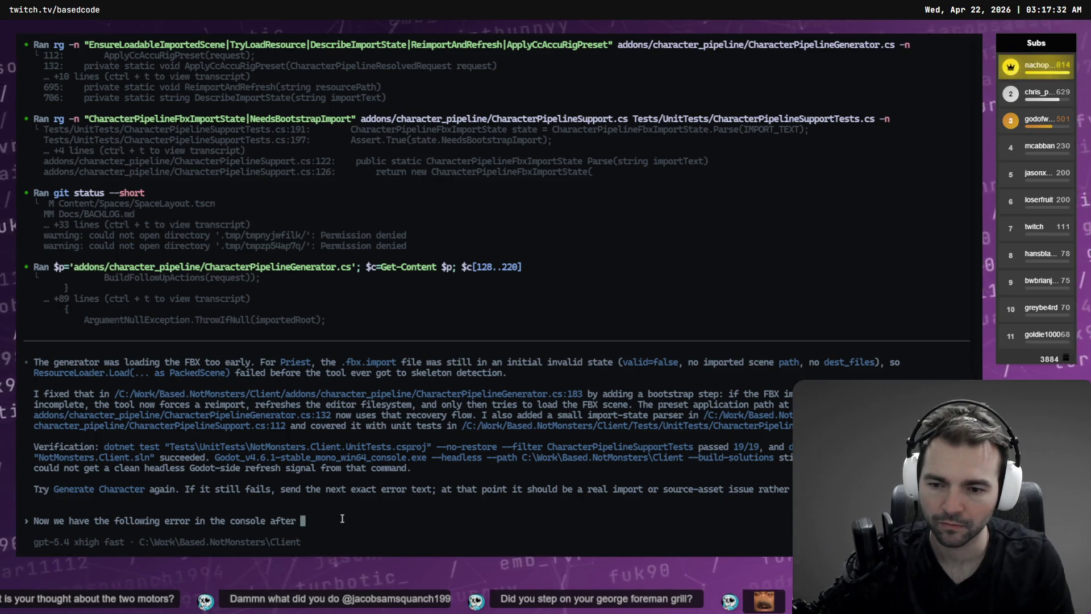
type("\"Generate\"")
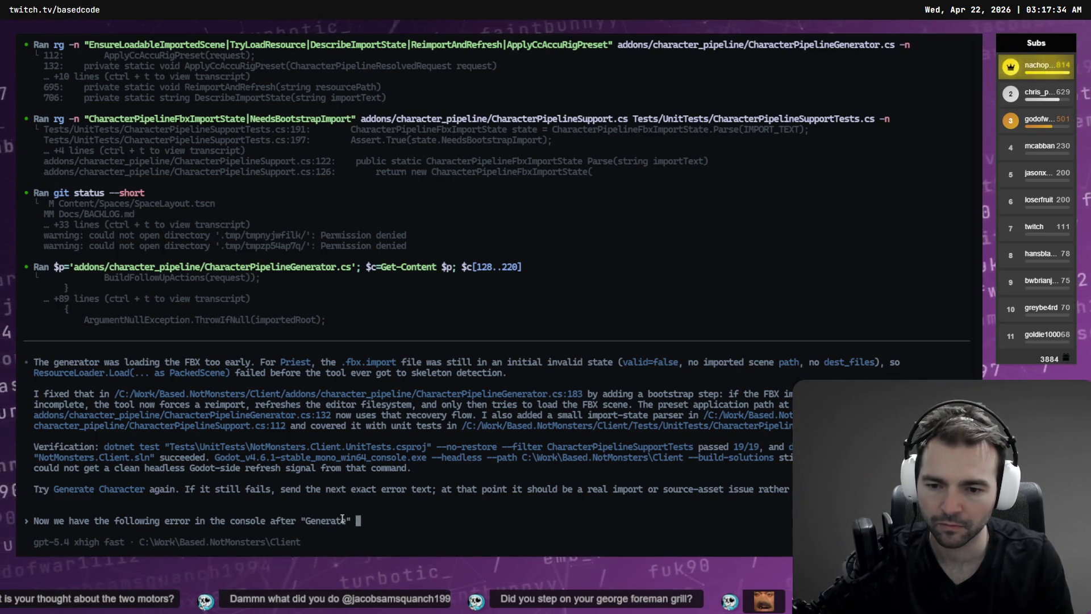
key("BackSpace")
key("BackSpace")
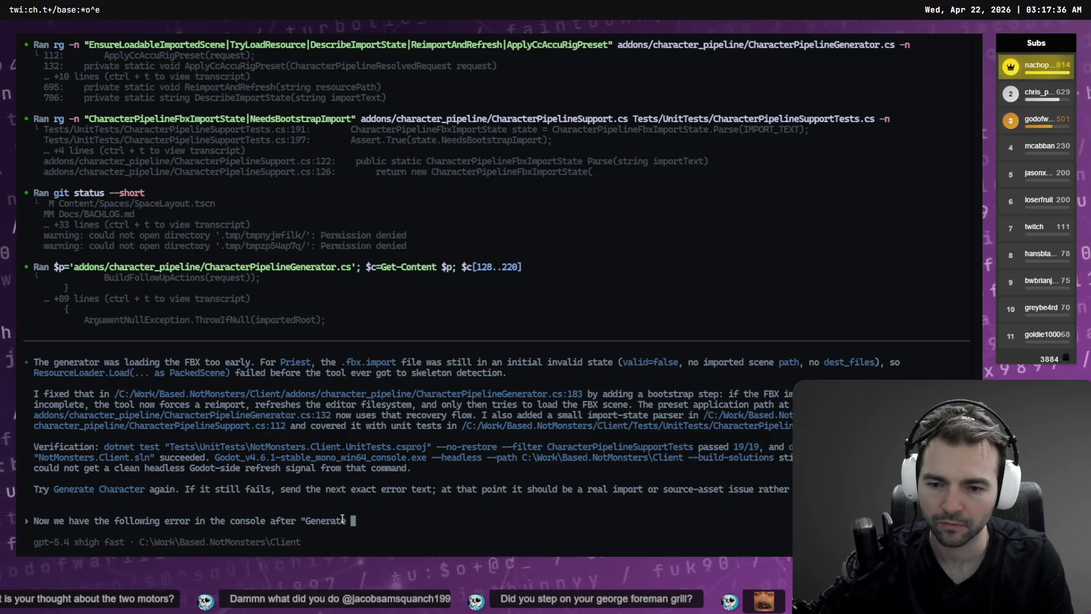
key("alt+Tab")
key("alt+Tab")
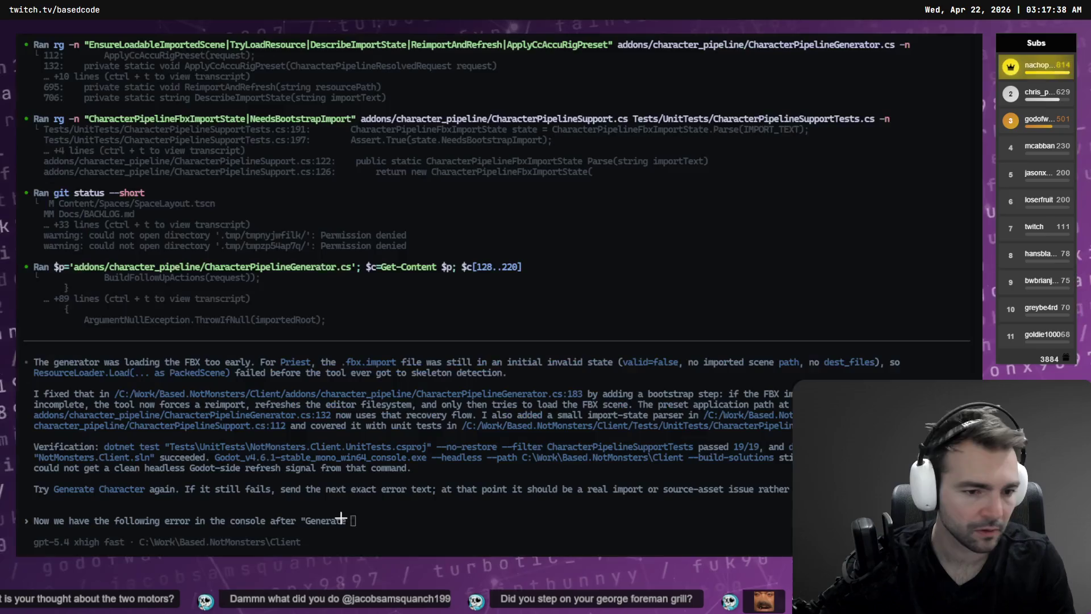
type("Character\" is pressed.")
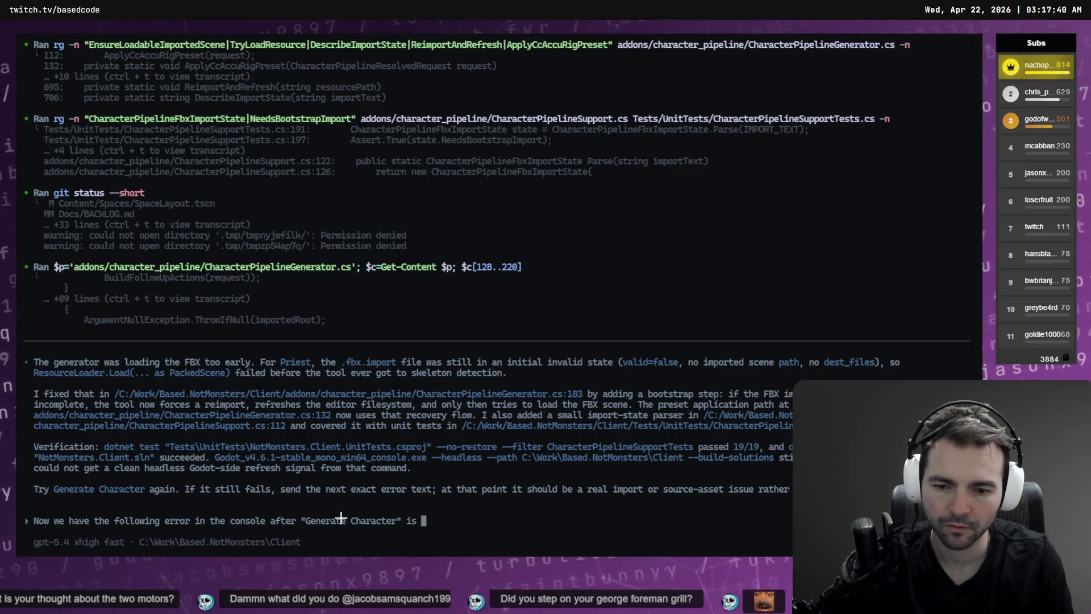
key("BackSpace")
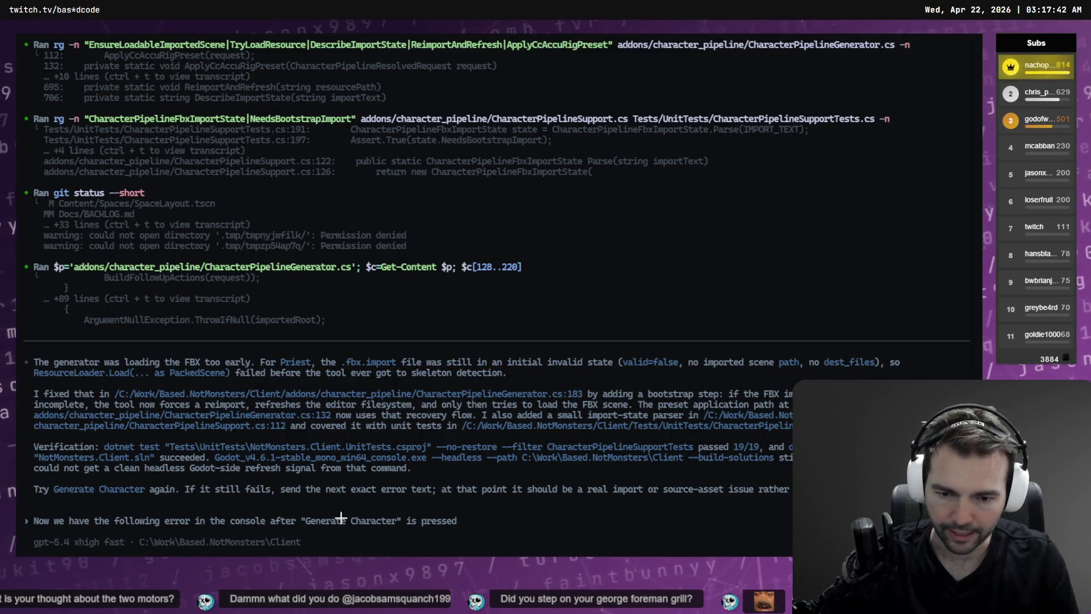
type(": \\")
key("Return")
type("\\")
key("Return")
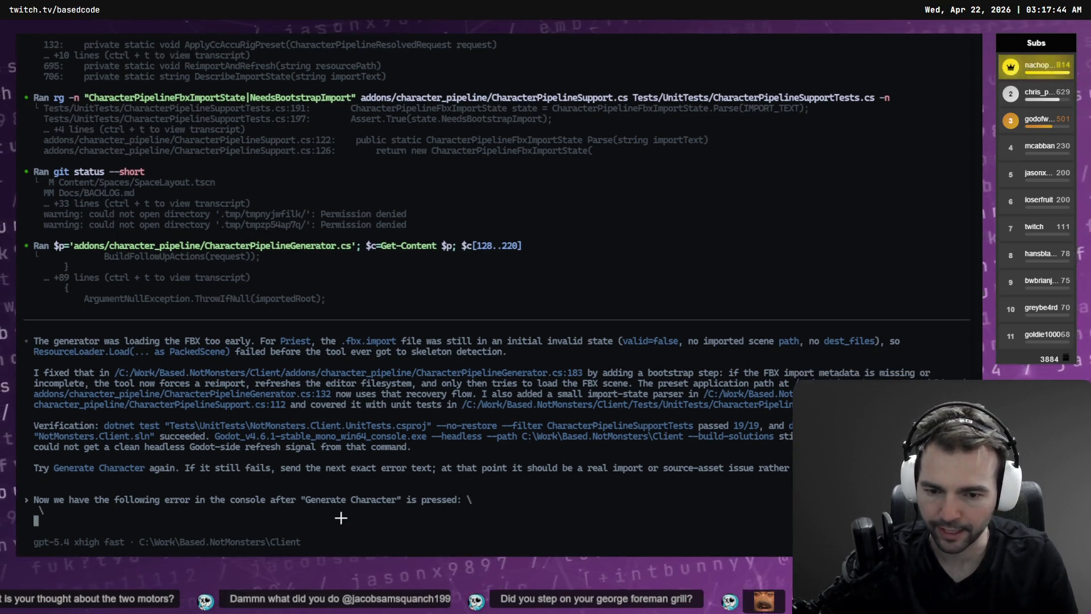
type("```")
key("Return")
type("\\")
key("Return")
type("```")
- Paste the copied Godot error log inside the code block and send the message to Codex
key("Up")
key("Up")
key("ctrl+v")
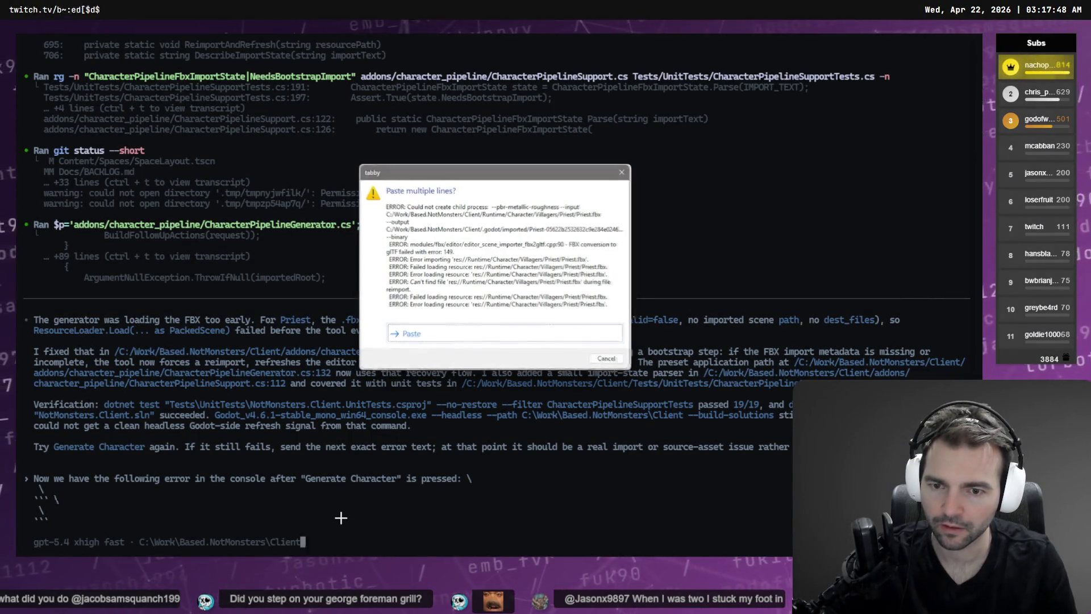
left_click(608, 359)
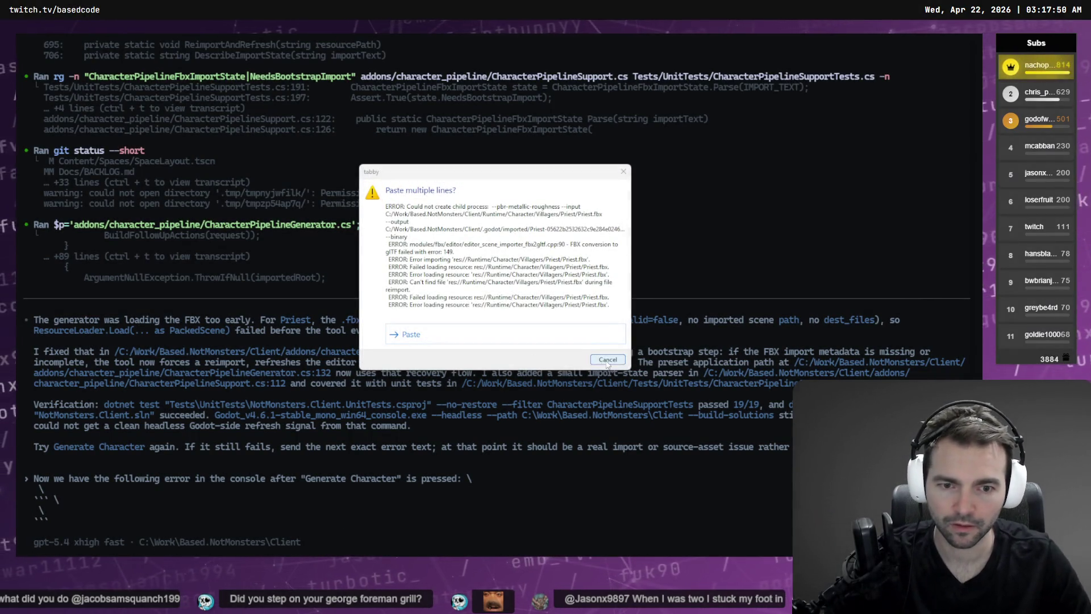
key("Down")
key("Left")
key("ctrl+v")
left_click(232, 487)
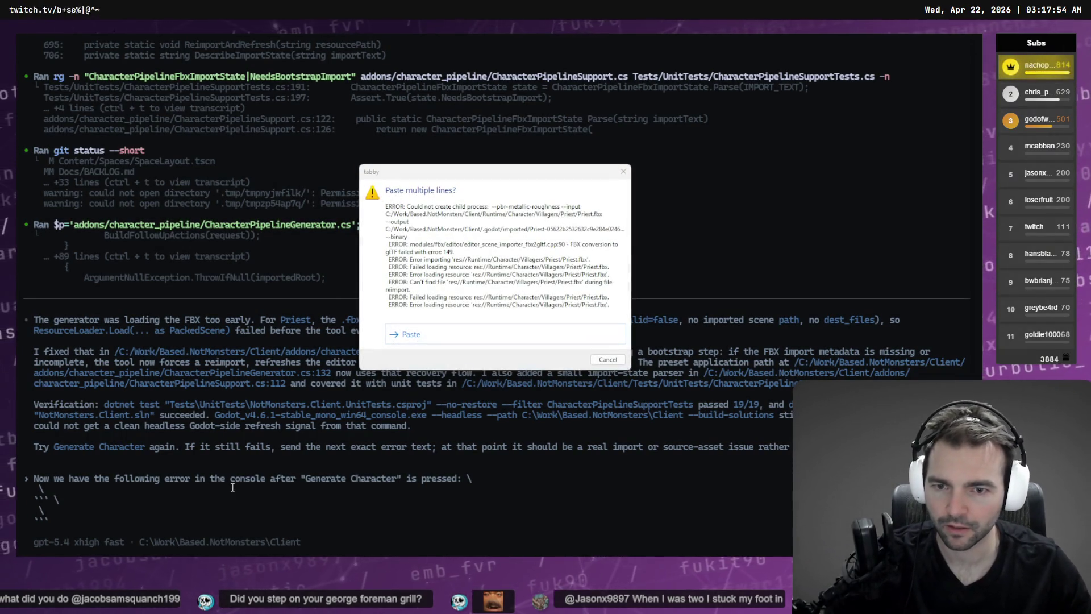
key("Escape")
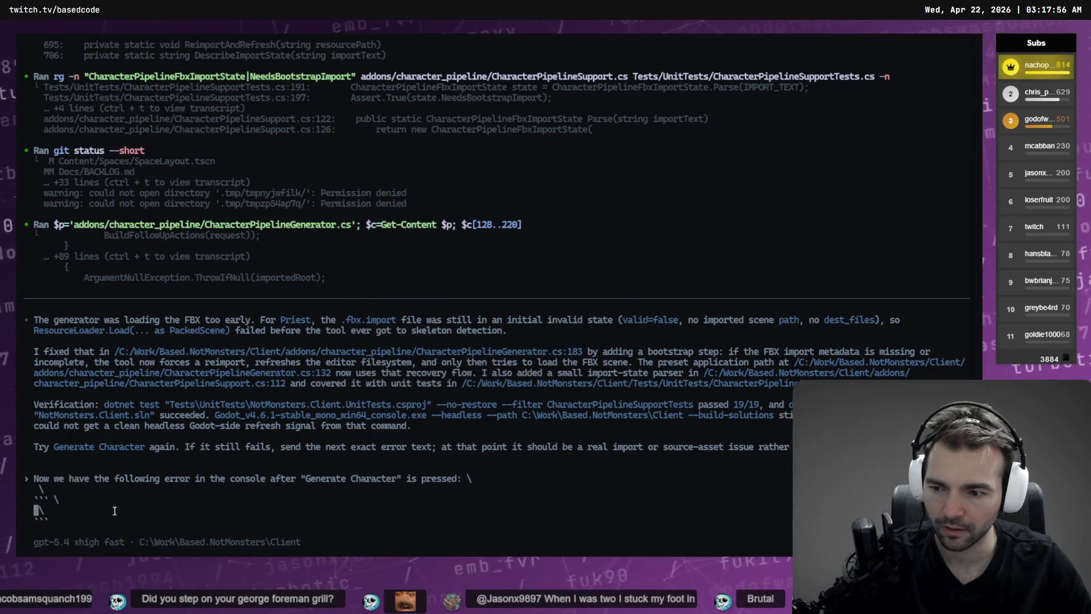
key("ctrl+v")
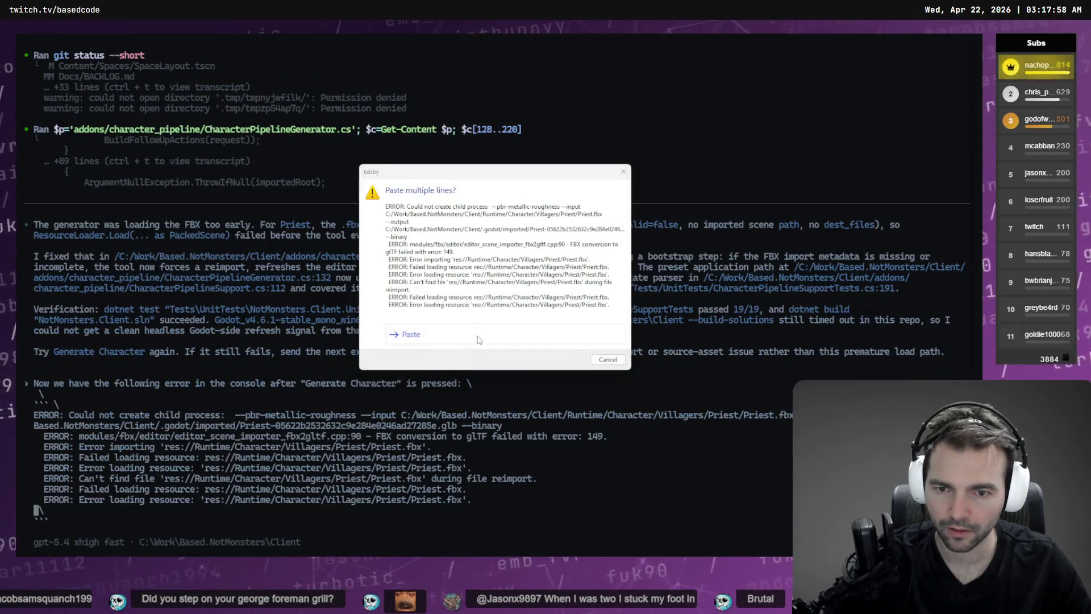
left_click(606, 360)
key("Return")
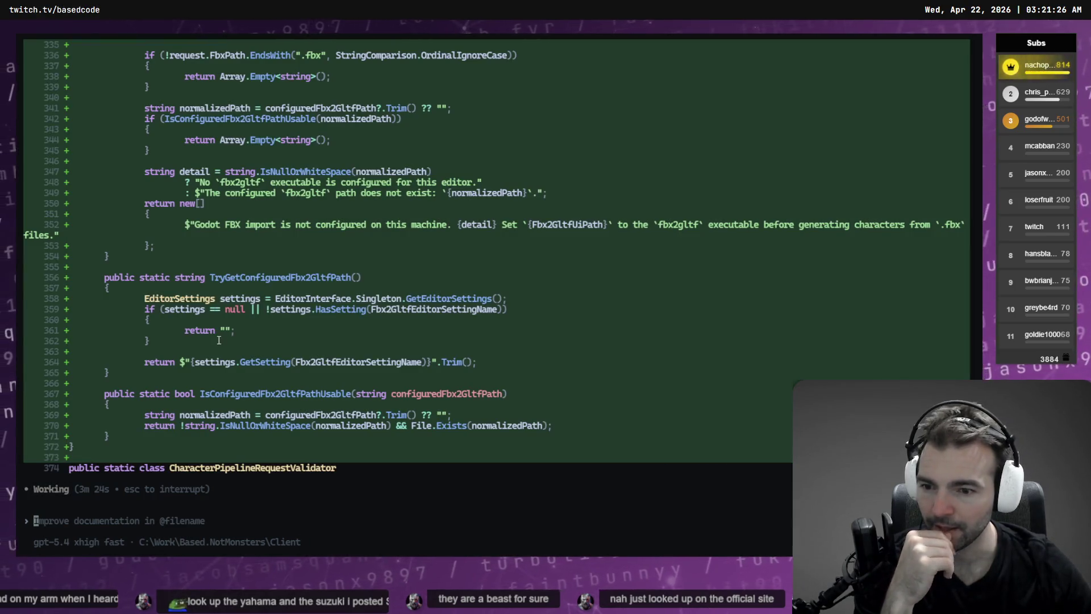
- Scroll through the agent's fbx2gltf validation edits to CharacterPipelineSupport.cs, Generator.cs and Dock.cs during the rebuild
scroll(233, 327, "up", 12)
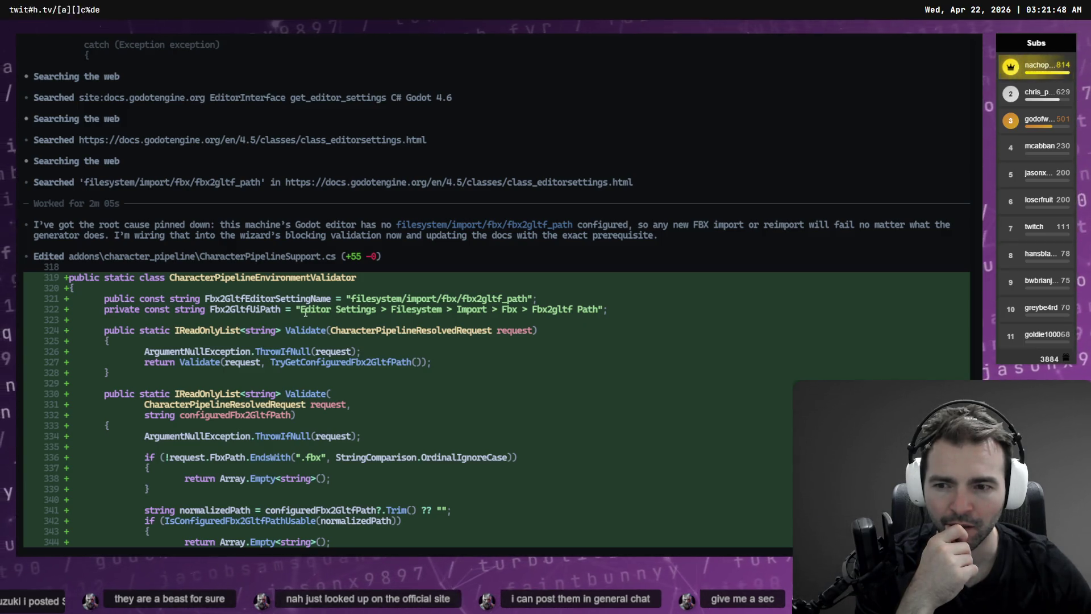
scroll(311, 314, "down", 2)
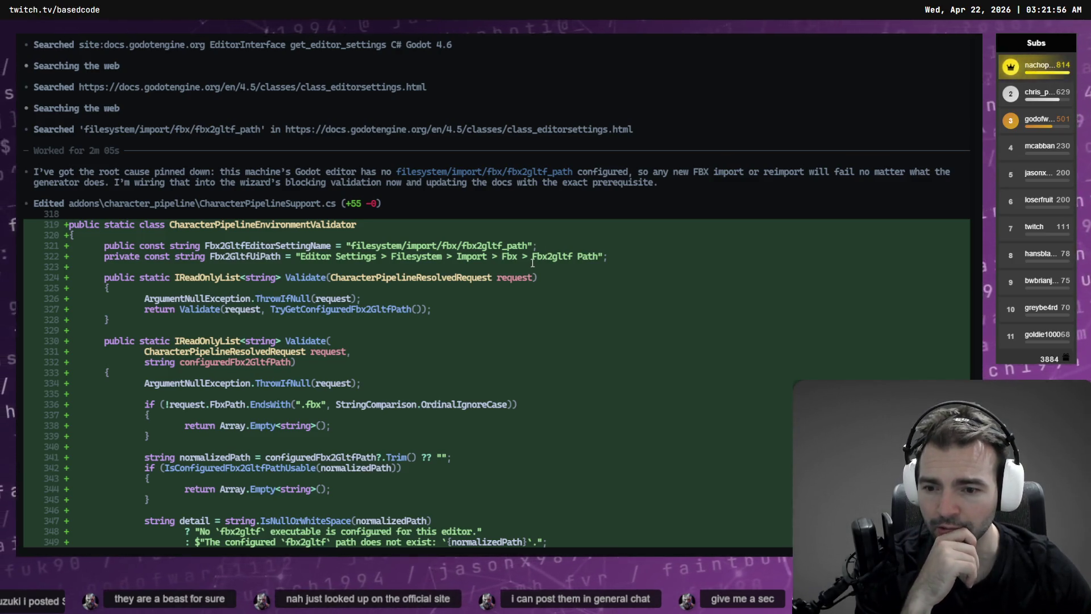
scroll(533, 263, "down", 5)
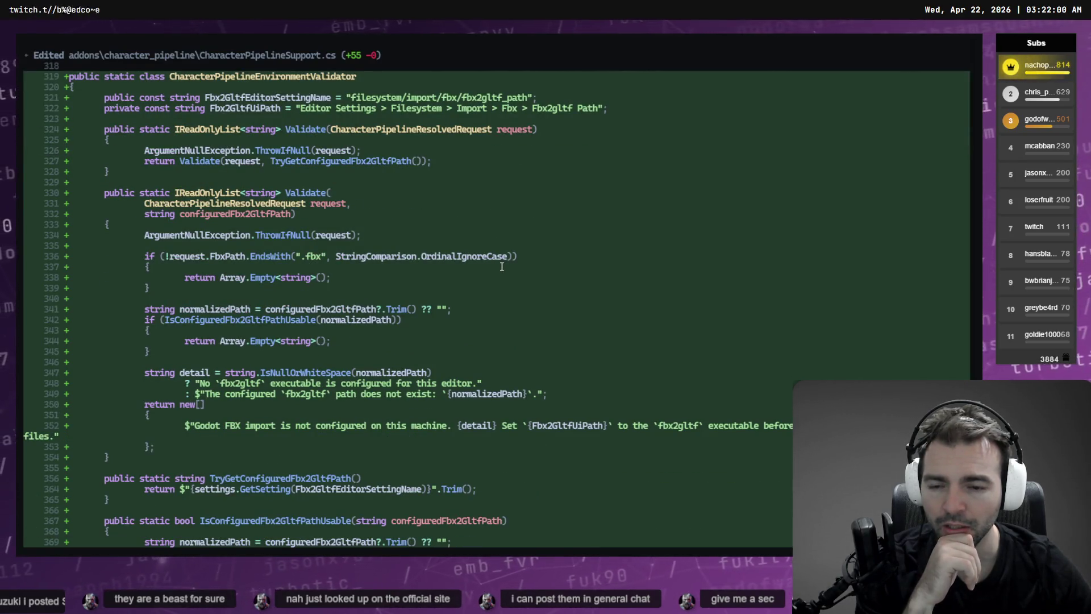
scroll(502, 266, "down", 4)
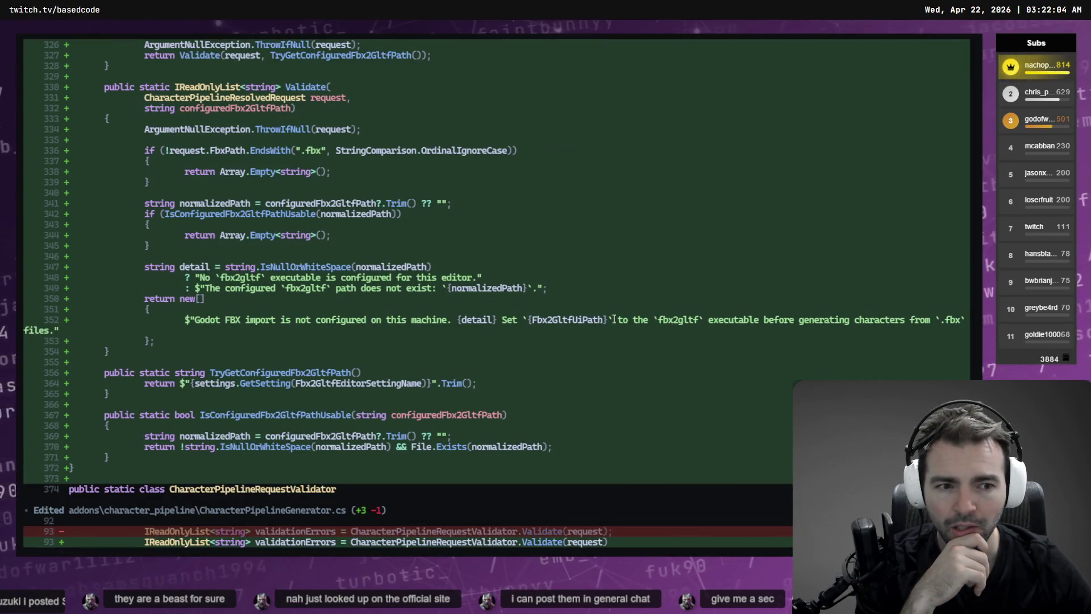
scroll(620, 302, "down", 2)
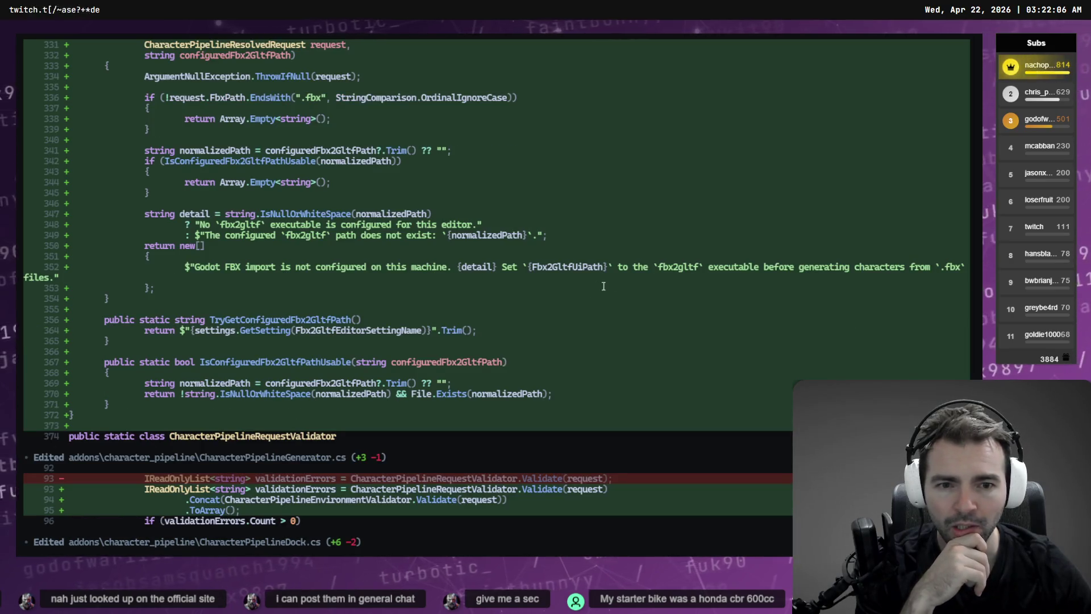
scroll(799, 274, "down", 15)
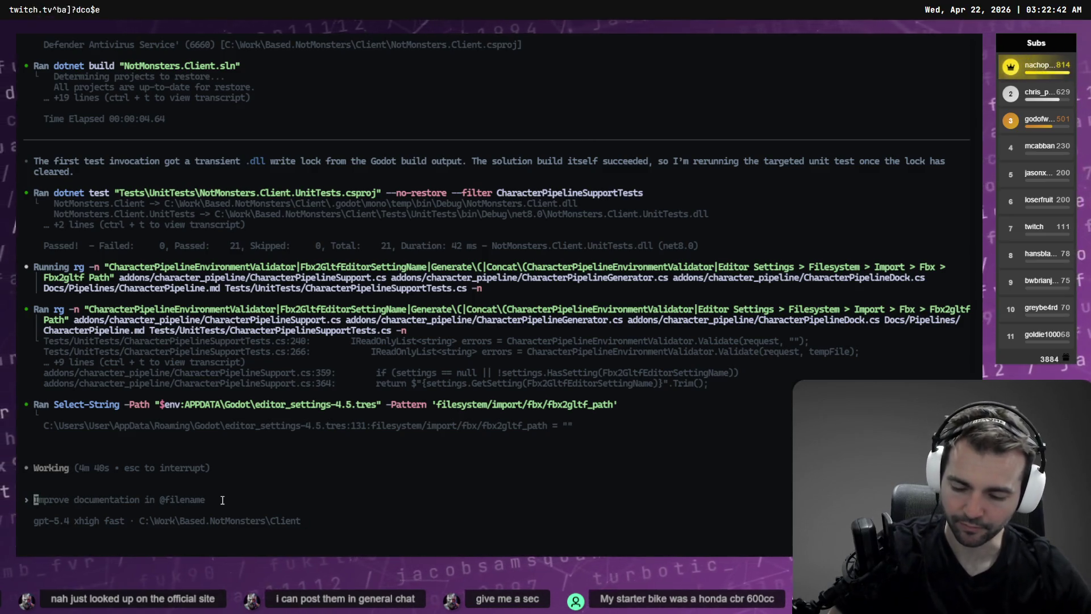
- Dictate a reply rejecting an extra external FBX converter dependency because the game engine handles FBX
key("super+h")
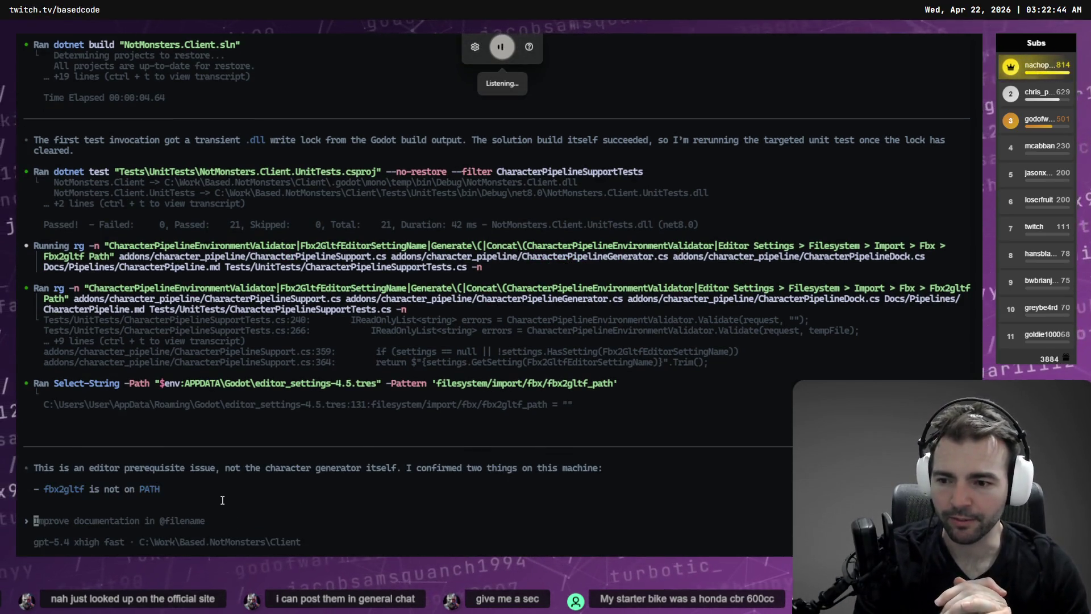
type("it seems like now we're looking for an external FBX converter which")
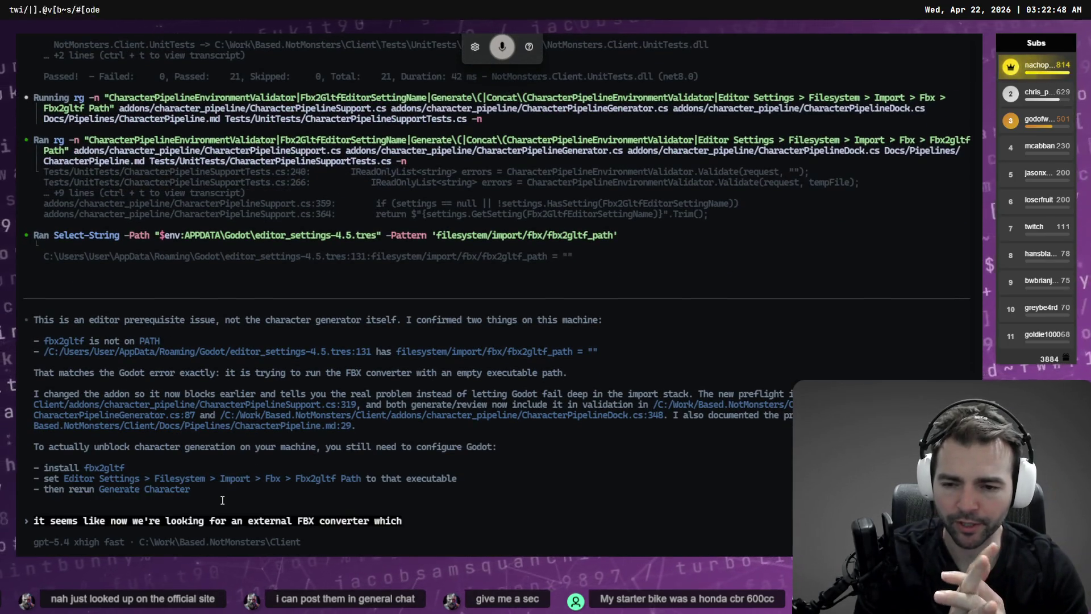
type(" may not be present on the machine")
key("Return")
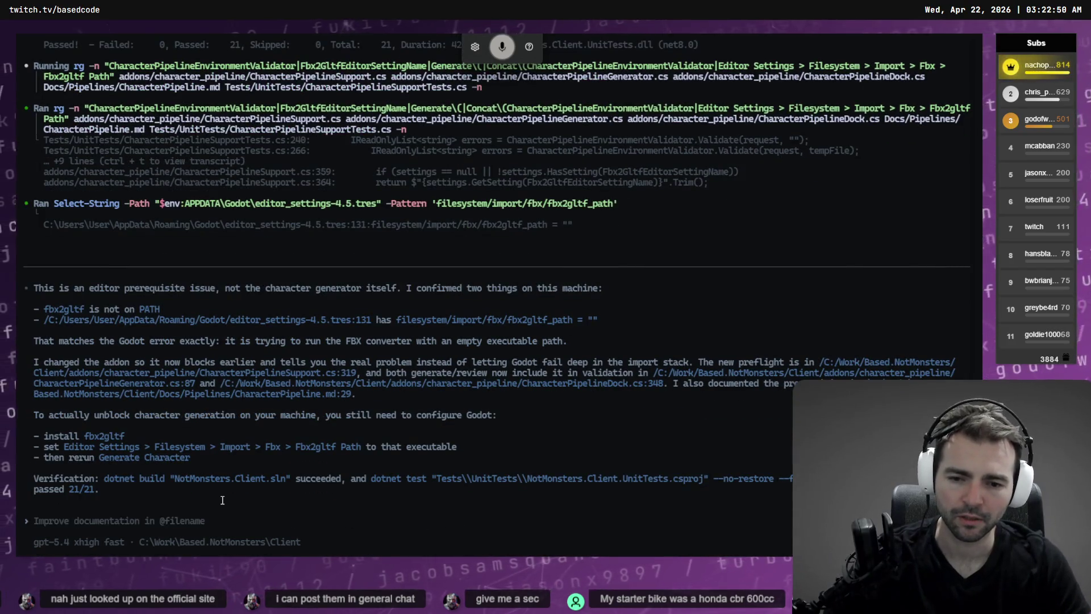
key("super+h")
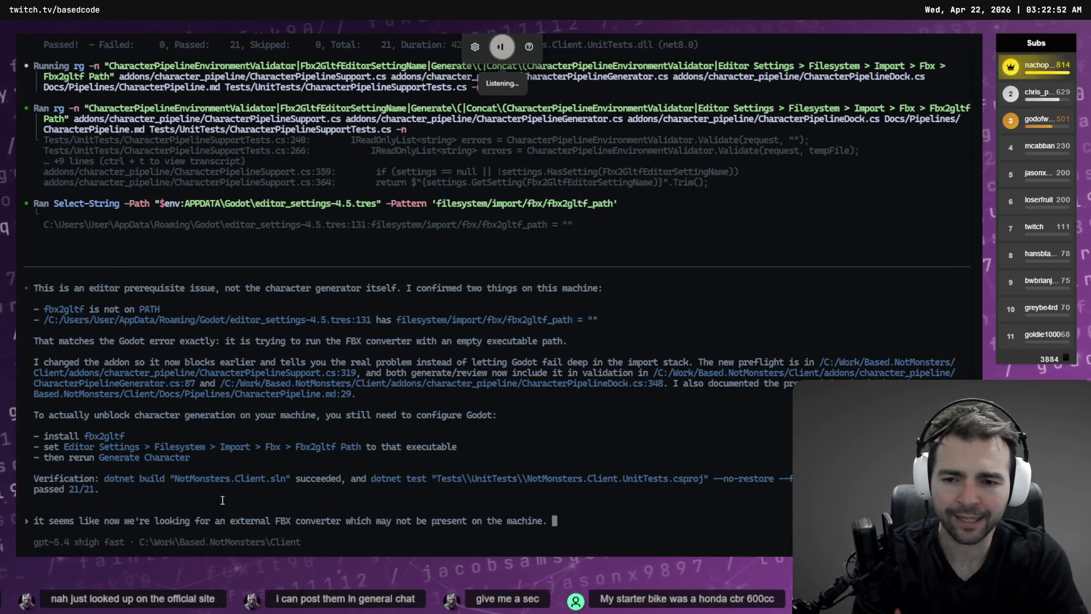
type("I don't want to add another external depende")
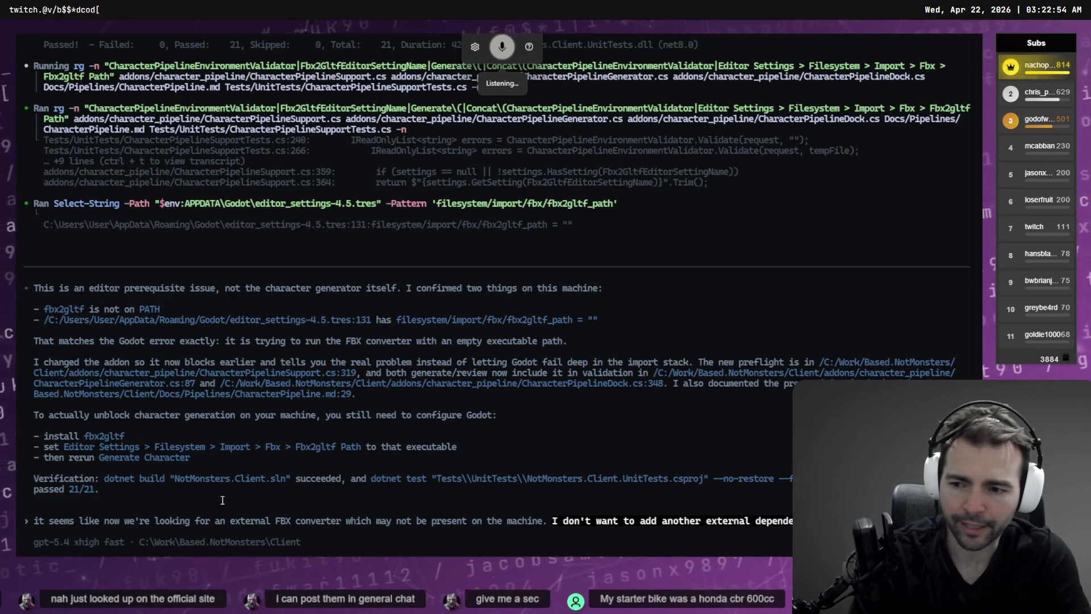
type("ncy")
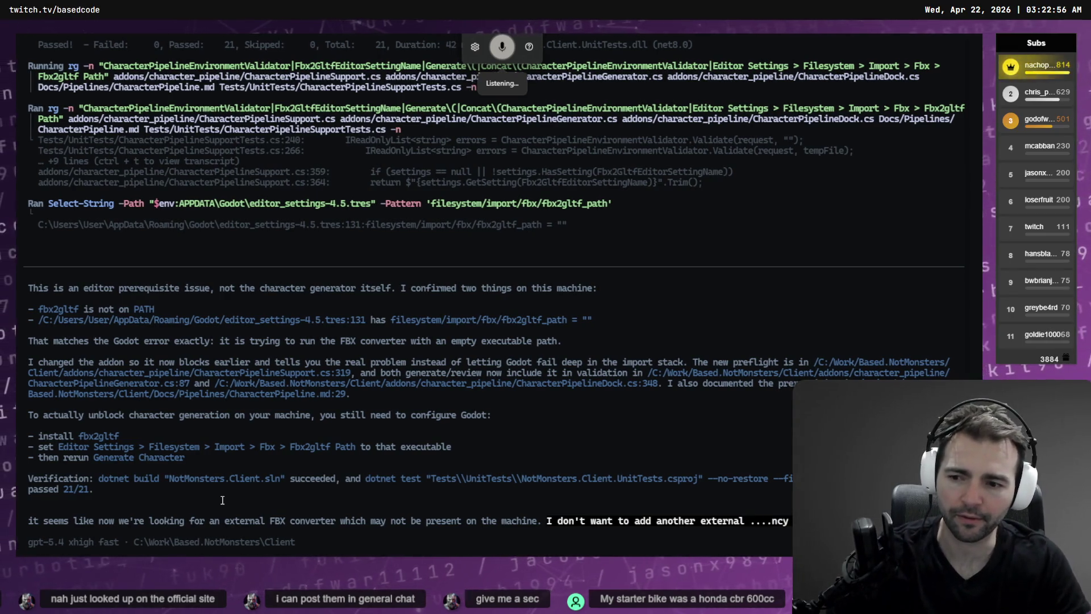
key("super+h")
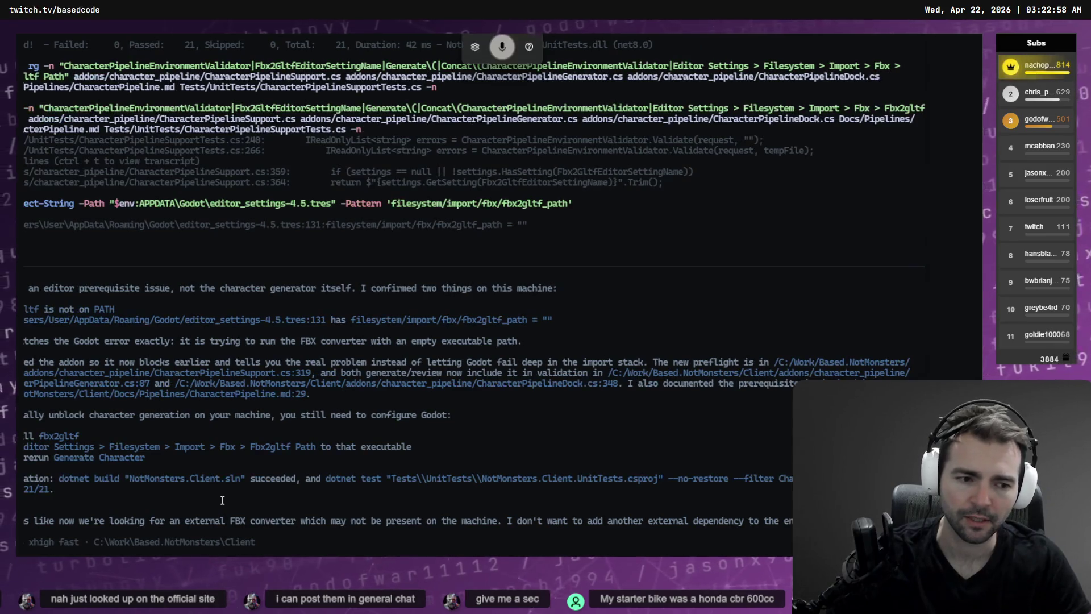
type("game engine when the game engine supports this functionality just fine.")
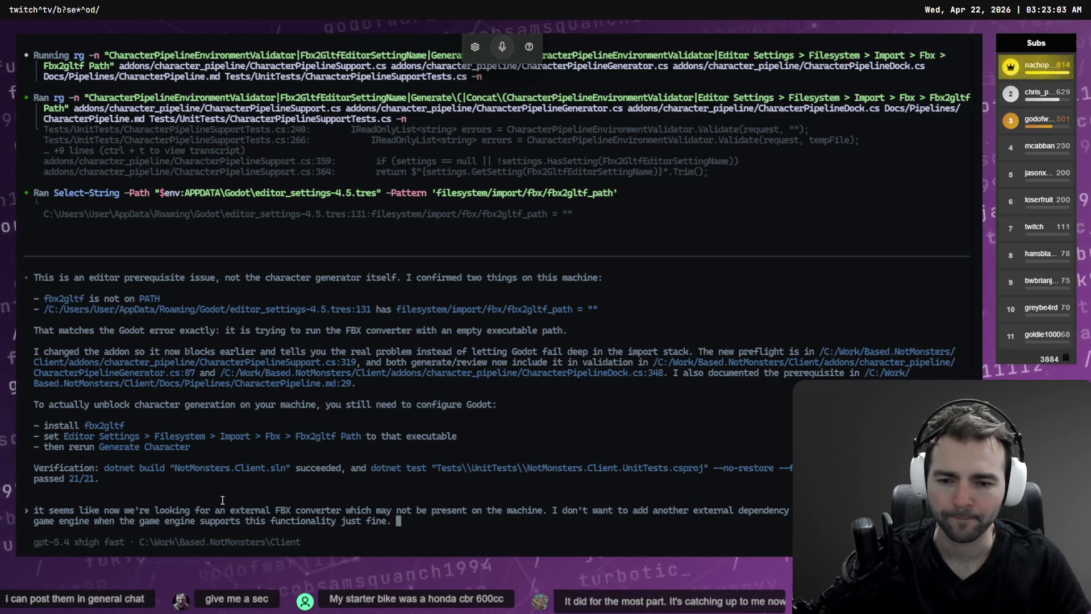
key("super+h")
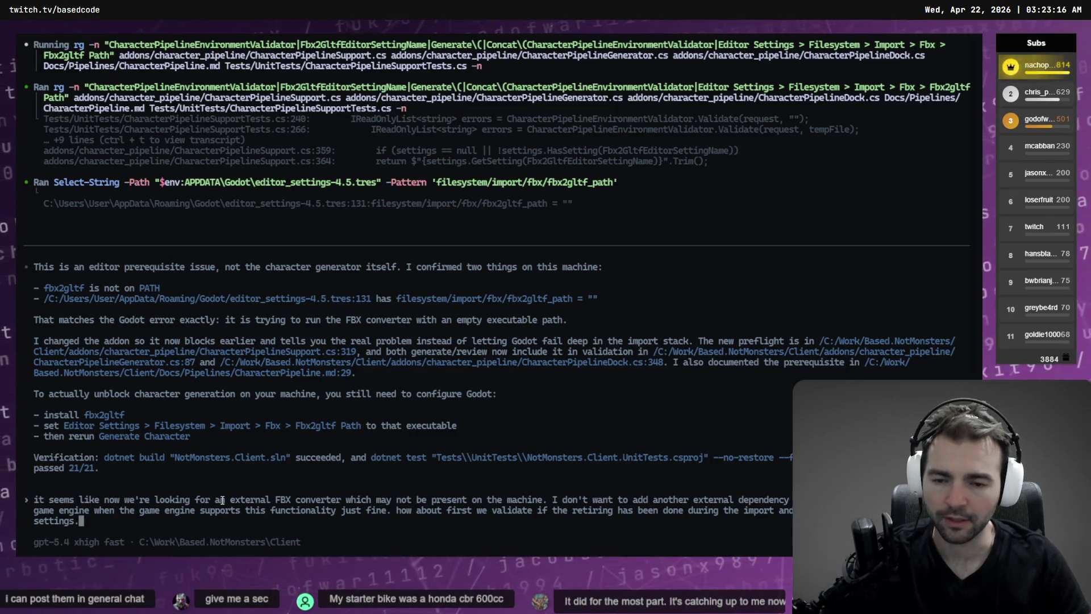
key("super+shift+s")
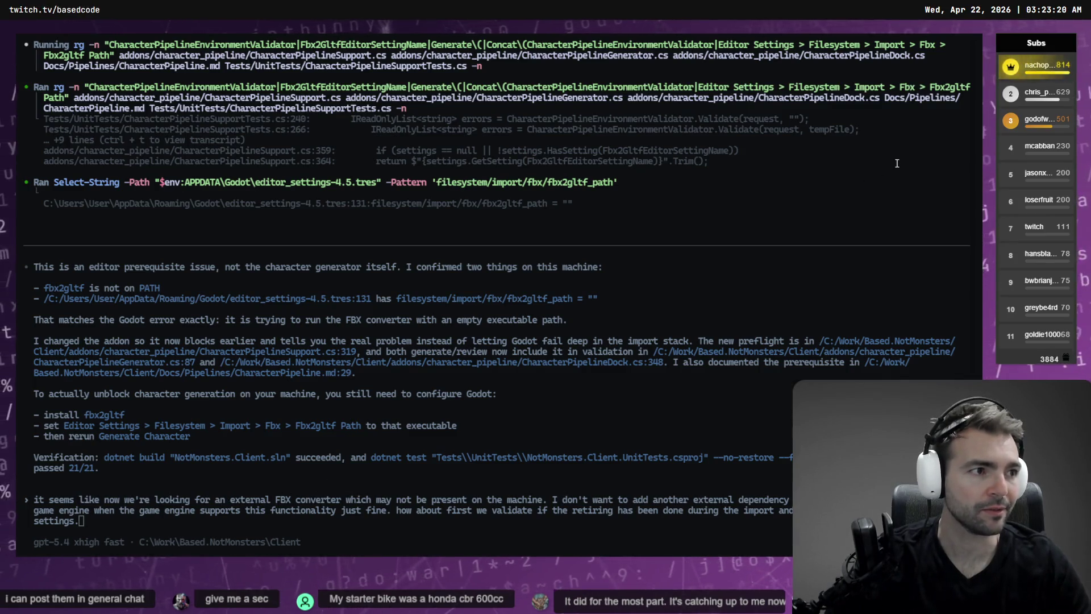
key("alt+Tab")
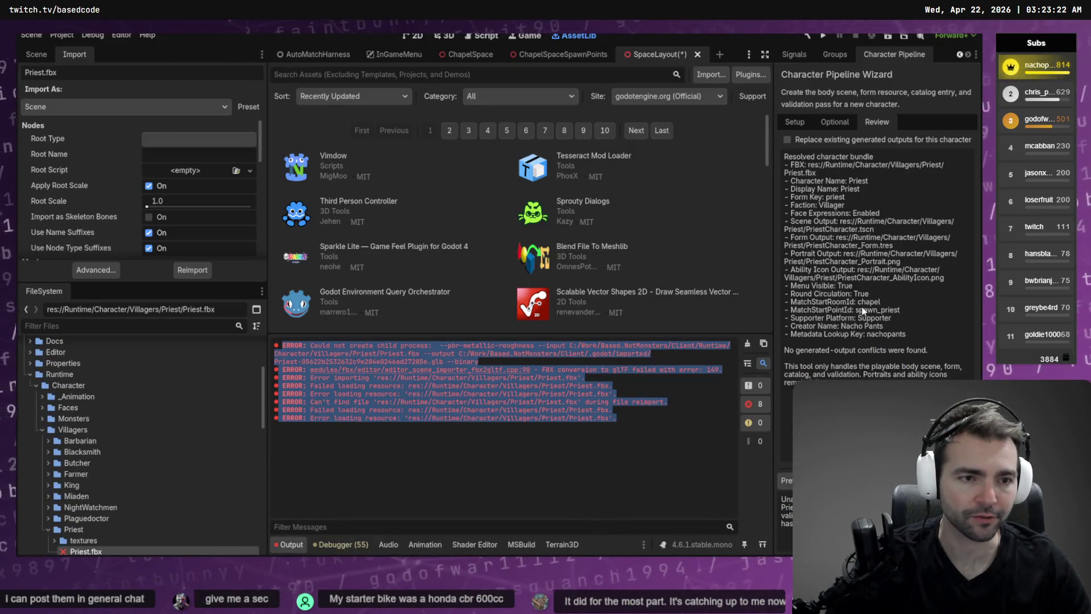
- Disable and re-enable the Character Pipeline plugin in the Plugins list to reload its code
left_click(751, 75)
left_click(230, 76)
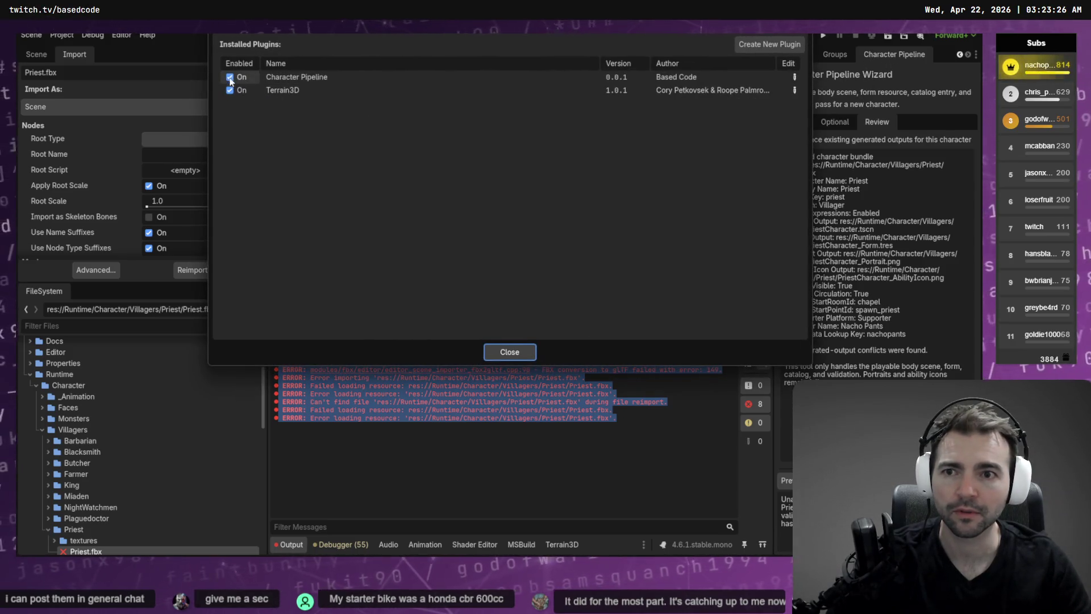
left_click(523, 351)
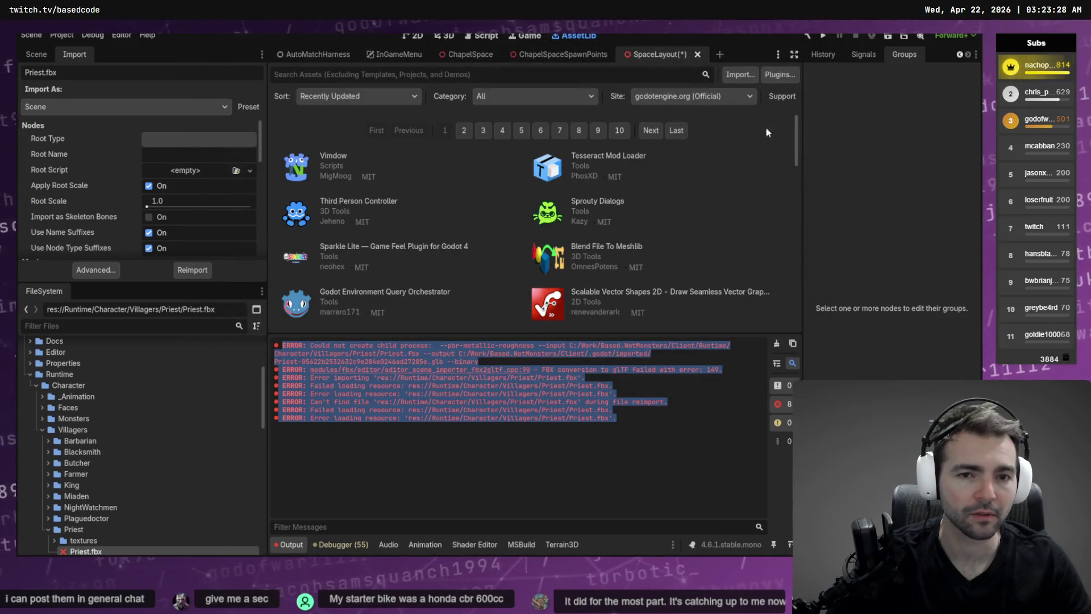
left_click(774, 74)
left_click(230, 77)
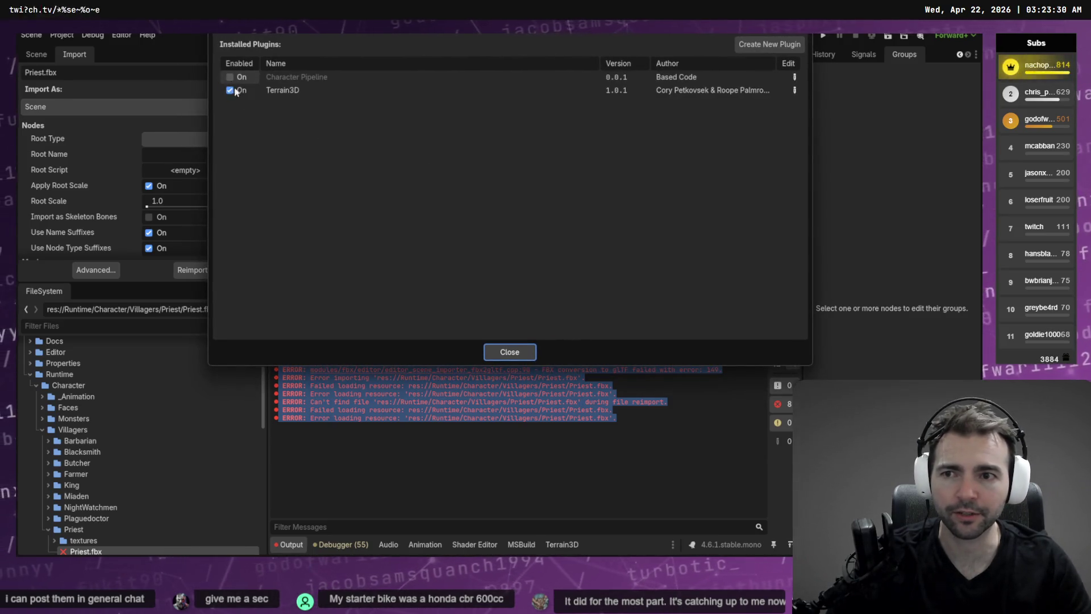
left_click(518, 353)
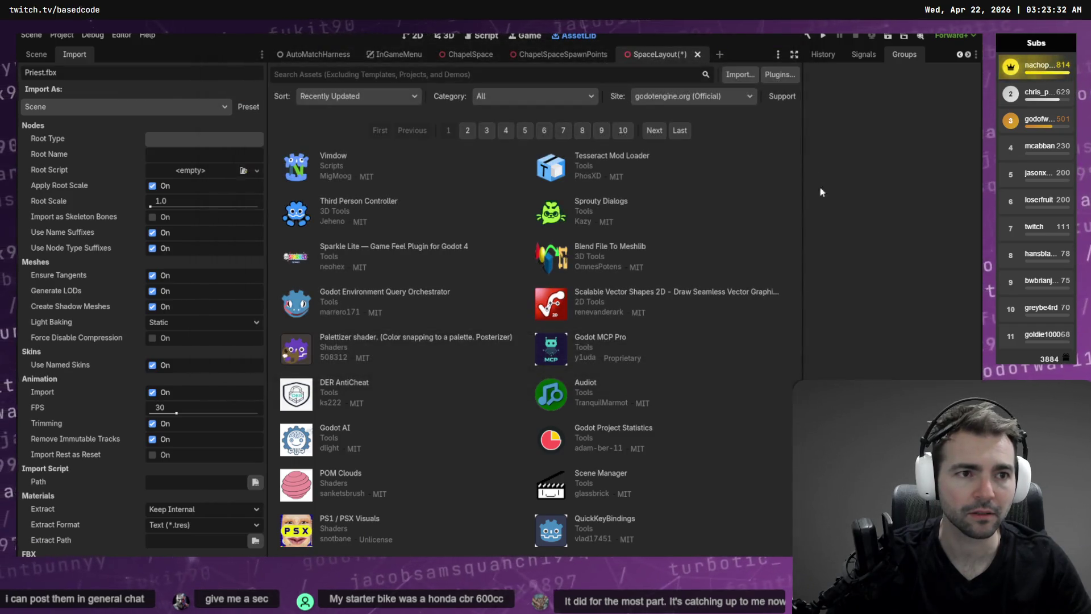
- Restore the Character Pipeline Wizard dock from the Editor Docks menu
left_click(122, 35)
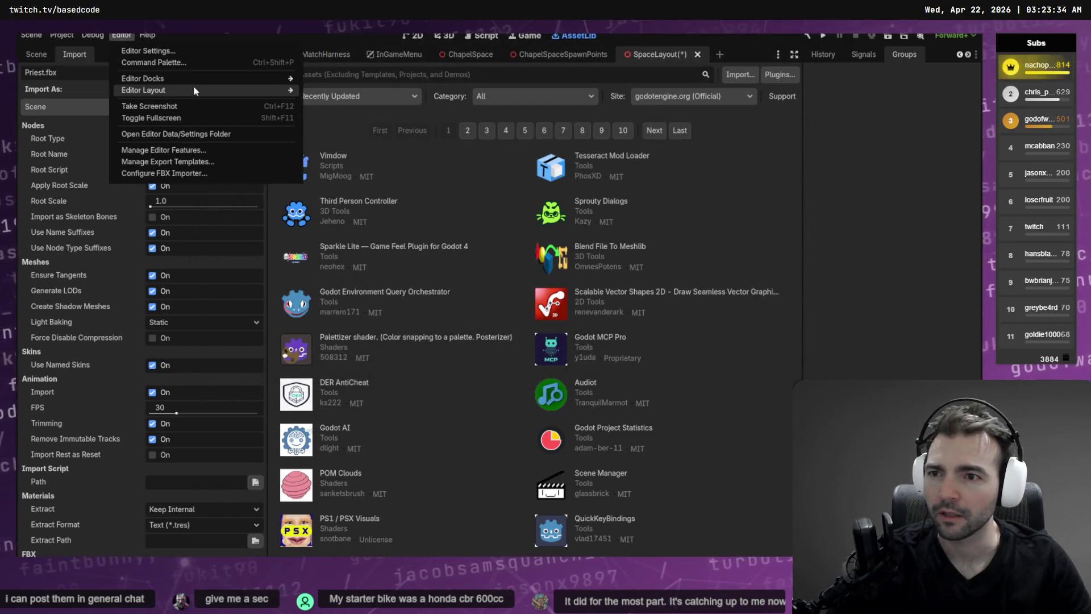
mouse_move(244, 93)
left_click(338, 207)
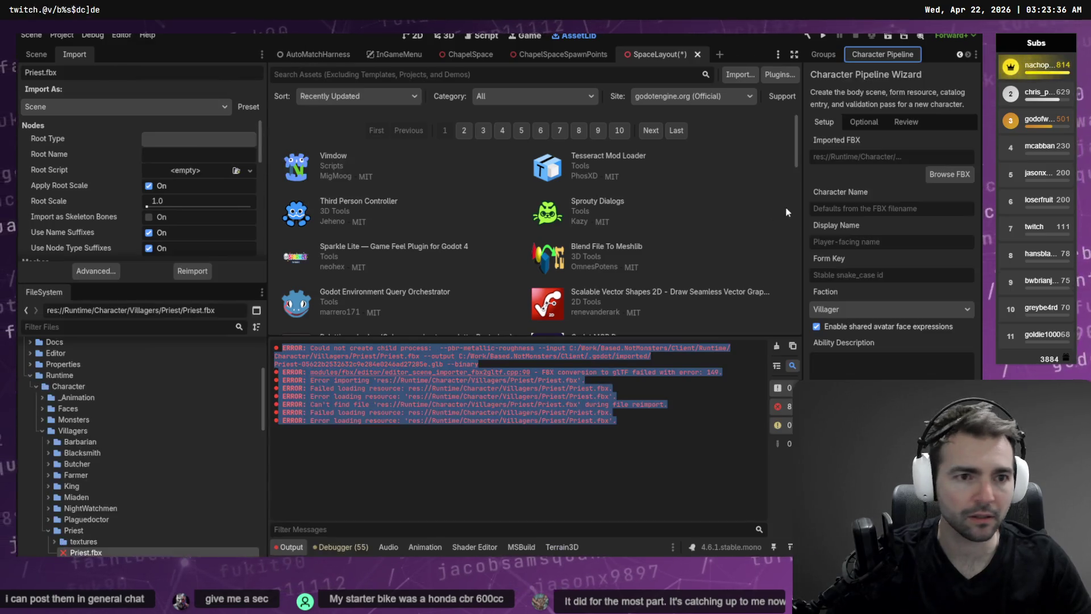
- Load Priest.fbx from Runtime/Character/Villagers/Priest as the wizard's imported FBX
left_click(949, 175)
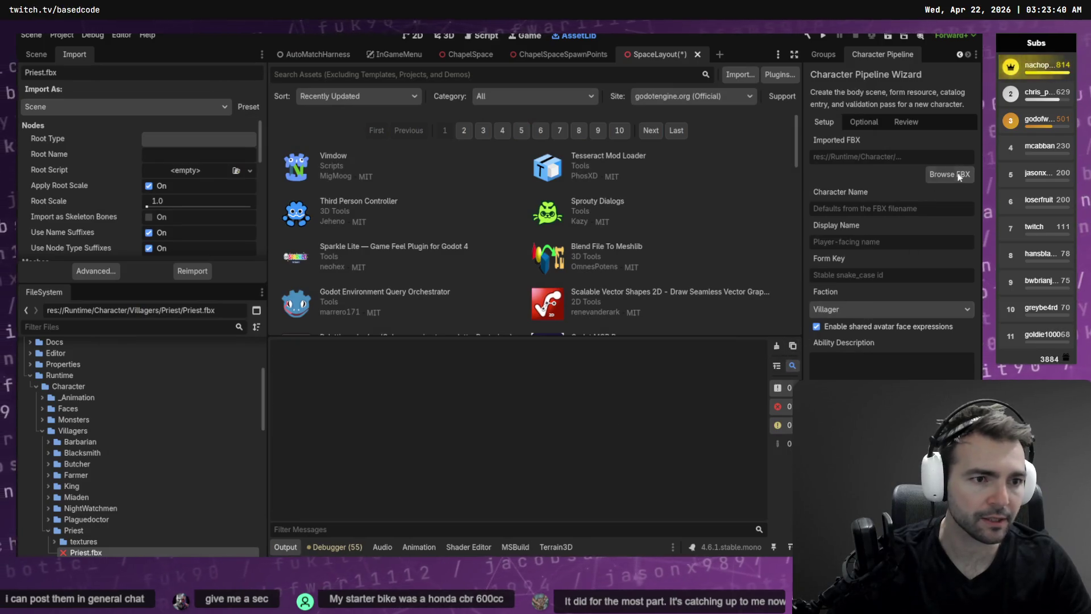
left_click(949, 174)
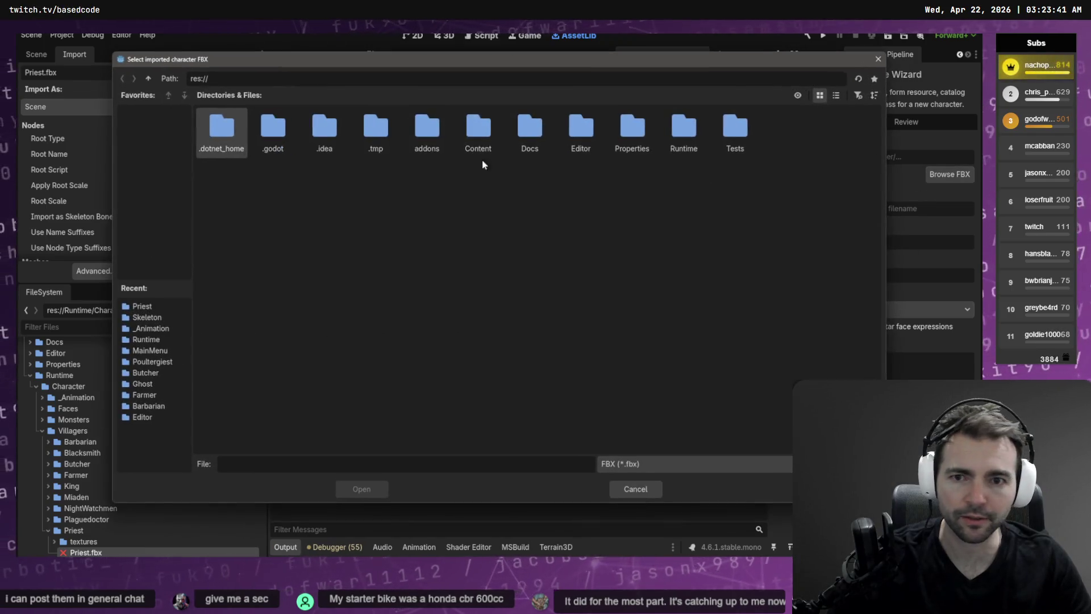
double_click(669, 135)
double_click(221, 129)
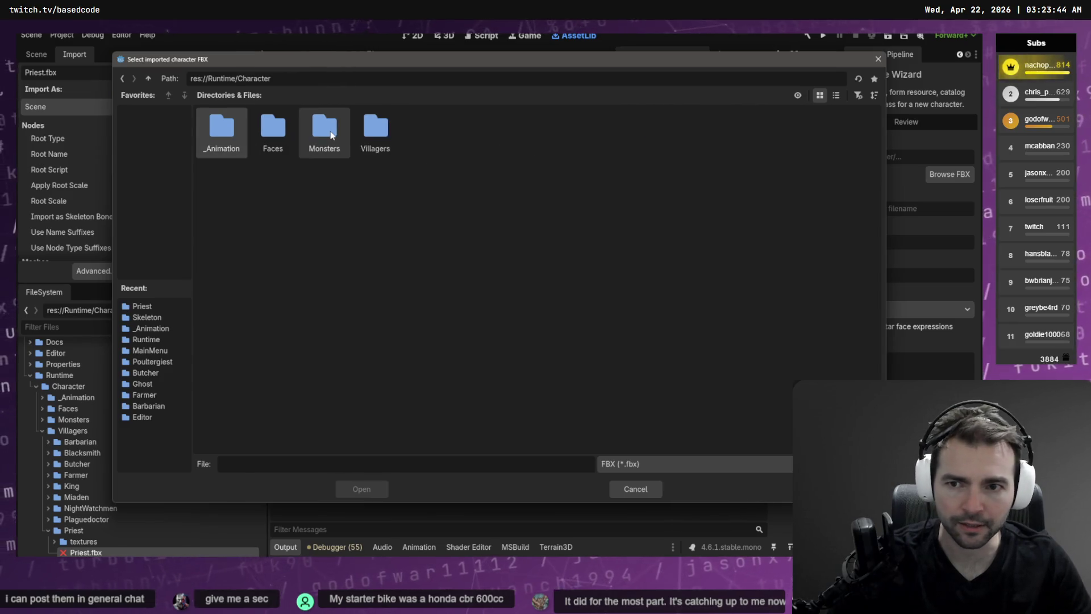
double_click(367, 135)
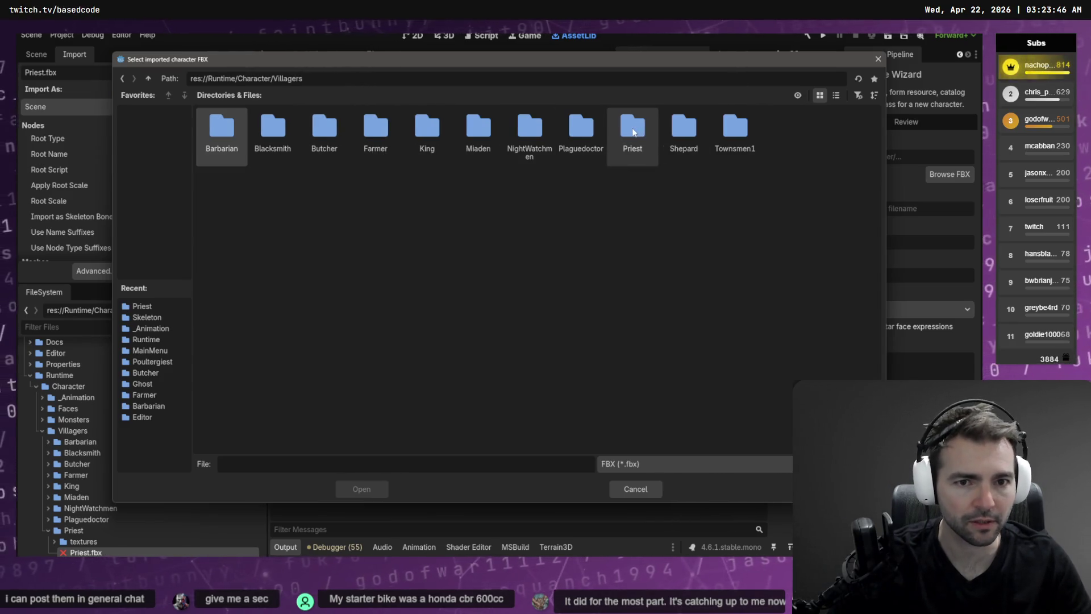
double_click(631, 130)
double_click(272, 128)
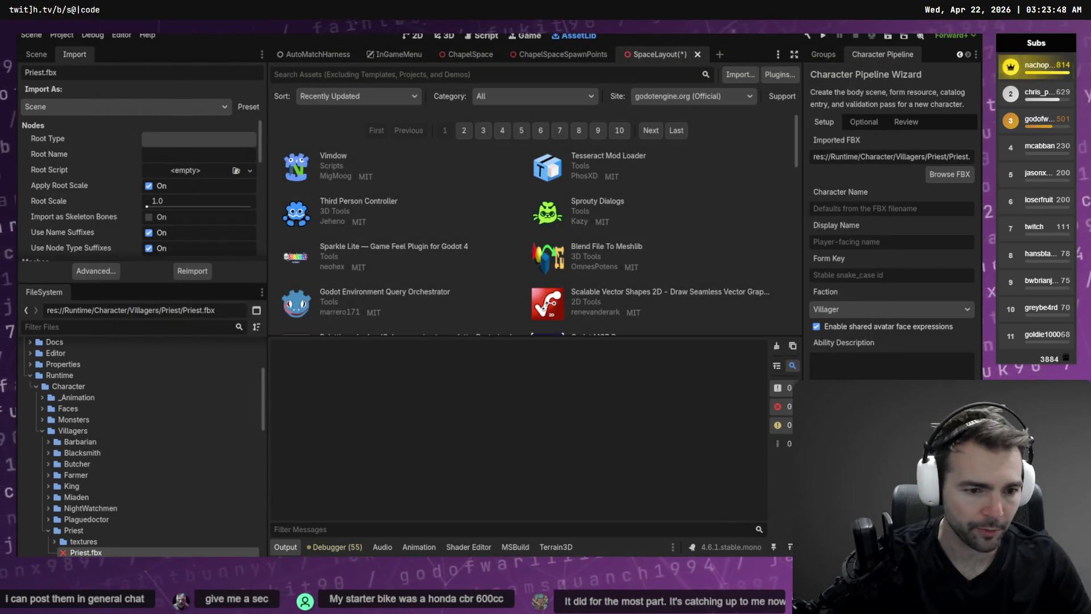
- Enter Priest as character name and display name, and priest as the form key
type("Priest")
key("ctrl+v")
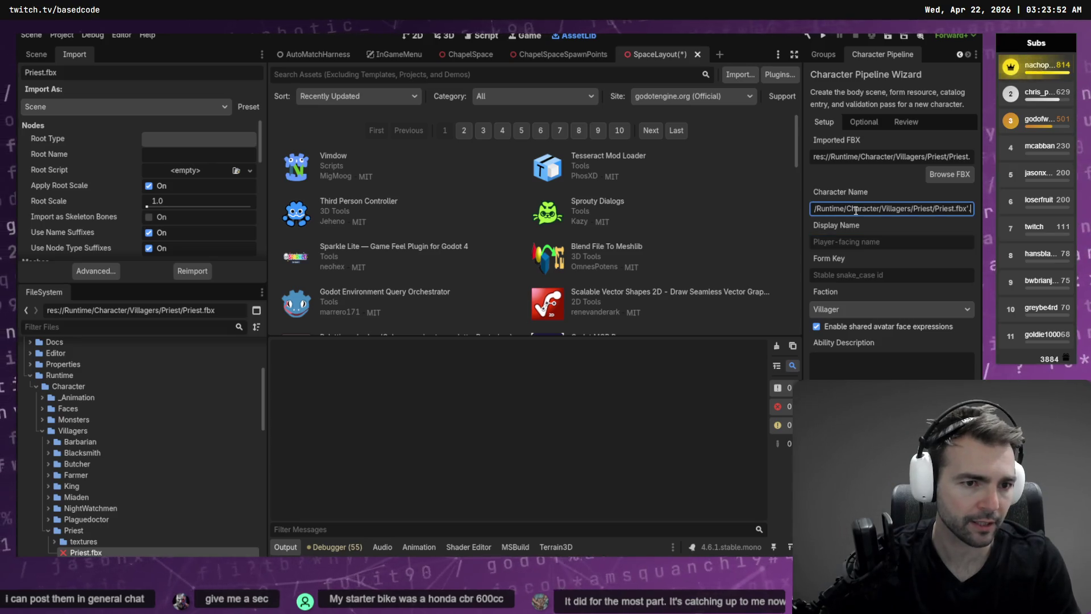
key("ctrl+z")
key("Tab")
type("Priest")
key("Tab")
type("priest")
- Paste the ability description from clipboard history and enable Include supporter metadata on the Optional tab
key("Tab")
key("Tab")
key("Tab")
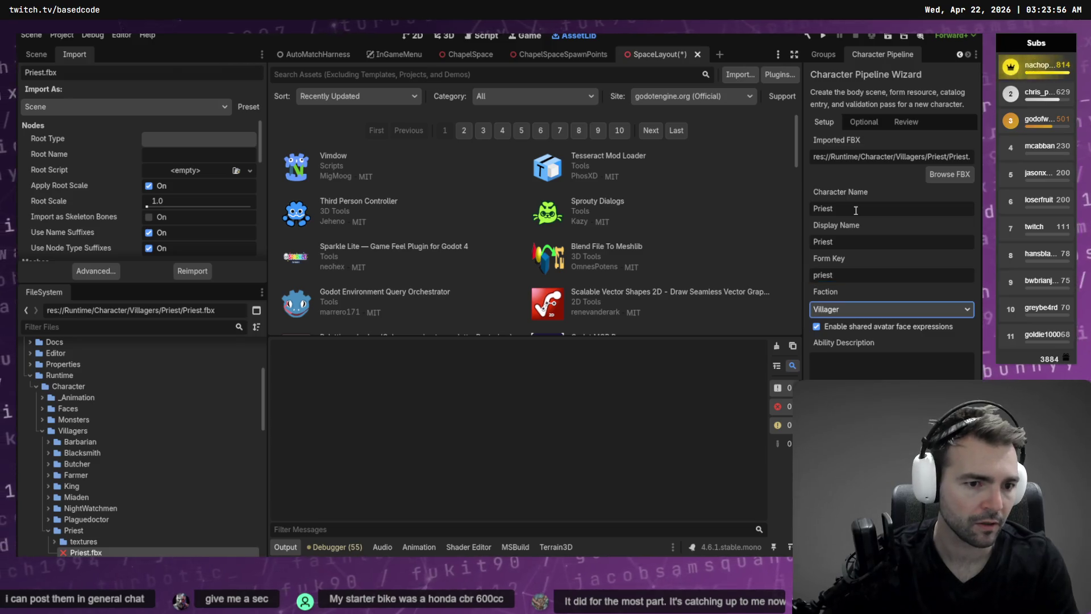
key("super+v")
key("Down")
key("Down")
key("Down")
key("Down")
key("Down")
key("Up")
key("Up")
key("Up")
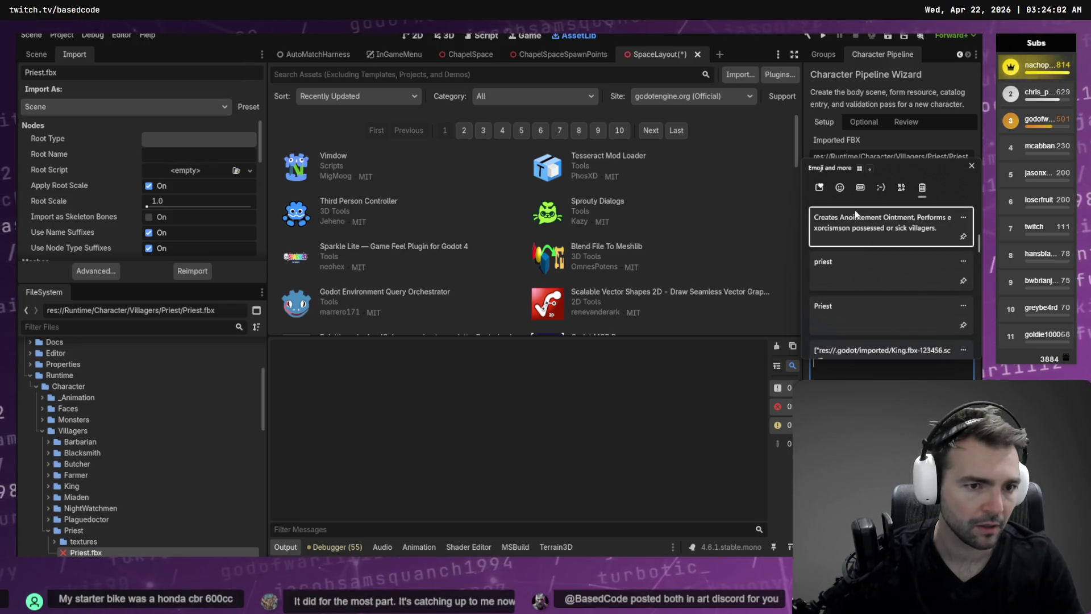
key("Return")
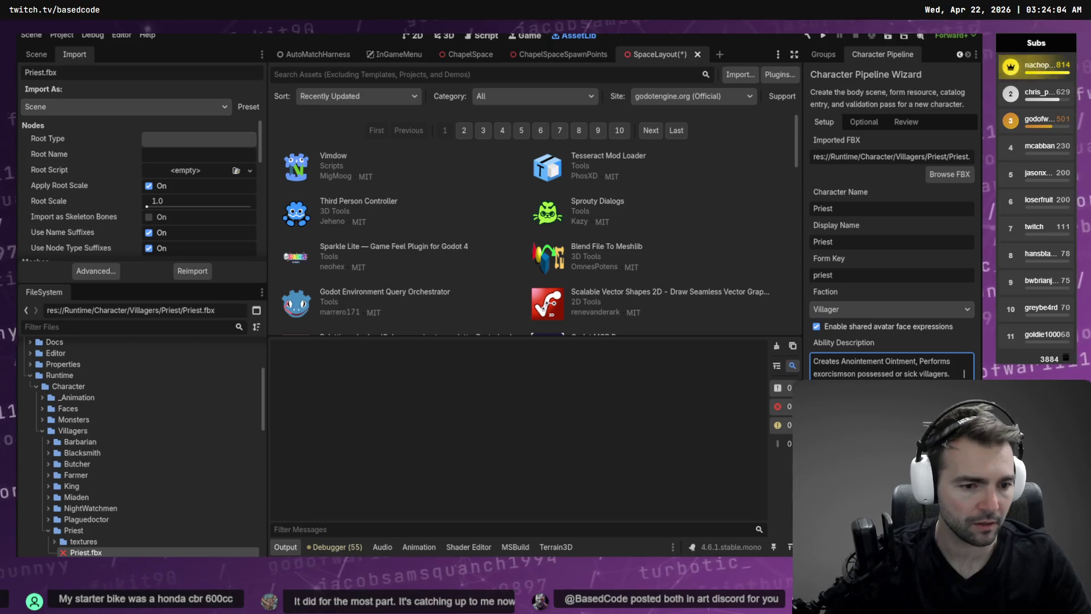
left_click(864, 121)
left_click(819, 140)
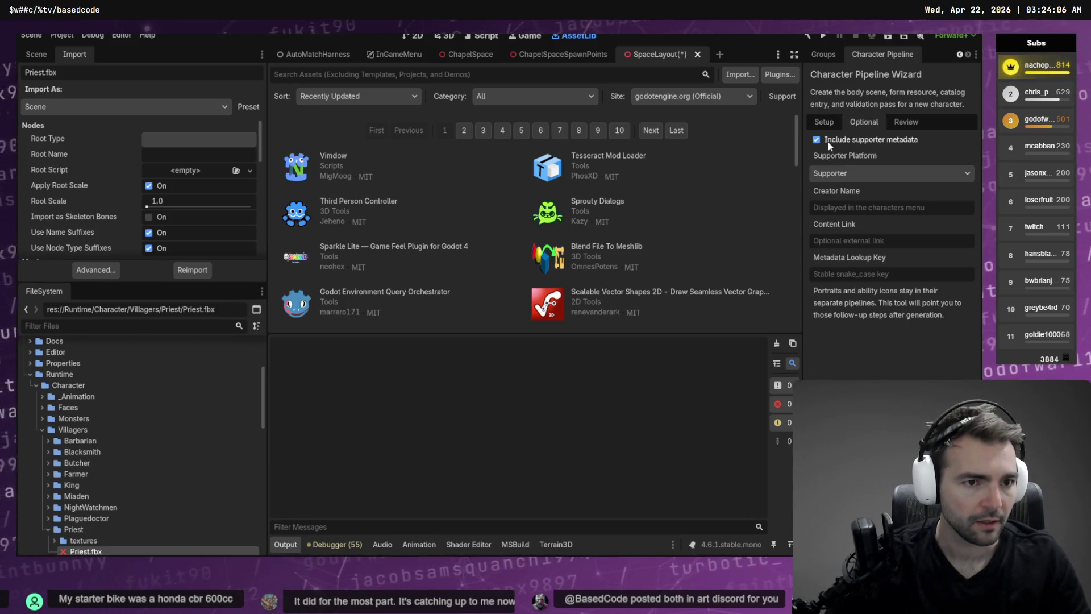
- Enter the creator's name and paste the supporter's channel URL into Content Link
left_click(855, 206)
type("Na")
key("Tab")
key("super+v")
key("Down")
key("Down")
key("Down")
key("Down")
key("Down")
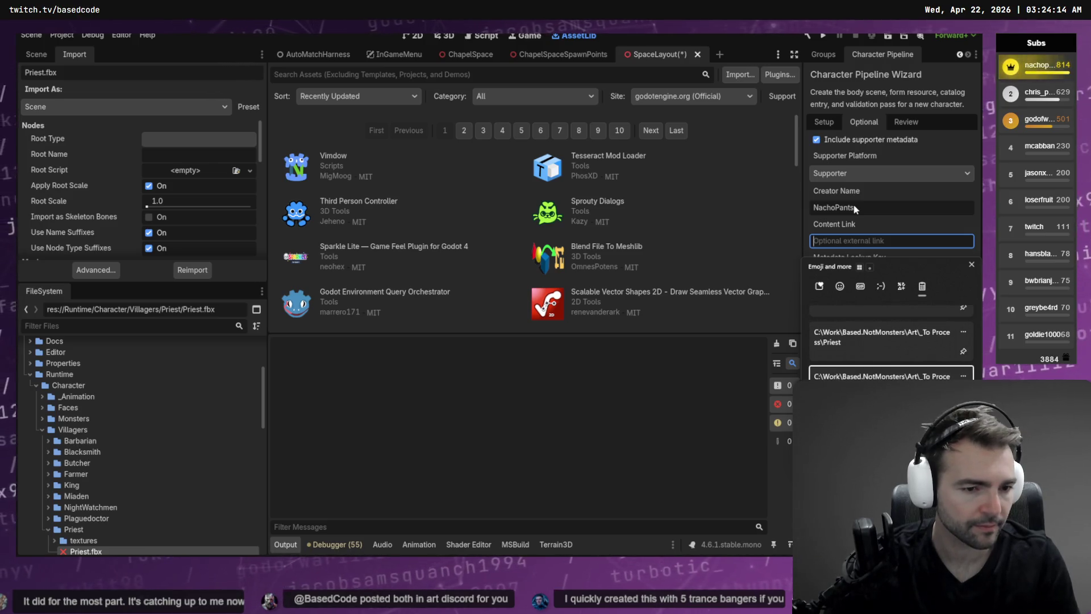
key("Down")
key("Down")
key("Escape")
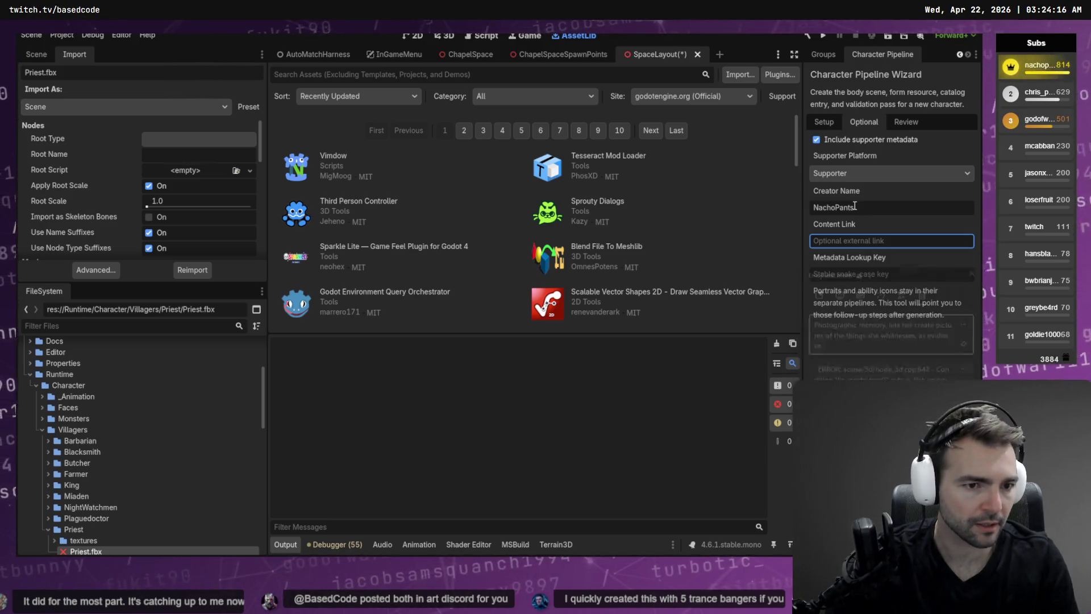
type("http")
key("BackSpace")
key("BackSpace")
key("BackSpace")
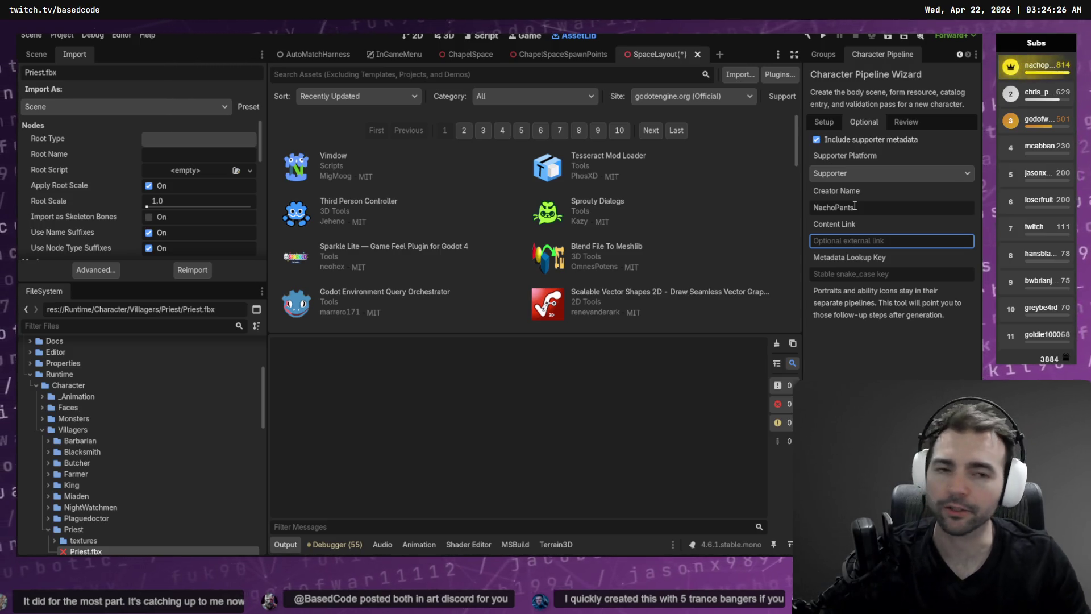
type("https://www.twitch.tv/nachopants")
- Type the supporter's Metadata Lookup Key and move on to the Review step
left_click(878, 274)
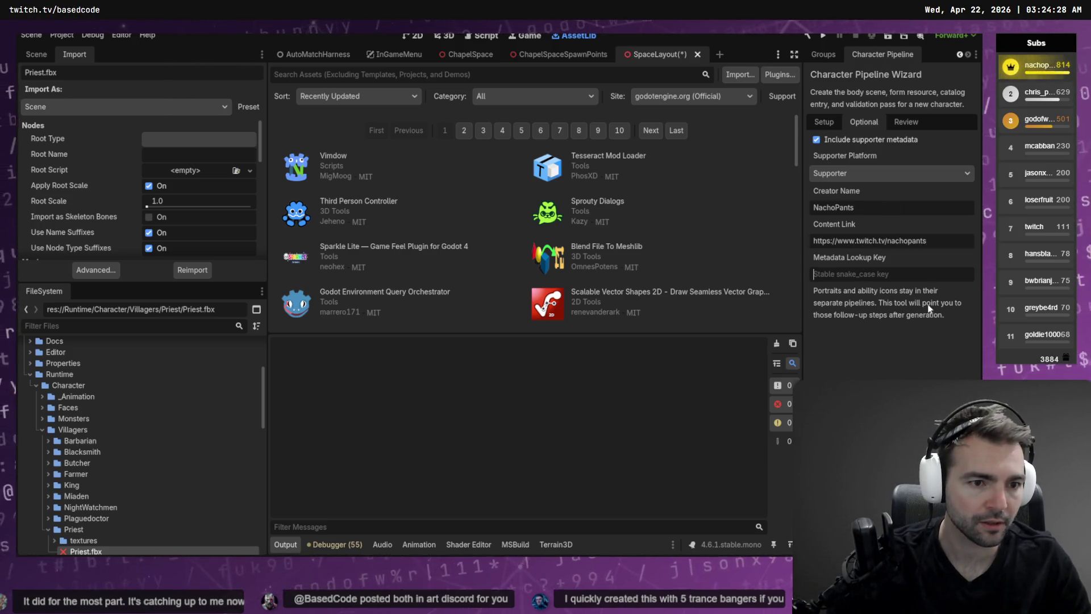
type("nachopants")
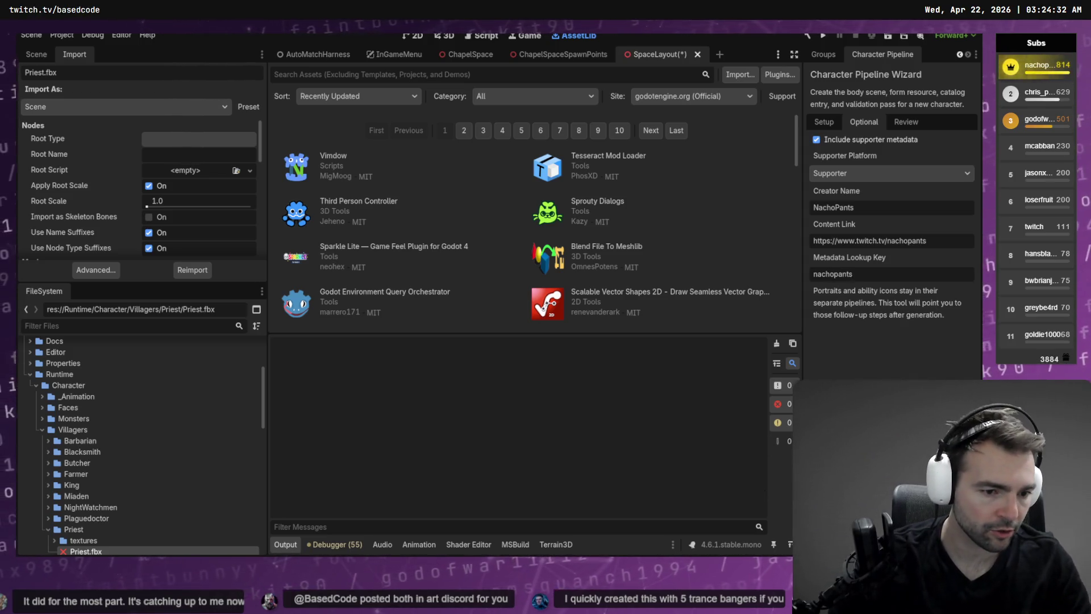
key("Return")
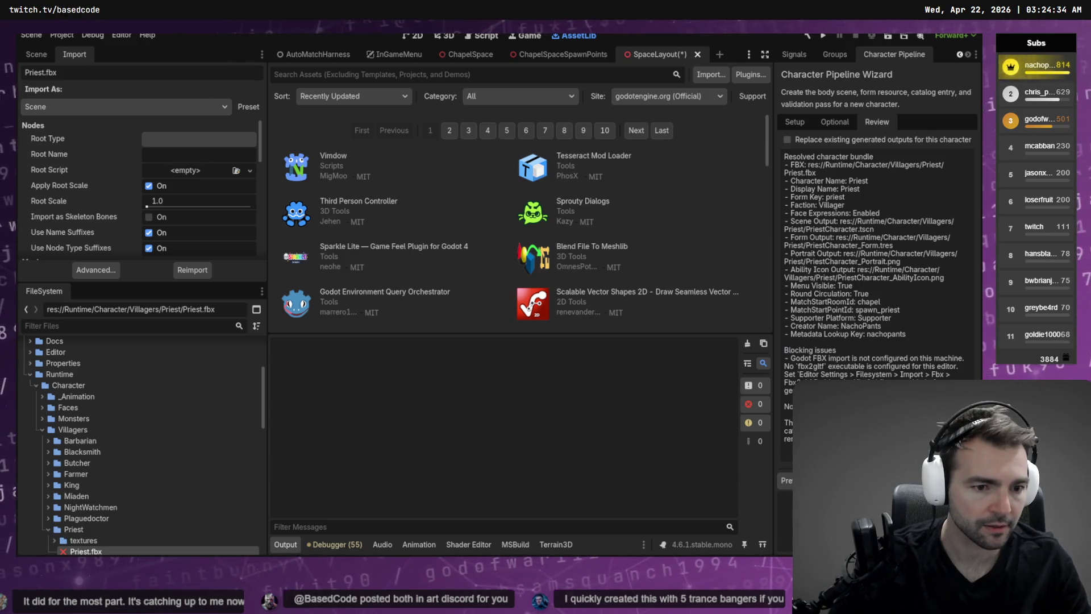
left_click(795, 122)
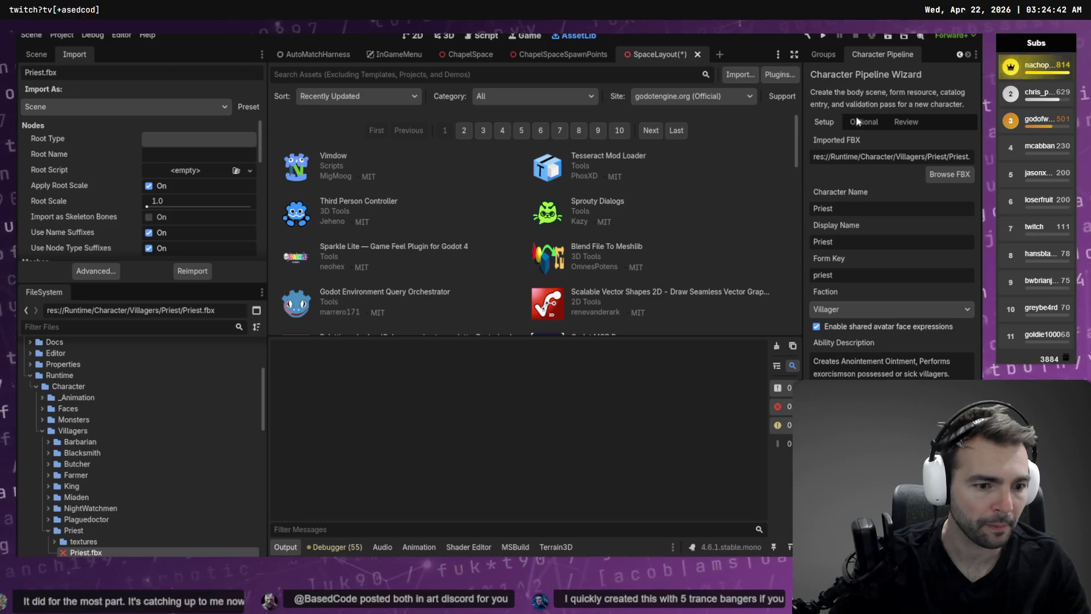
left_click(871, 125)
left_click(895, 122)
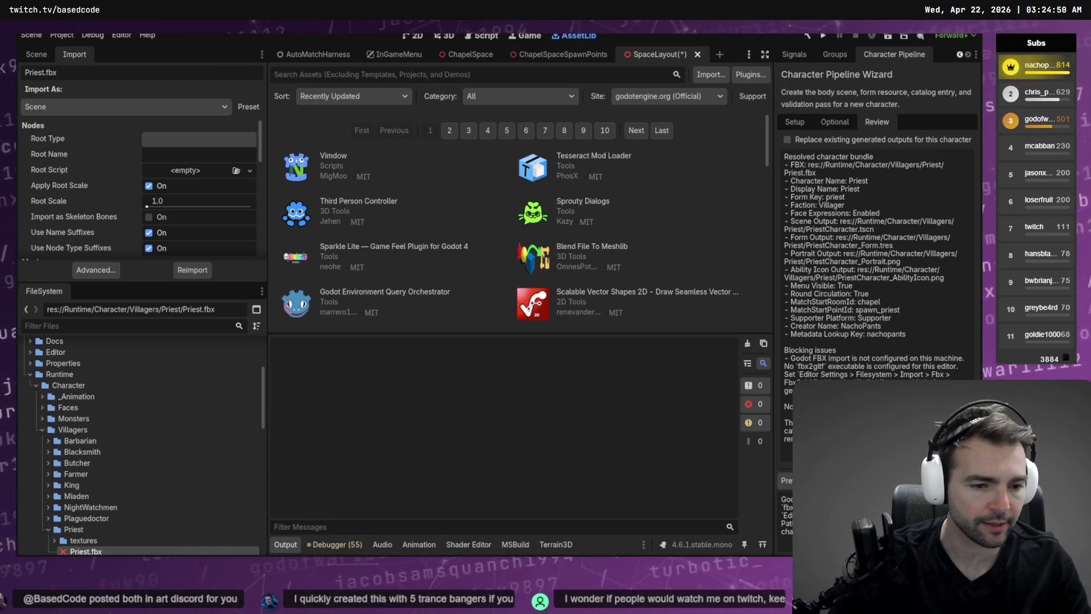
left_click(33, 36)
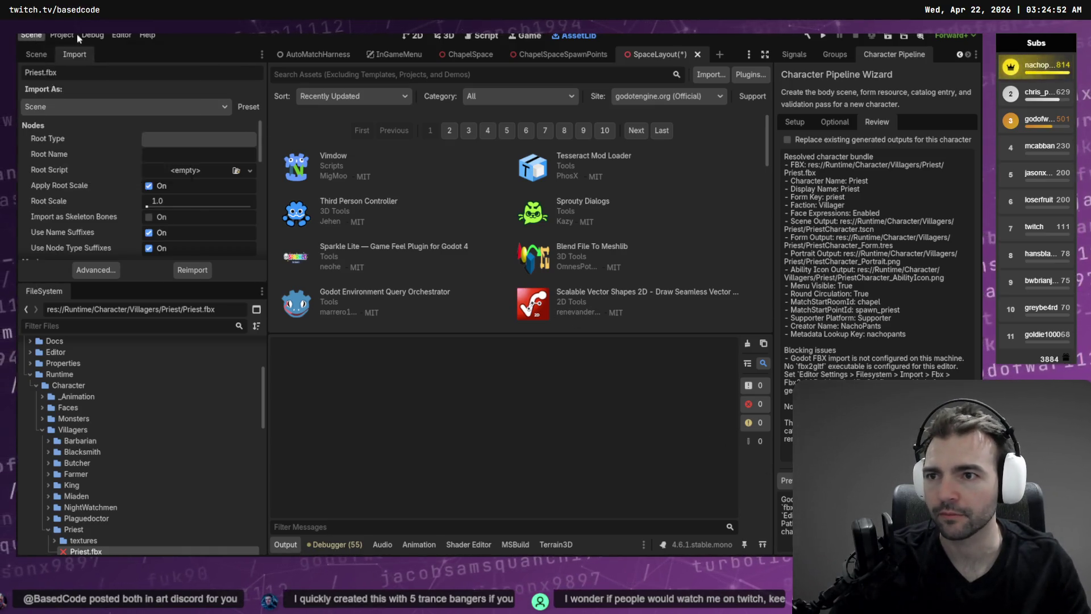
- Open Editor Settings and filter them by 'File'
left_click(120, 35)
left_click(145, 51)
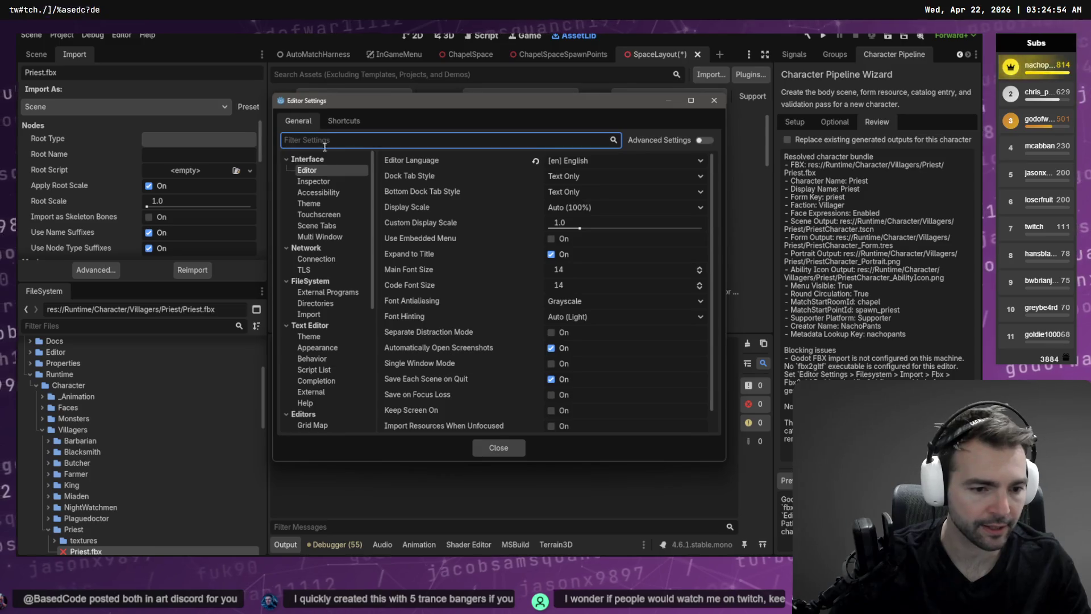
type("Filke")
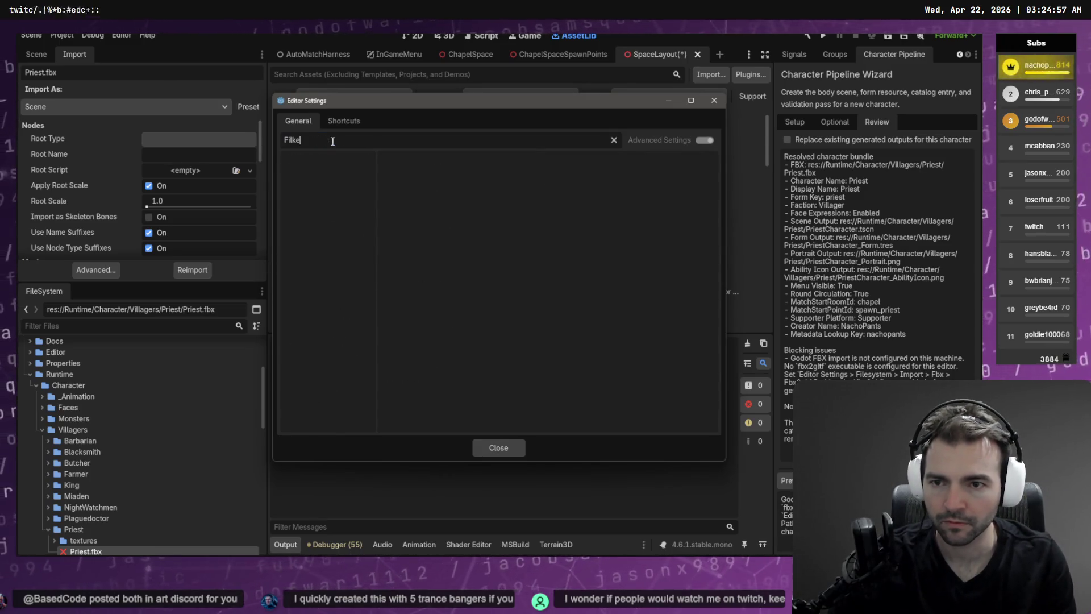
key("BackSpace")
type("e")
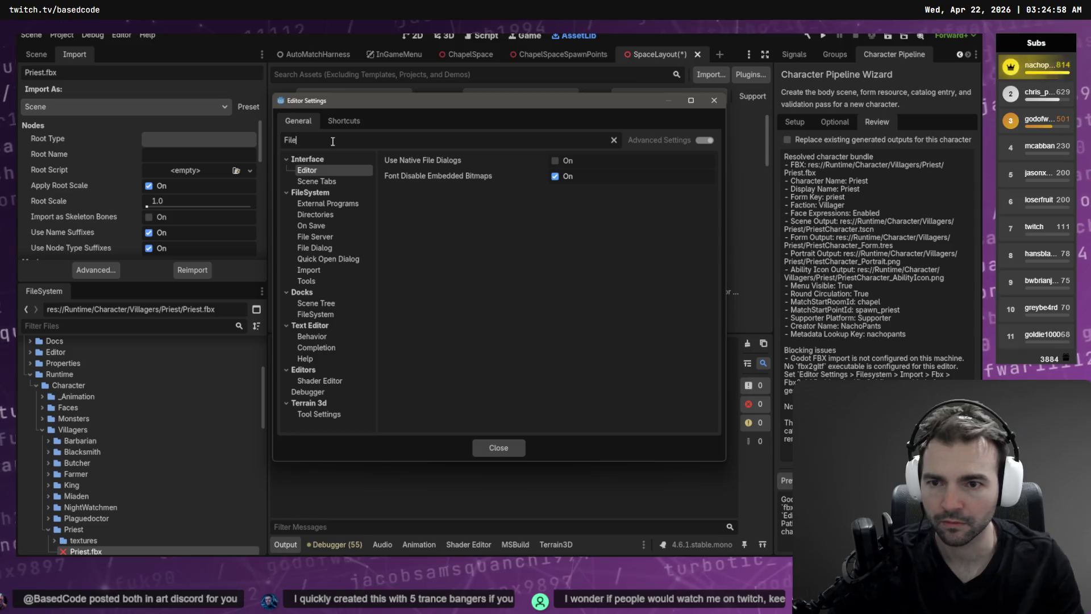
- Show the FileSystem > Import page with the empty FBX2glTF path, then turn to the browser search
left_click(328, 204)
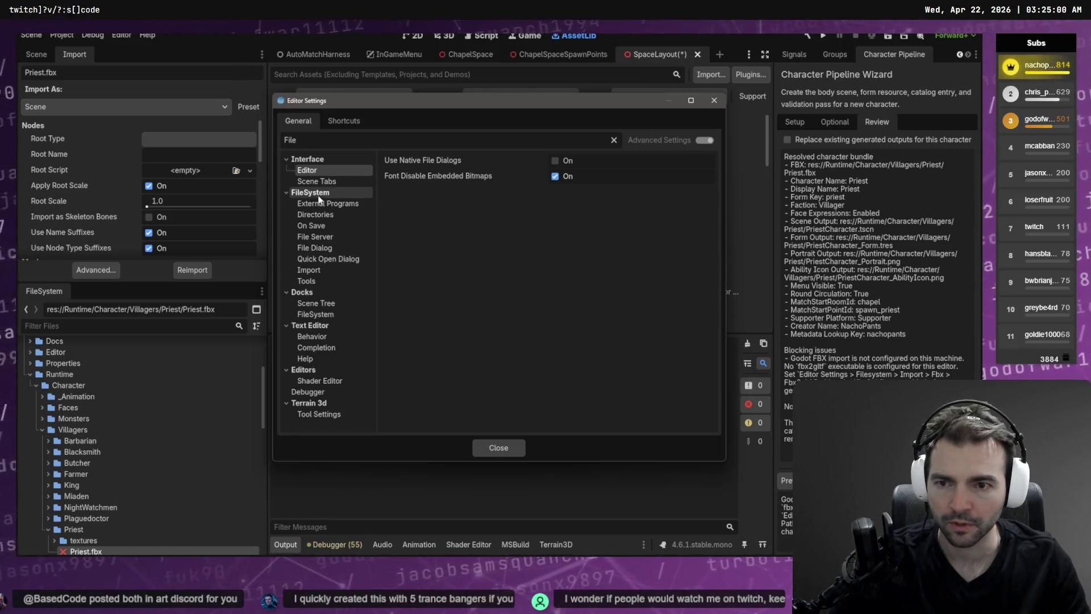
left_click(364, 214)
left_click(364, 203)
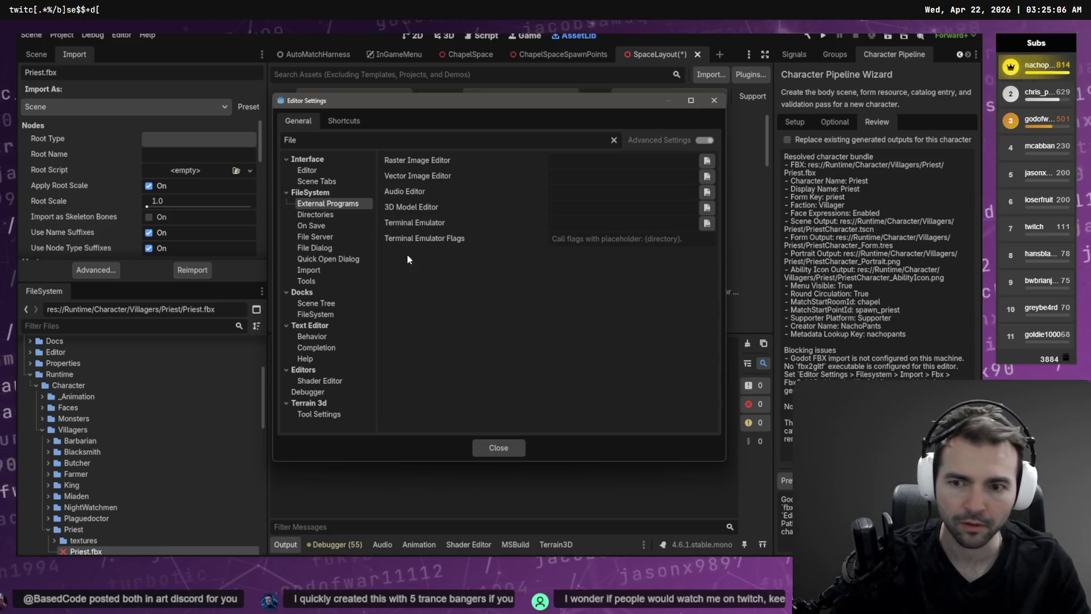
left_click(367, 259)
left_click(366, 270)
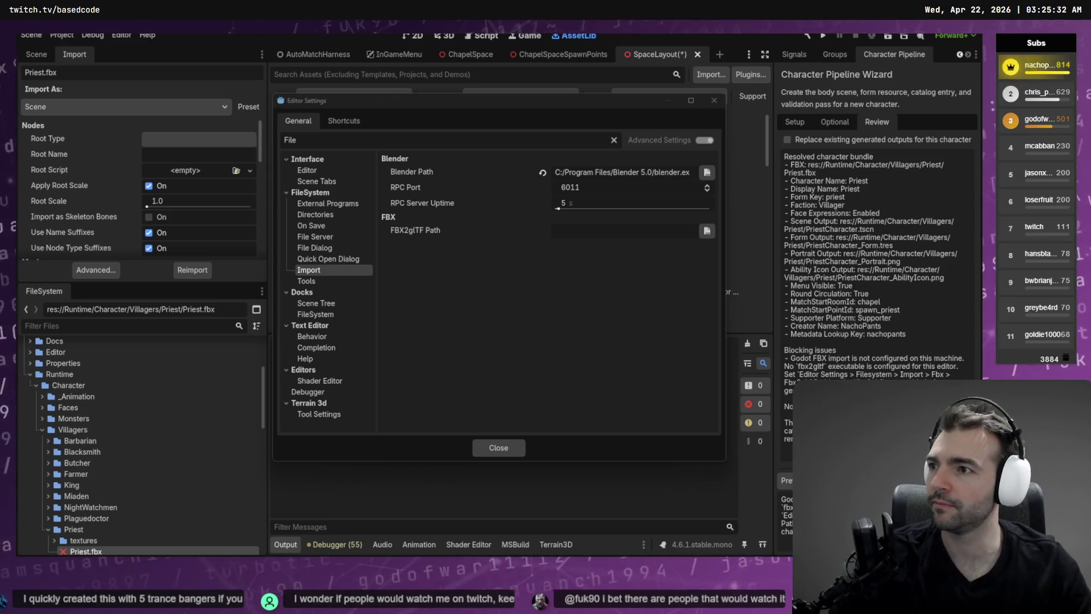
key("alt+Tab")
- Download FBX2glTF-windows-x86_64.zip from the official GitHub releases and show it in Downloads
double_click(386, 201)
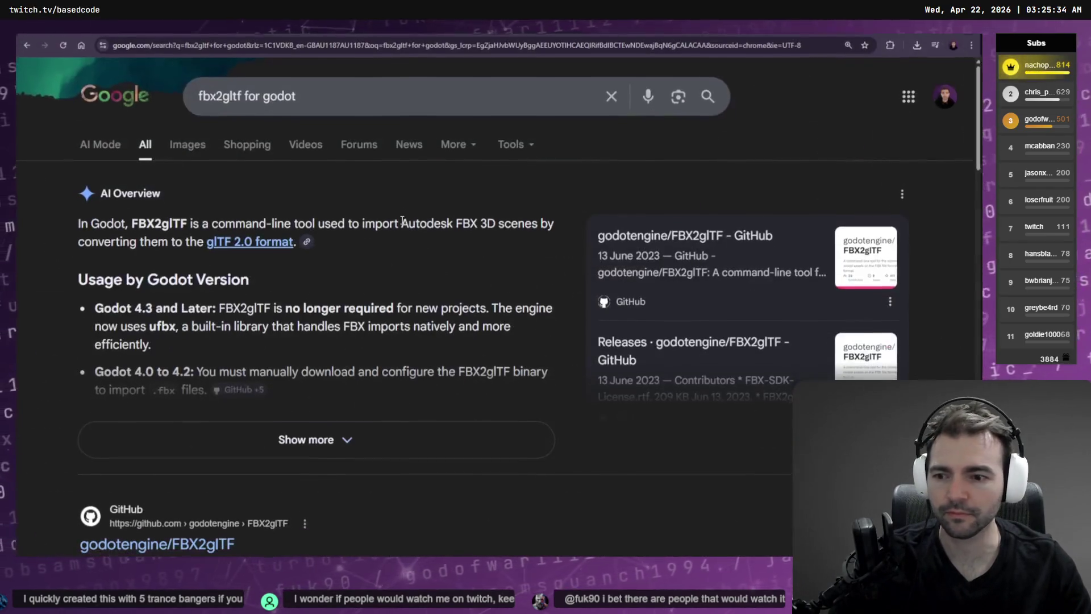
left_click(341, 439)
scroll(169, 147, "down", 4)
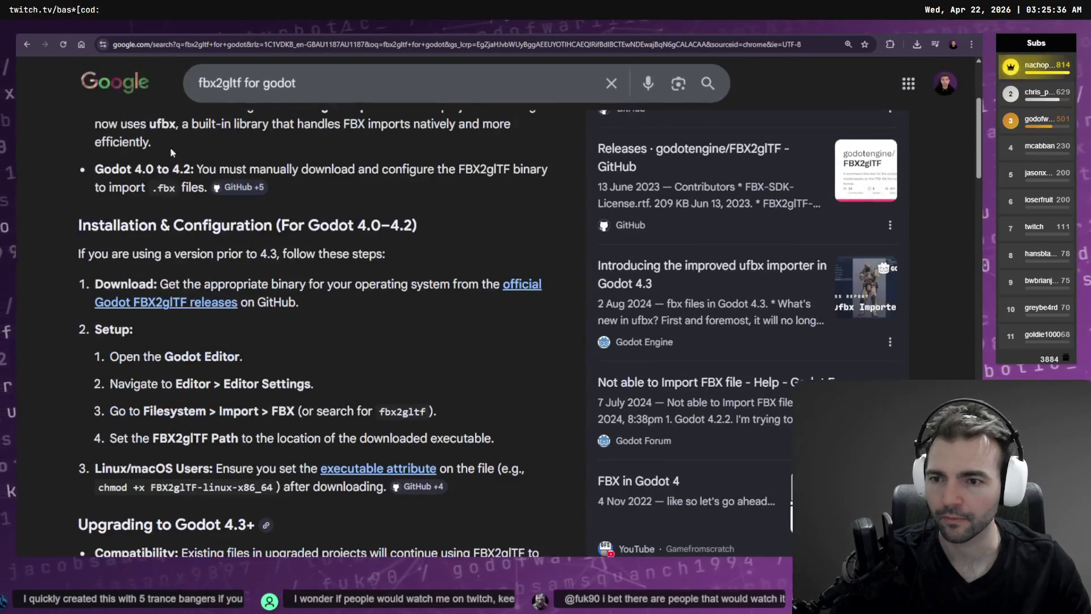
left_click(521, 288)
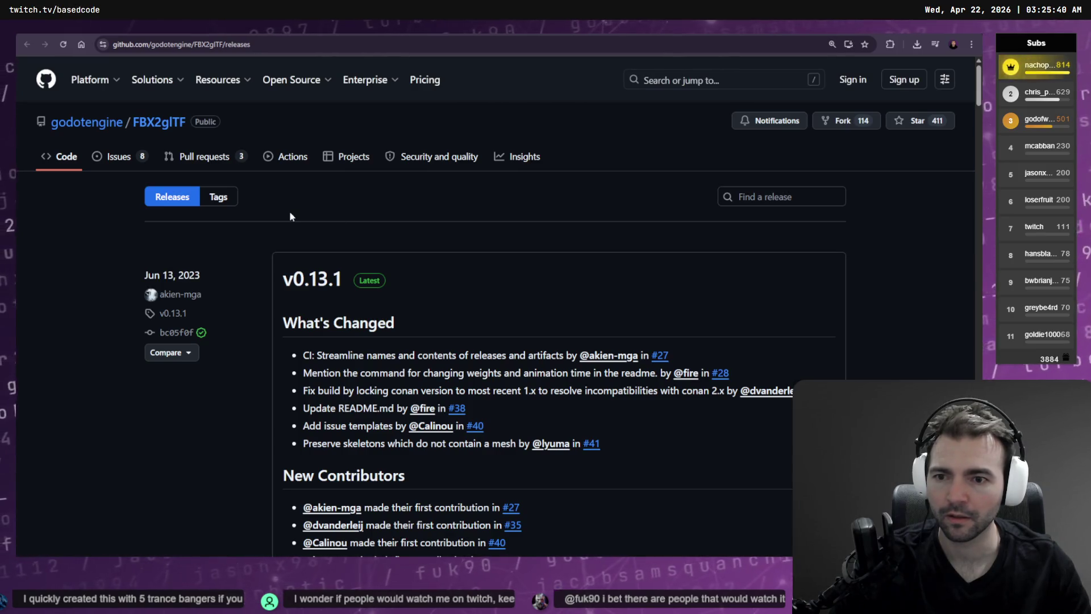
scroll(342, 244, "down", 5)
scroll(348, 425, "down", 3)
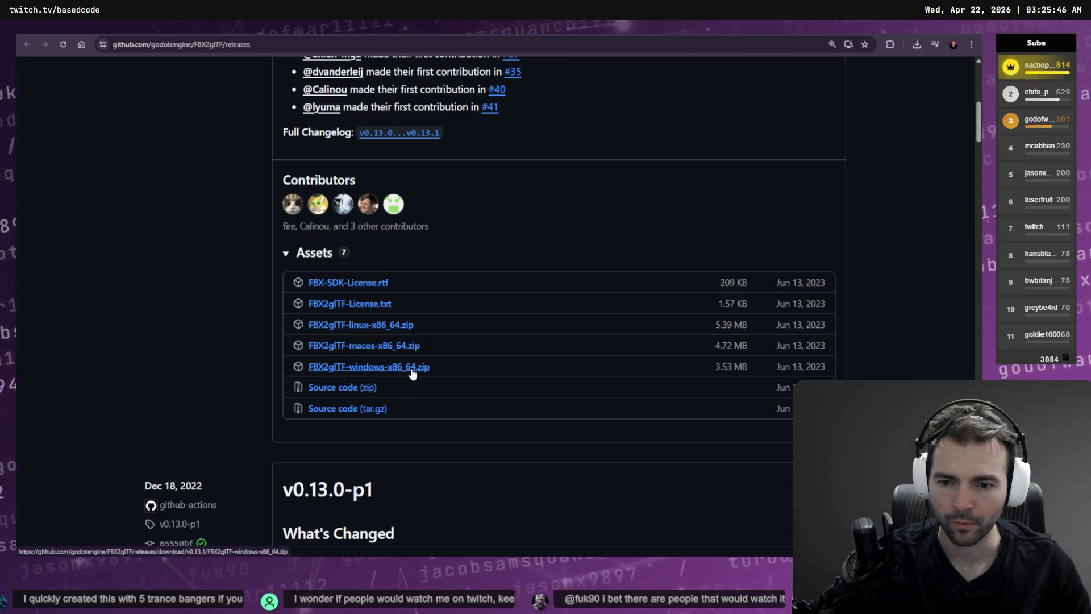
left_click(917, 44)
left_click(805, 171)
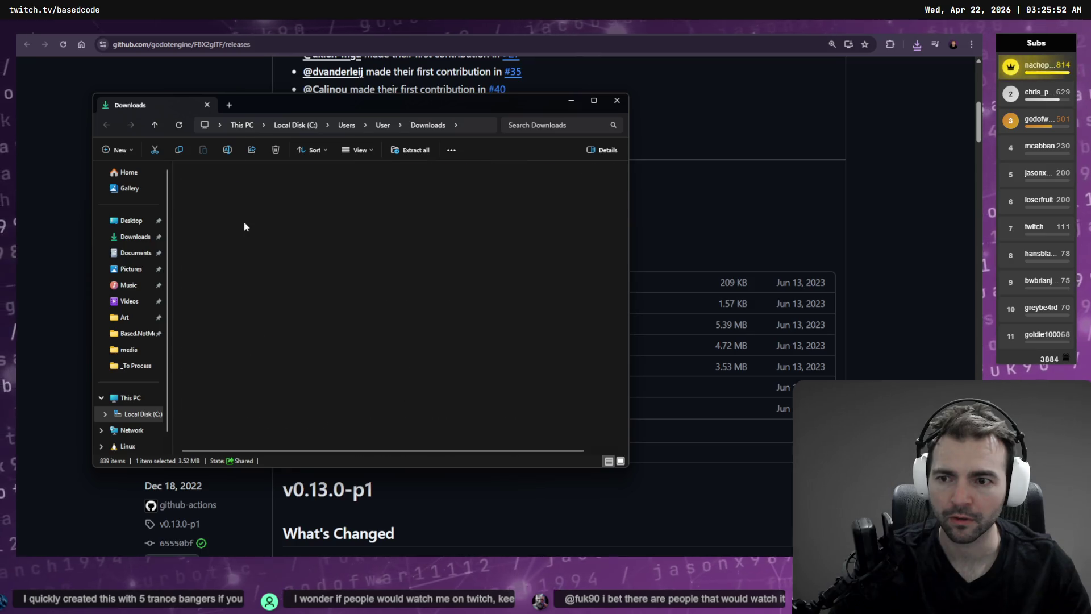
- Copy the FBX2glTF-windows-x86_64 folder out of the downloaded zip
key("Return")
left_click(229, 183)
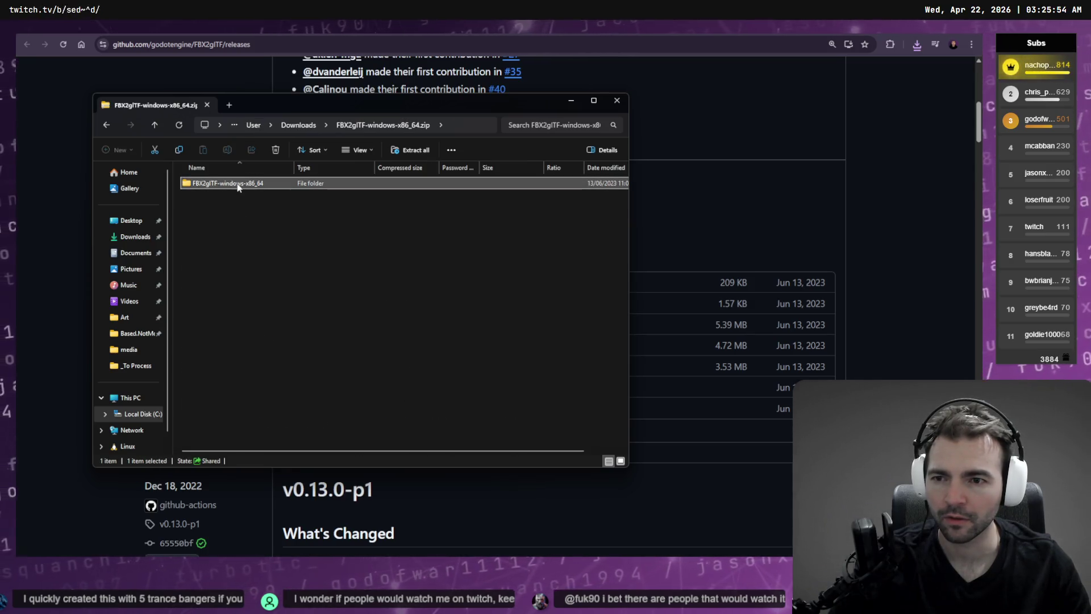
double_click(238, 184)
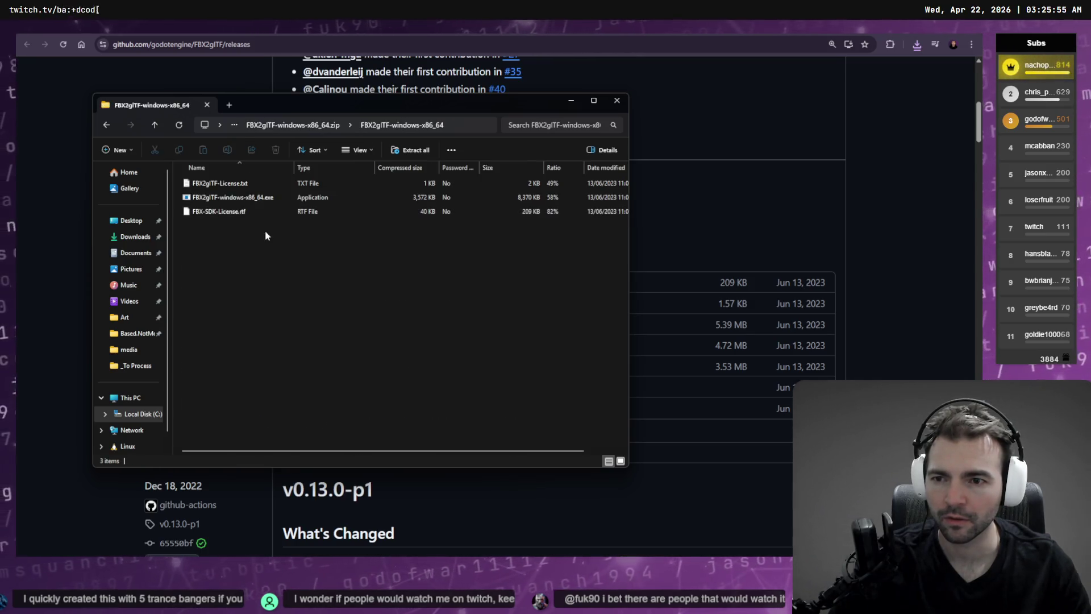
left_click(105, 125)
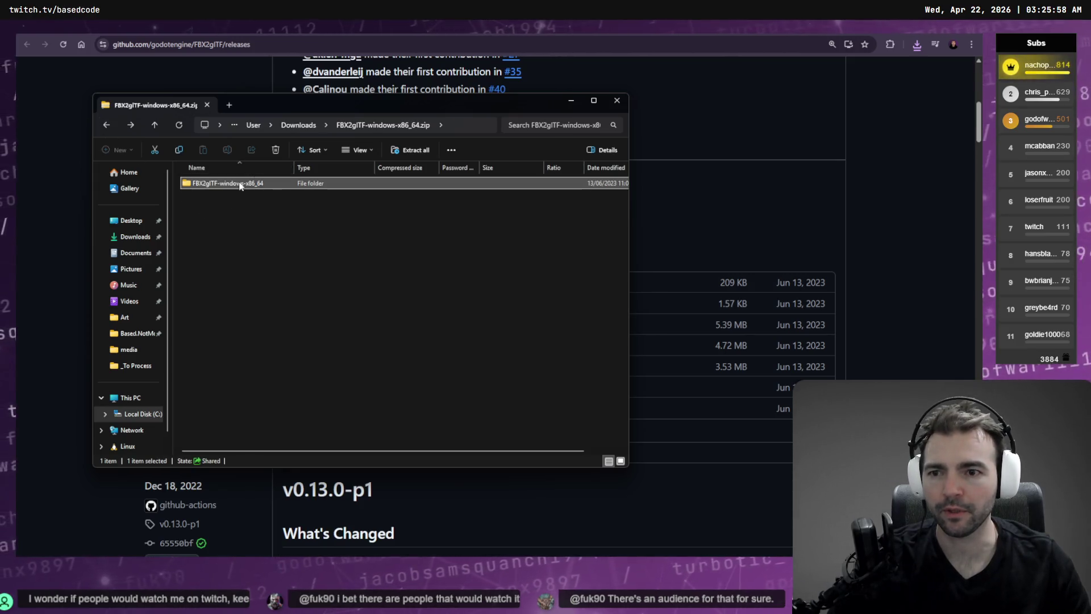
right_click(239, 185)
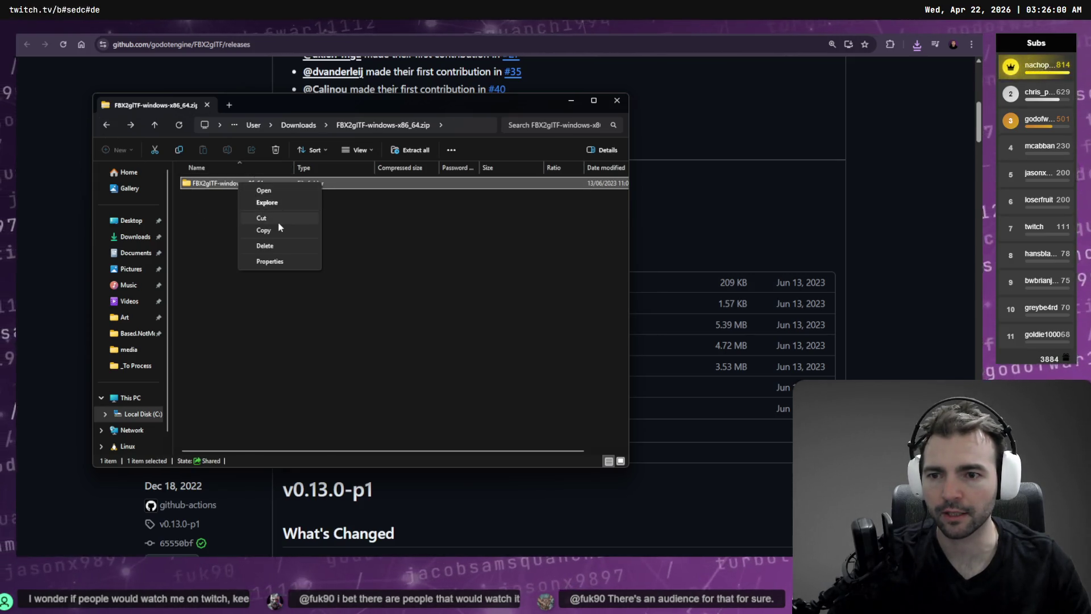
left_click(288, 236)
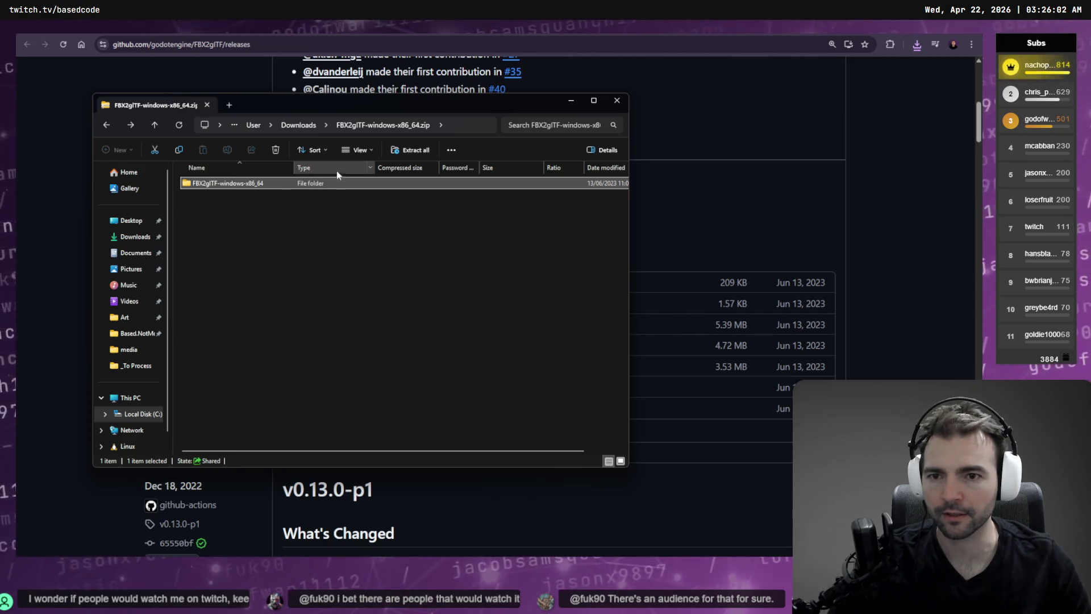
- Paste the folder into C:\Program Files\Godot, granting admin permission
key("F4")
key("End")
key("ctrl+shift+Left")
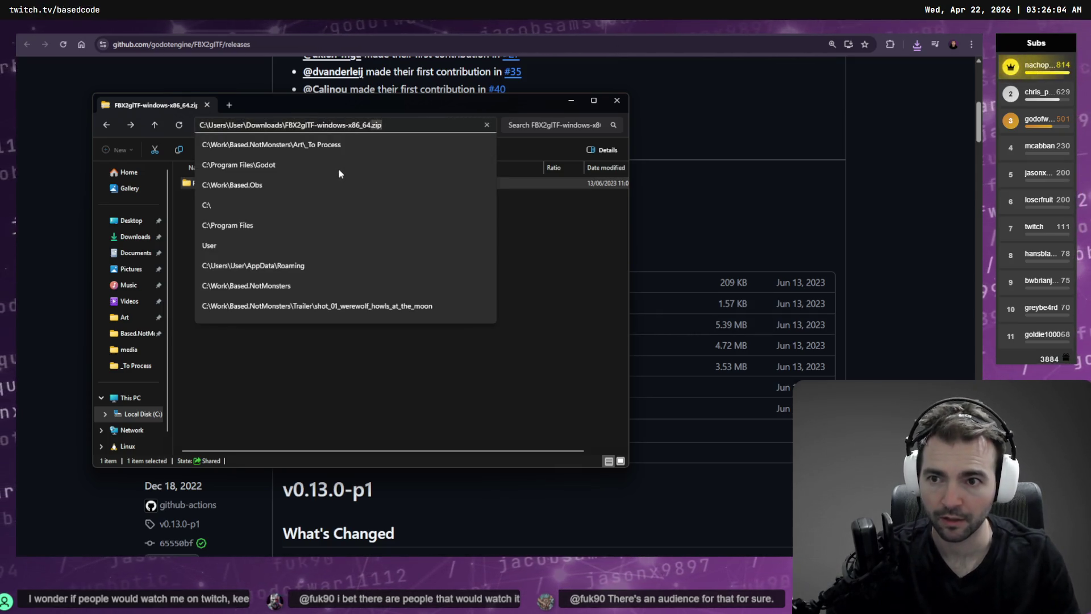
key("ctrl+shift+Left")
key("ctrl+shift+Left")
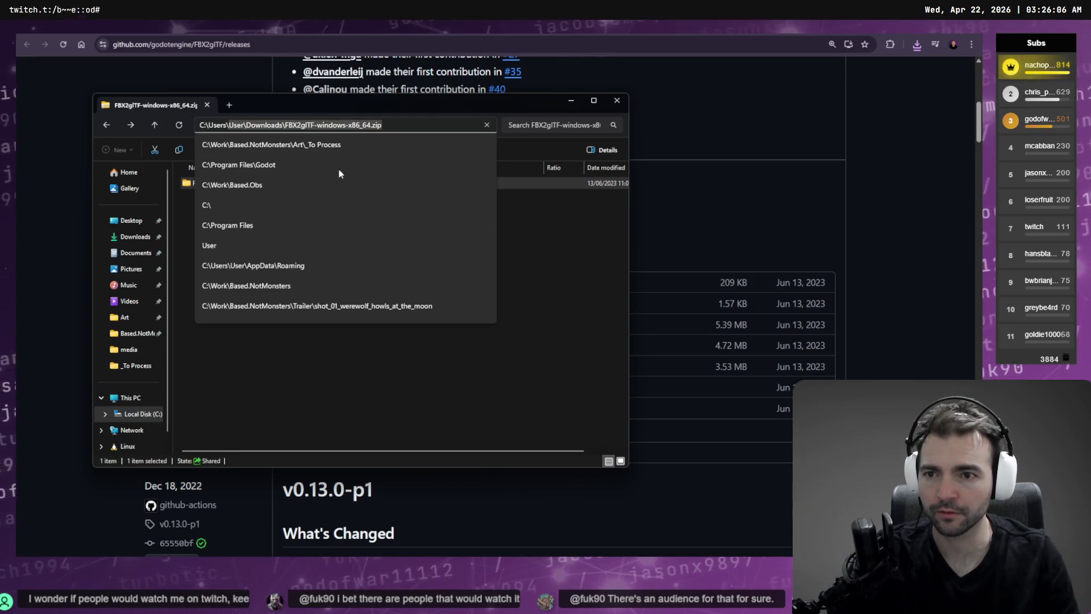
type("C:\\Program Files")
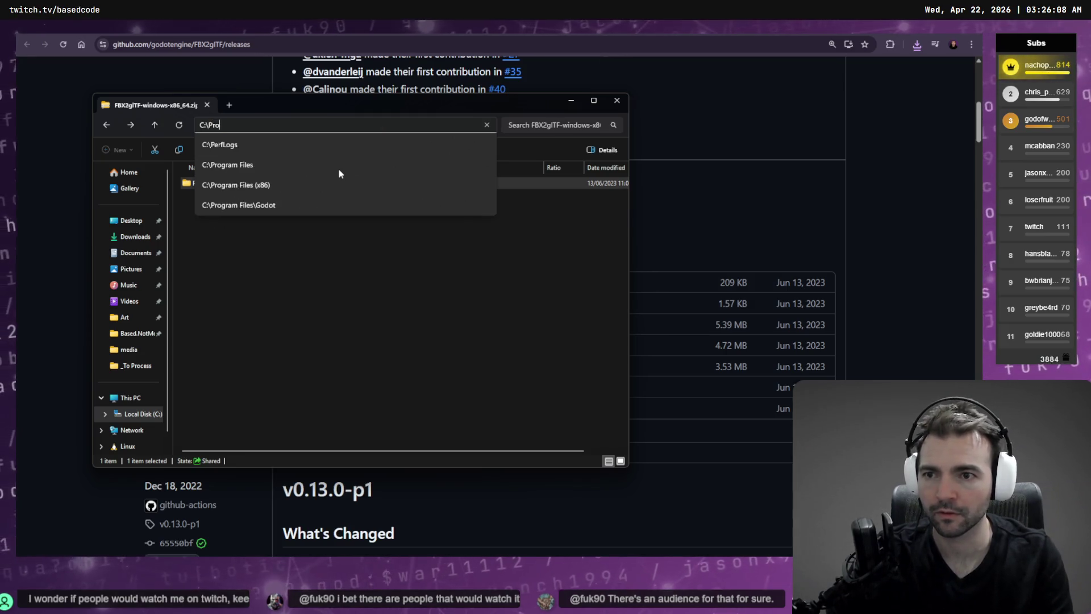
key("Down")
key("Down")
type("\\")
key("Return")
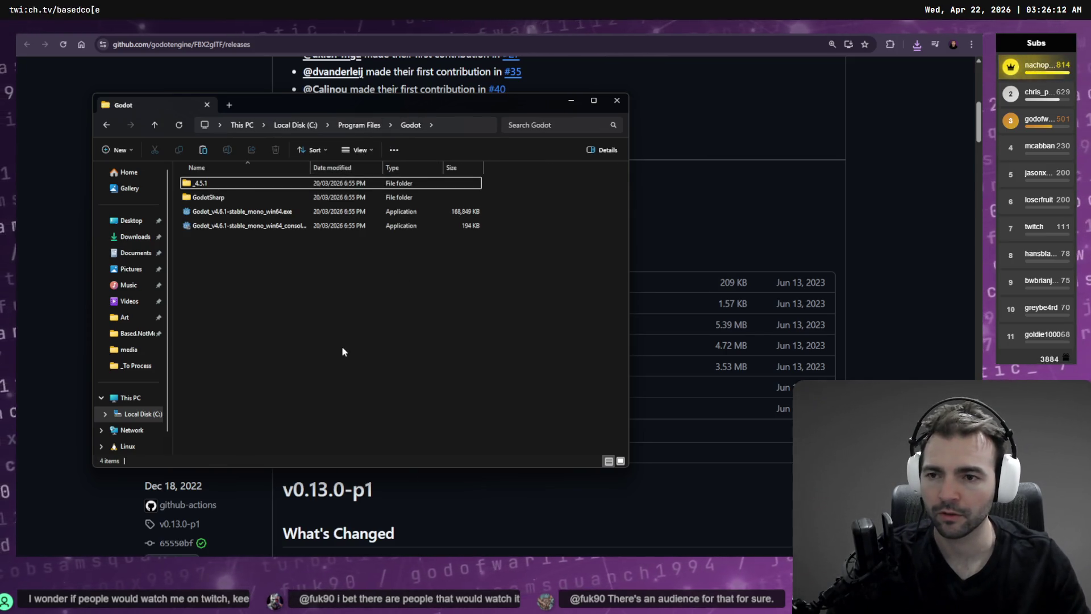
key("ctrl+v")
left_click(471, 222)
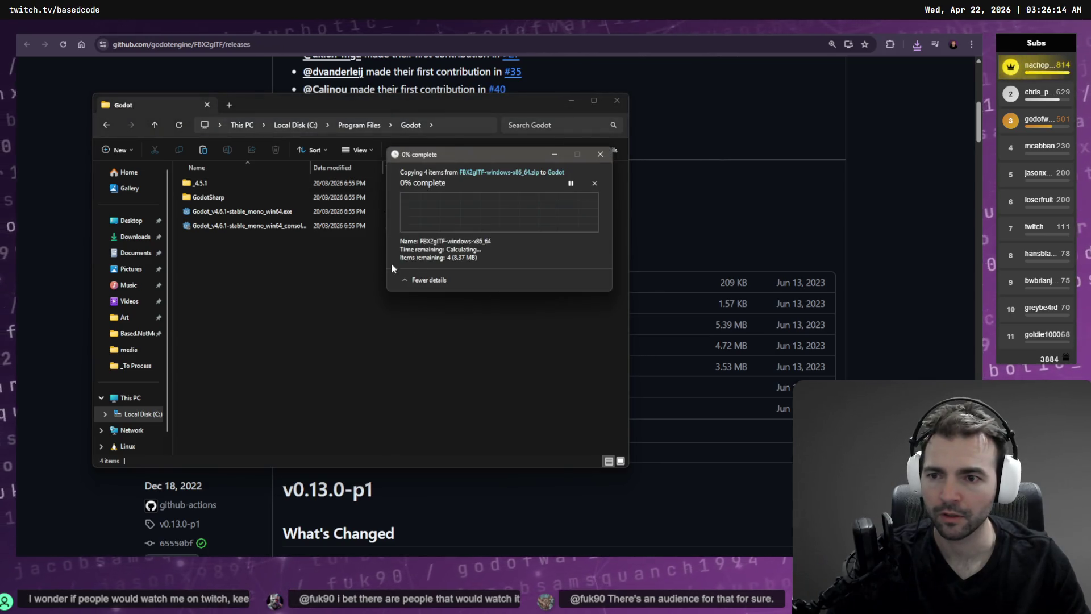
- Copy the installed FBX2glTF folder's path and return to Godot's Editor Settings
double_click(241, 244)
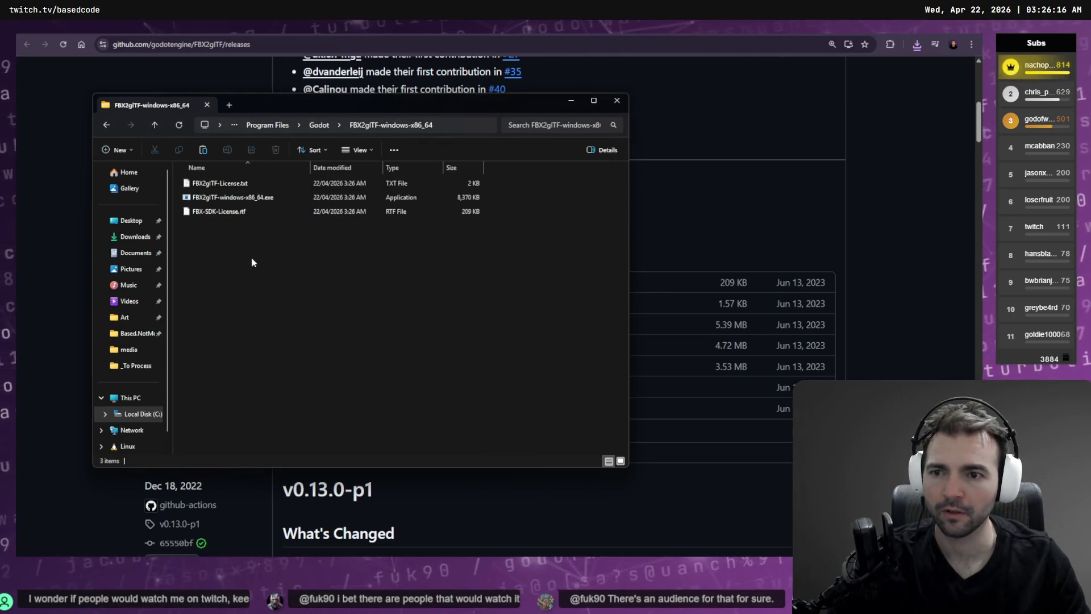
key("ctrl+l")
left_click(734, 191)
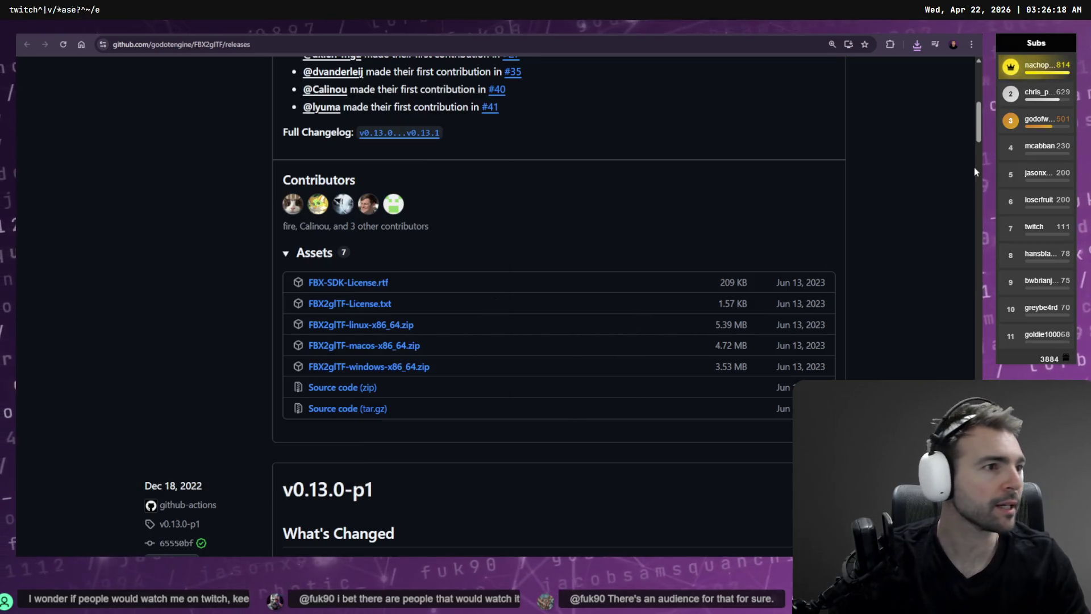
key("alt+Tab")
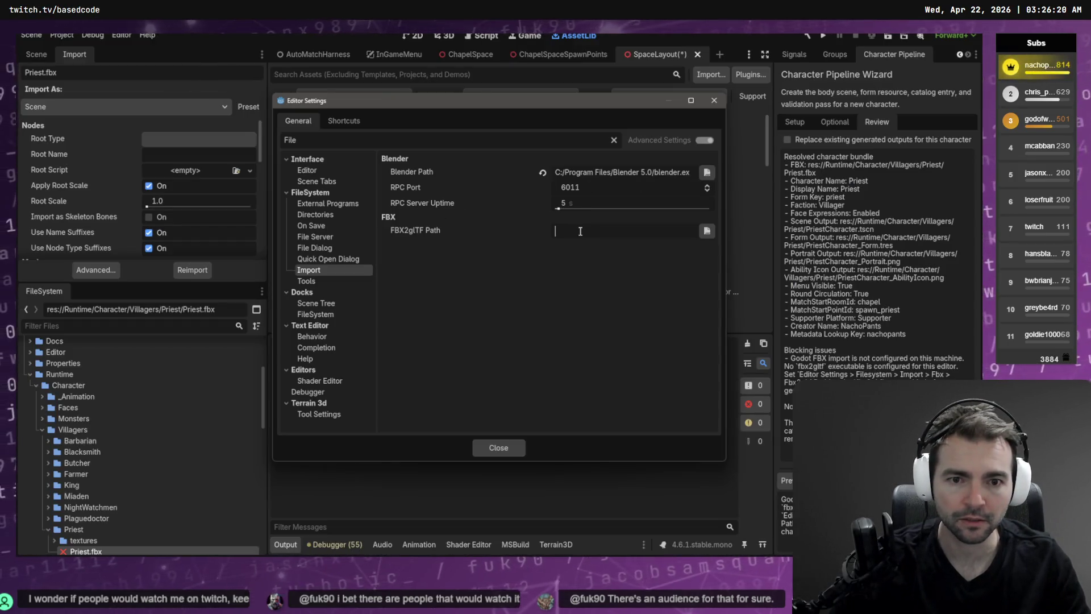
- Paste the copied converter path into FBX2glTF Path and Save & Restart the editor
left_click(625, 230)
type("C:\\Program Files\\Godot\\FBX2glTF-windows-x86_64")
key("Return")
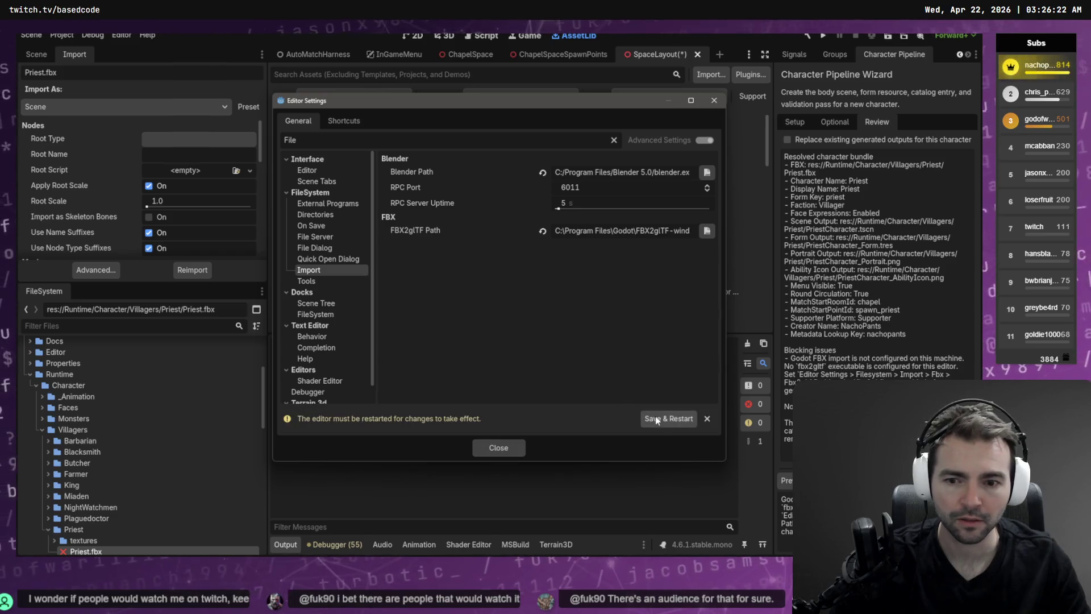
left_click(668, 417)
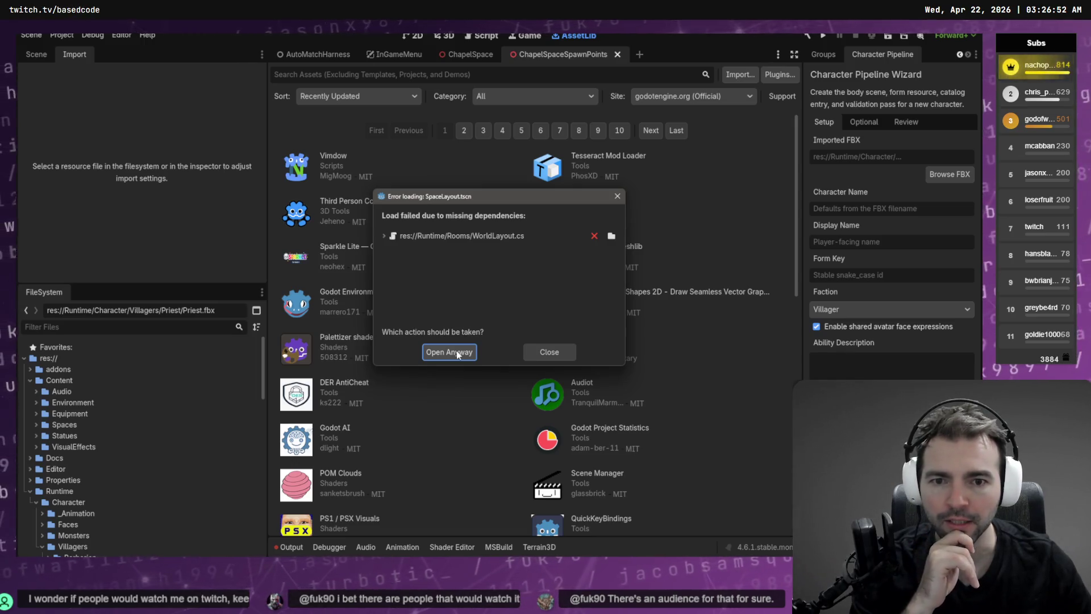
- Dismiss the missing-dependency error and close the ChapelSpaceSpawnPoints, ChapelSpace, InGameMenu and AutoMatchHarness scenes
left_click(549, 352)
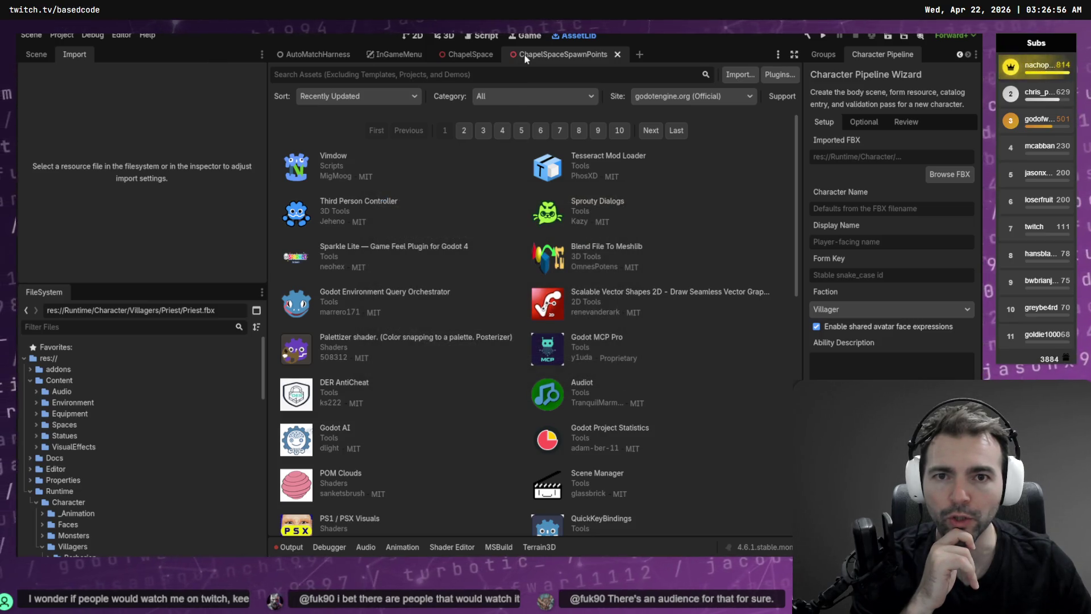
left_click(617, 54)
left_click(501, 54)
left_click(431, 54)
left_click(359, 54)
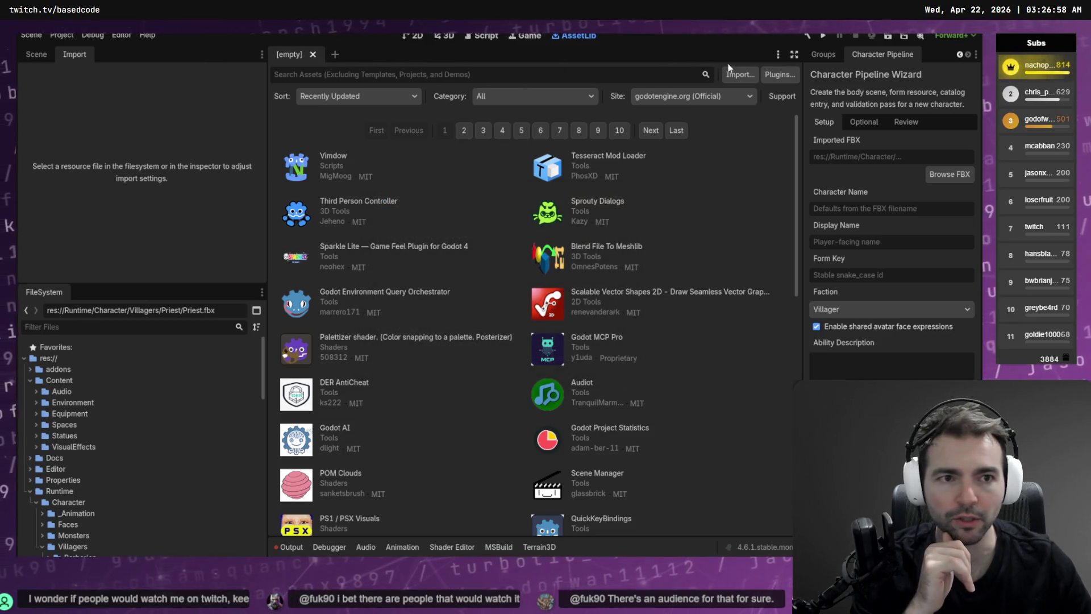
- Disable and re-enable the Character Pipeline plugin in the installed plugins list
left_click(768, 76)
left_click(230, 77)
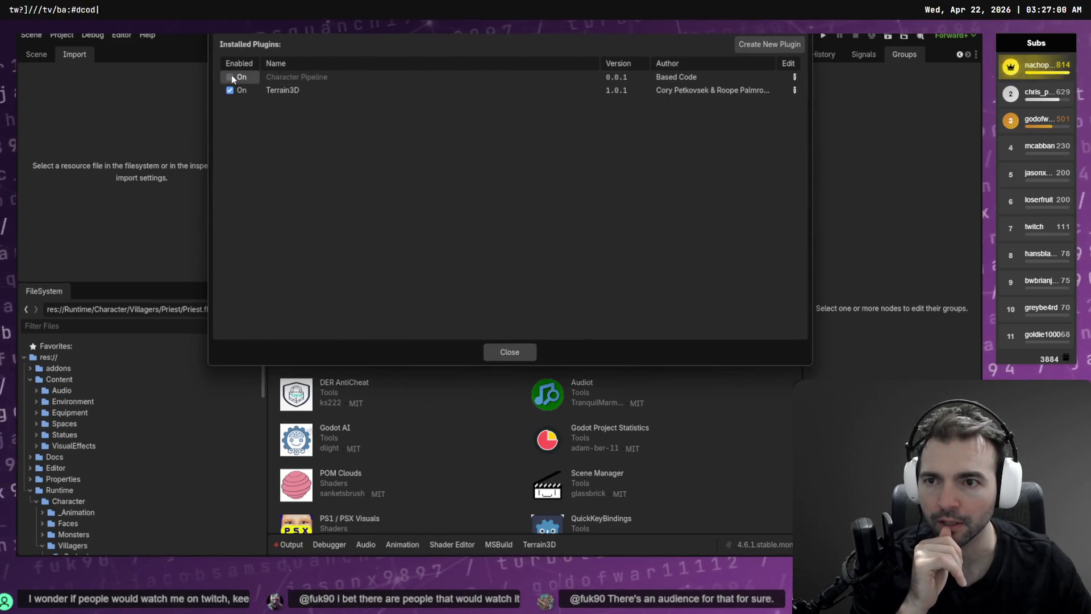
left_click(230, 77)
left_click(510, 351)
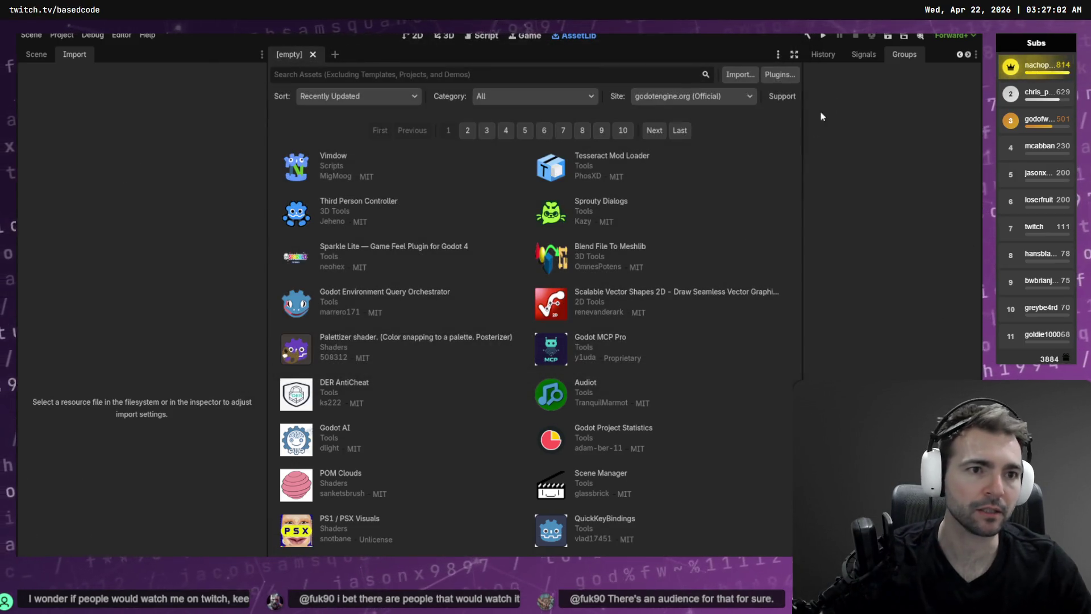
- Delete an accidental editor screenshot and restore the Character Pipeline Wizard dock
left_click(93, 35)
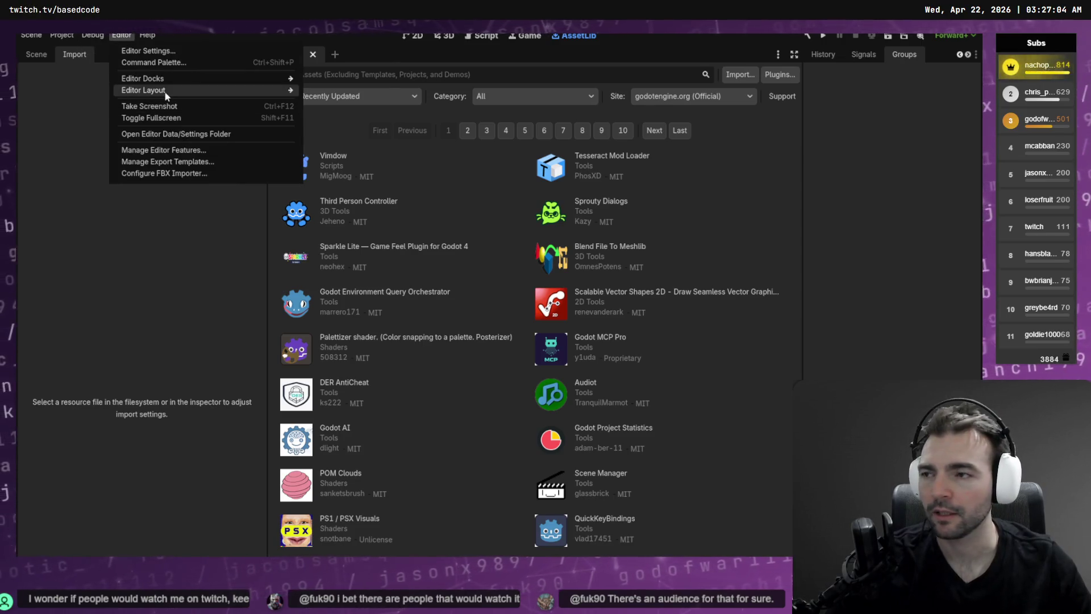
mouse_move(167, 92)
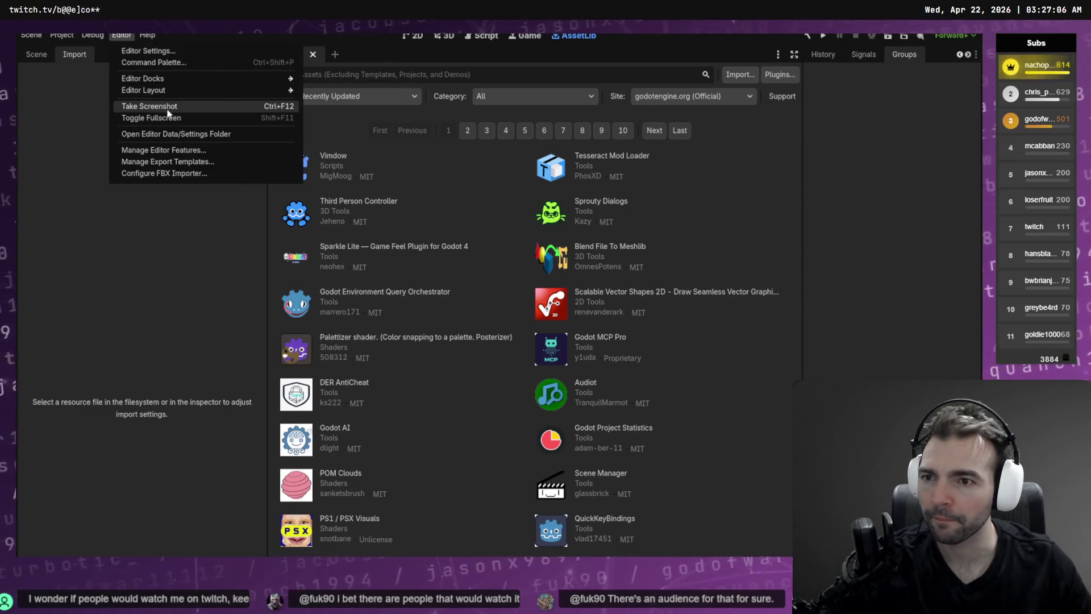
left_click(187, 106)
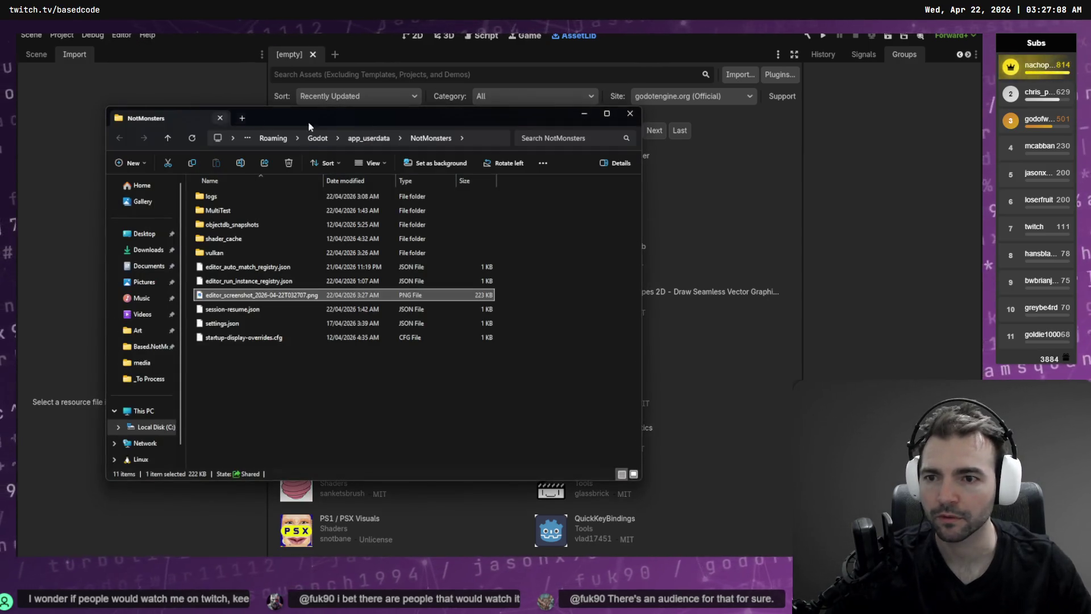
key("Delete")
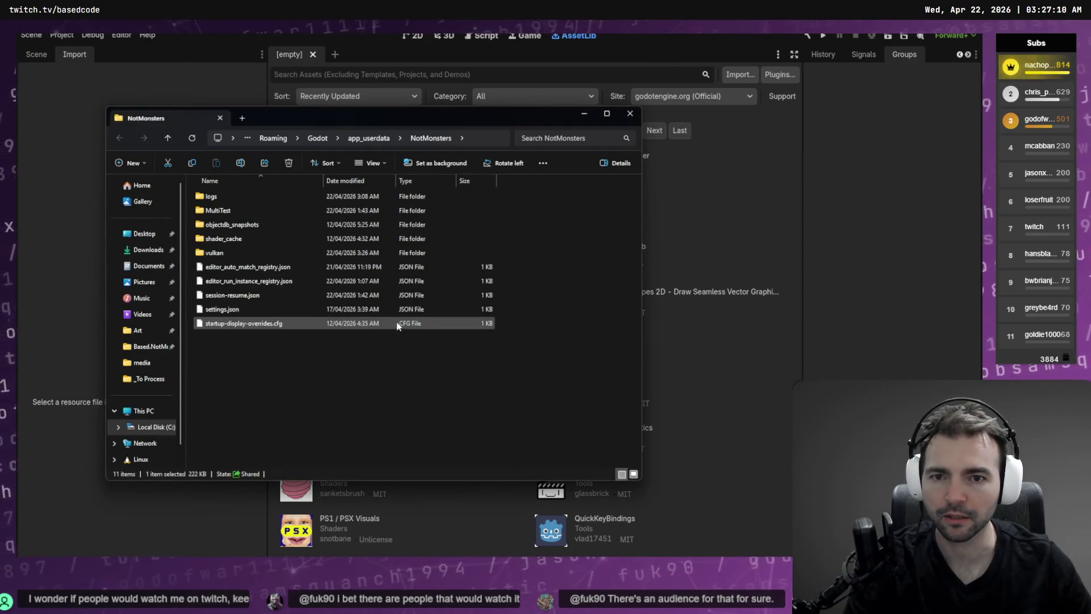
left_click(629, 114)
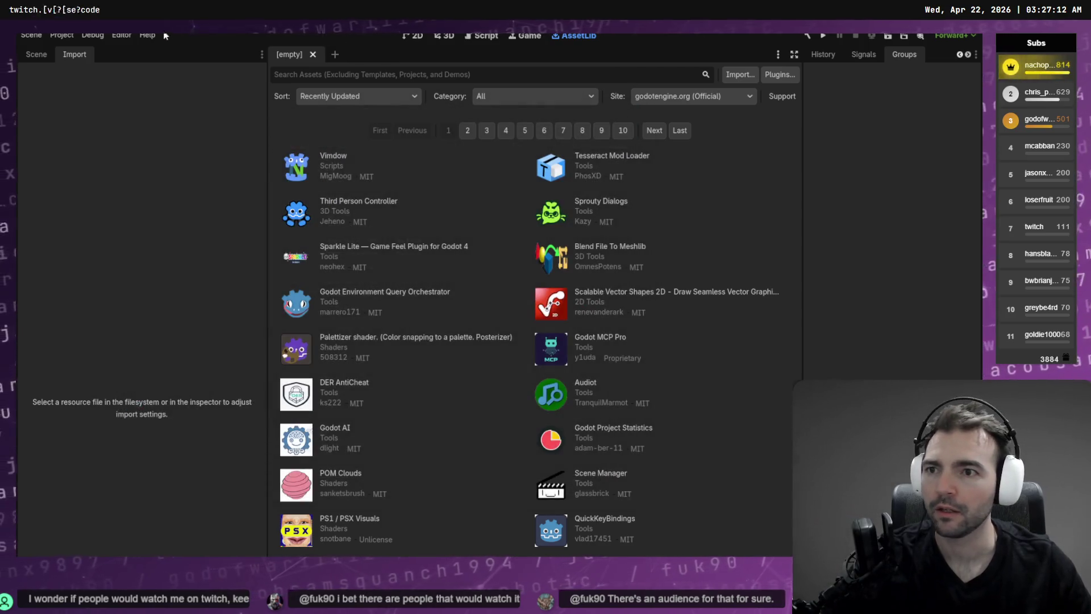
left_click(121, 35)
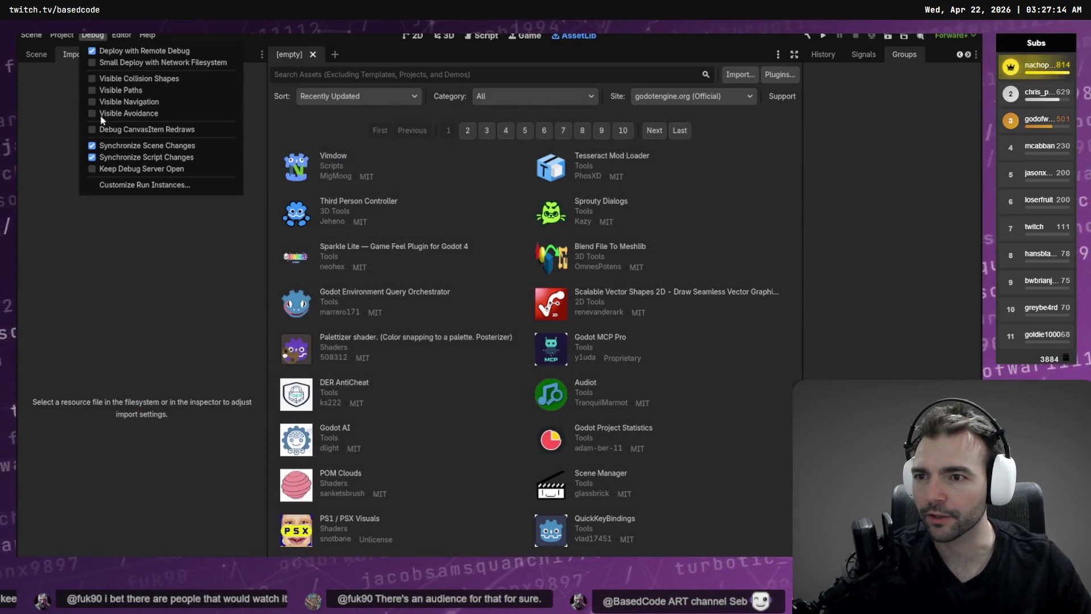
left_click(65, 37)
left_click(65, 37)
mouse_move(121, 34)
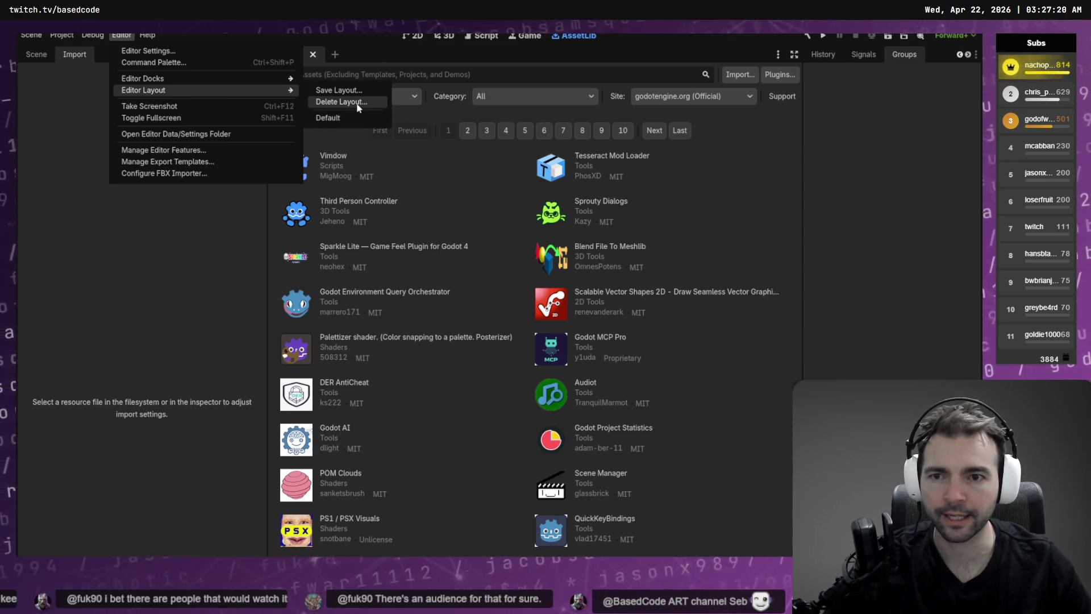
mouse_move(244, 80)
left_click(341, 204)
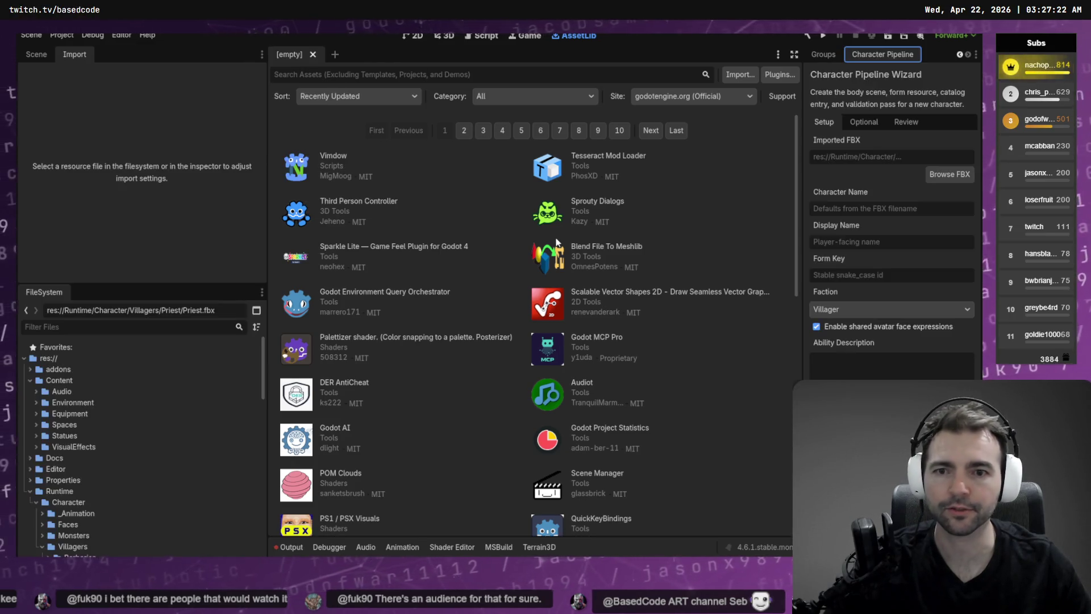
- Select Runtime/Character/Villagers/Priest/Priest.fbx as the wizard's imported FBX
left_click(950, 174)
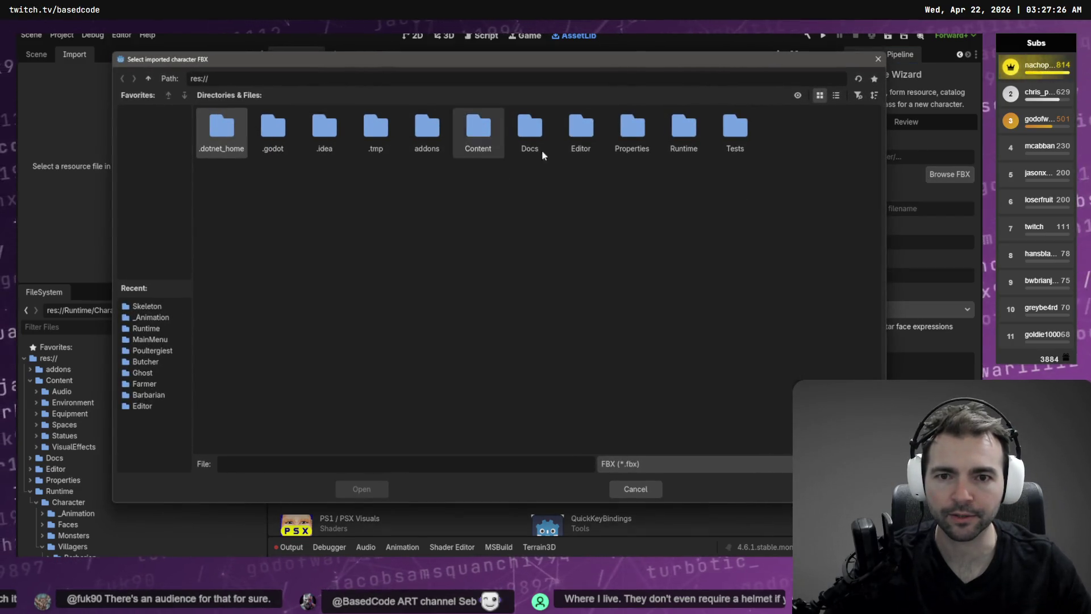
double_click(478, 128)
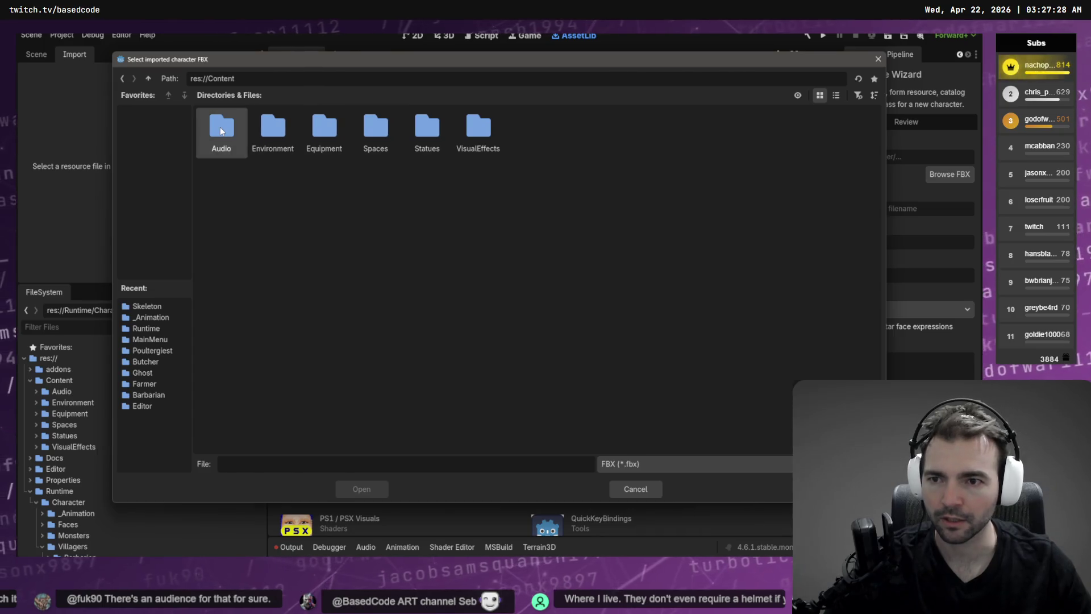
left_click(145, 78)
double_click(683, 131)
double_click(227, 131)
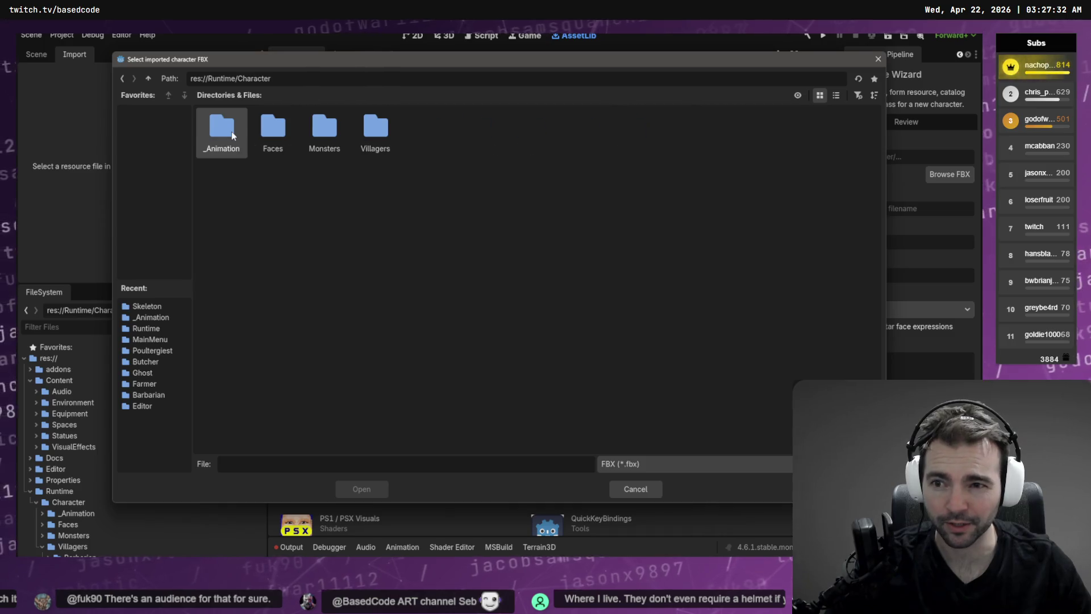
double_click(376, 128)
double_click(652, 127)
double_click(285, 133)
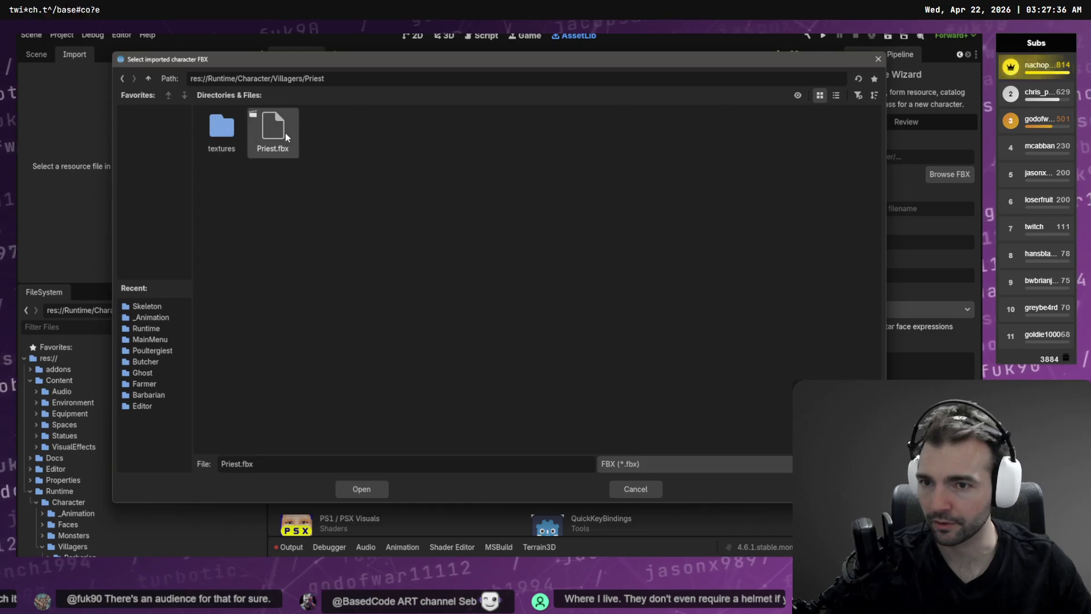
- Fill in the Priest names and form key priest, and paste the ability description
left_click(859, 212)
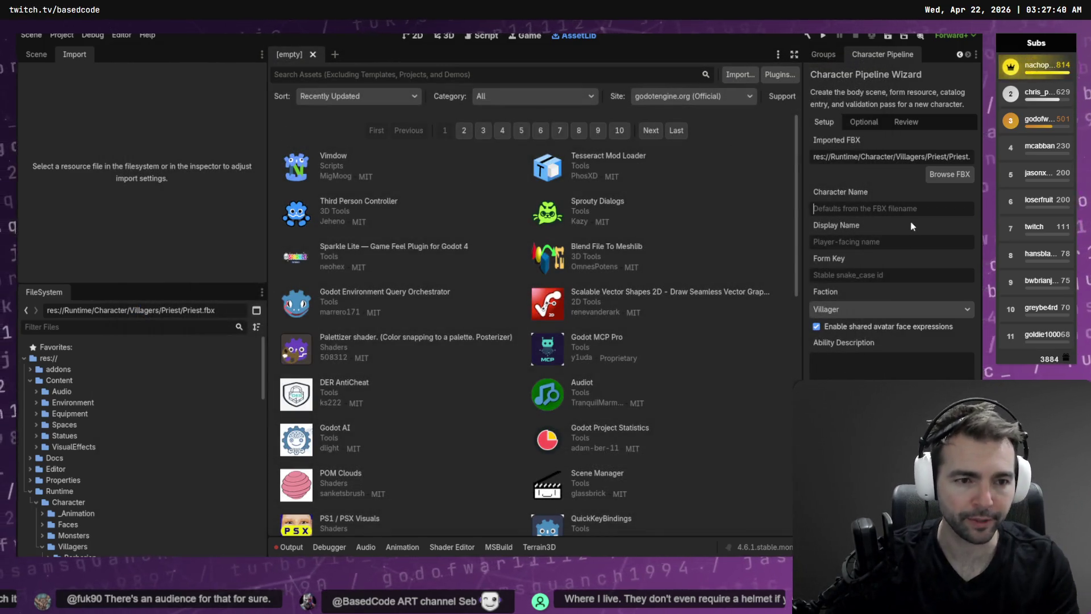
type("CCh")
type("Priest")
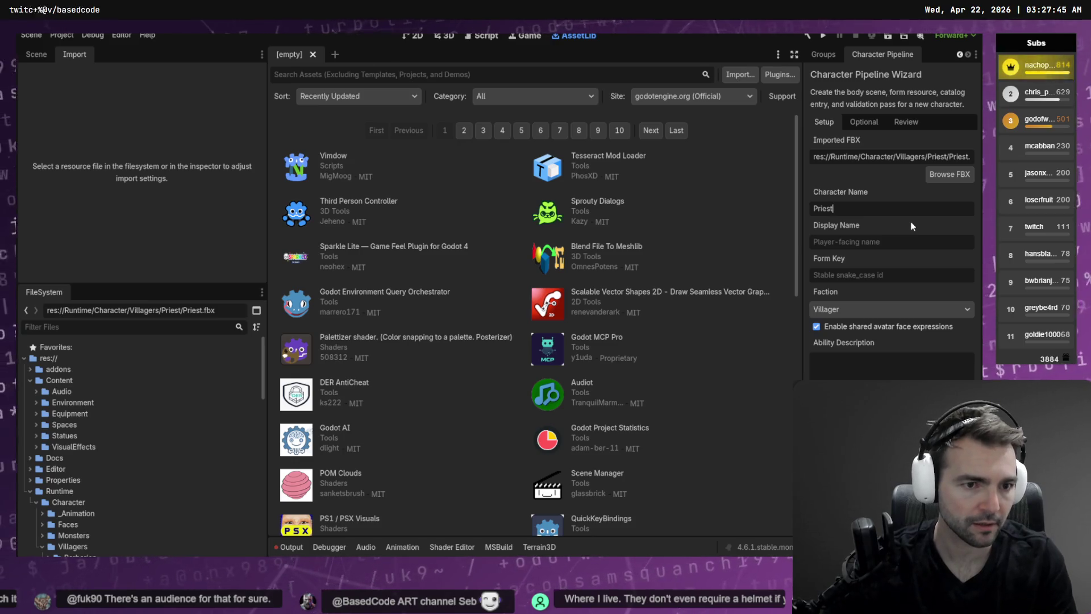
key("Tab")
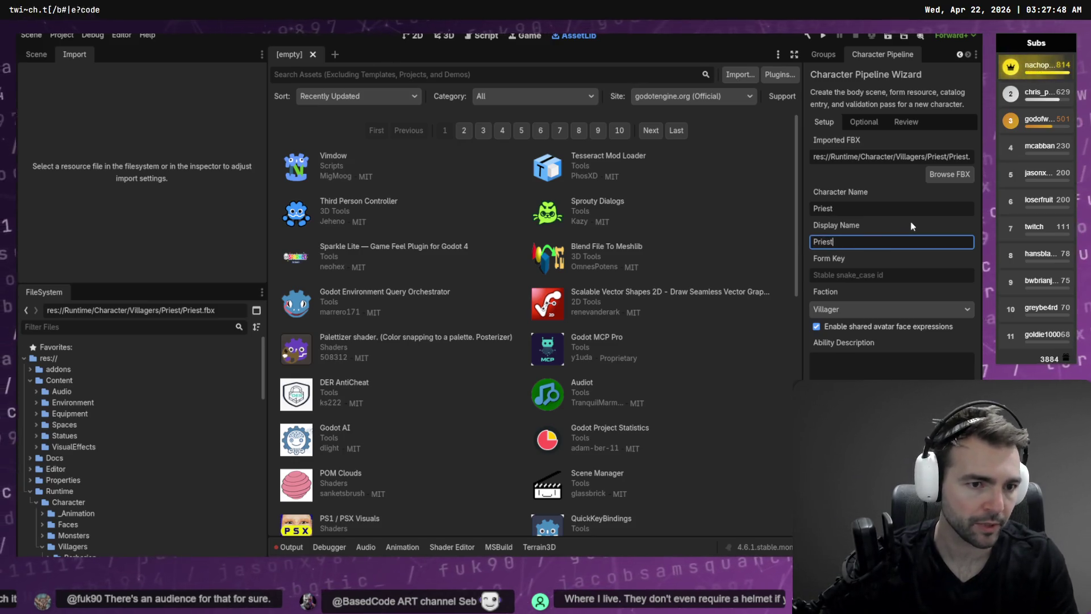
key("Tab")
type("priest")
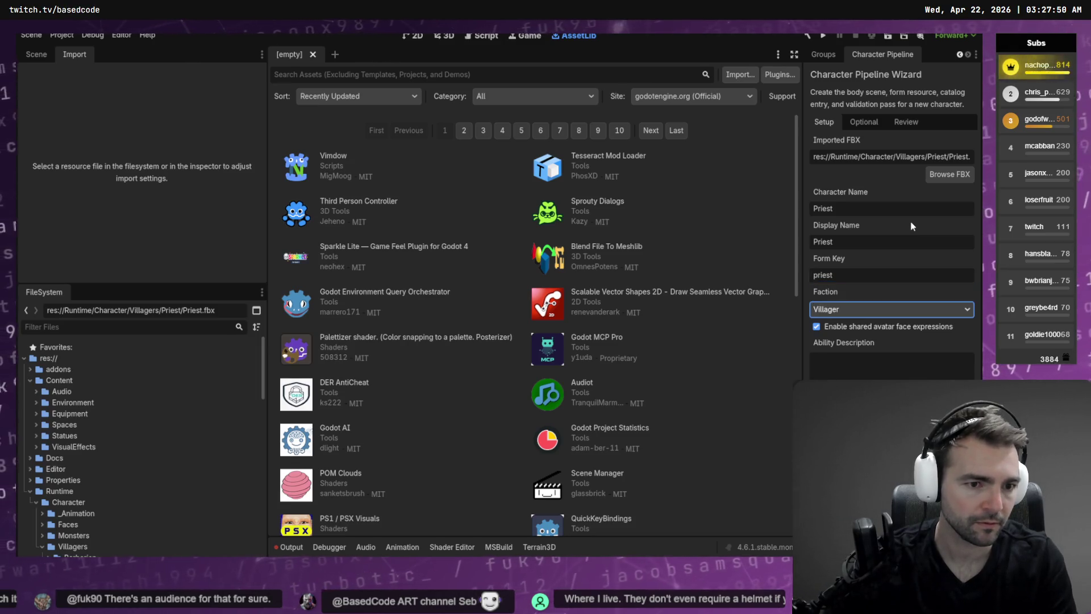
key("Tab")
key("Tab")
key("Tab")
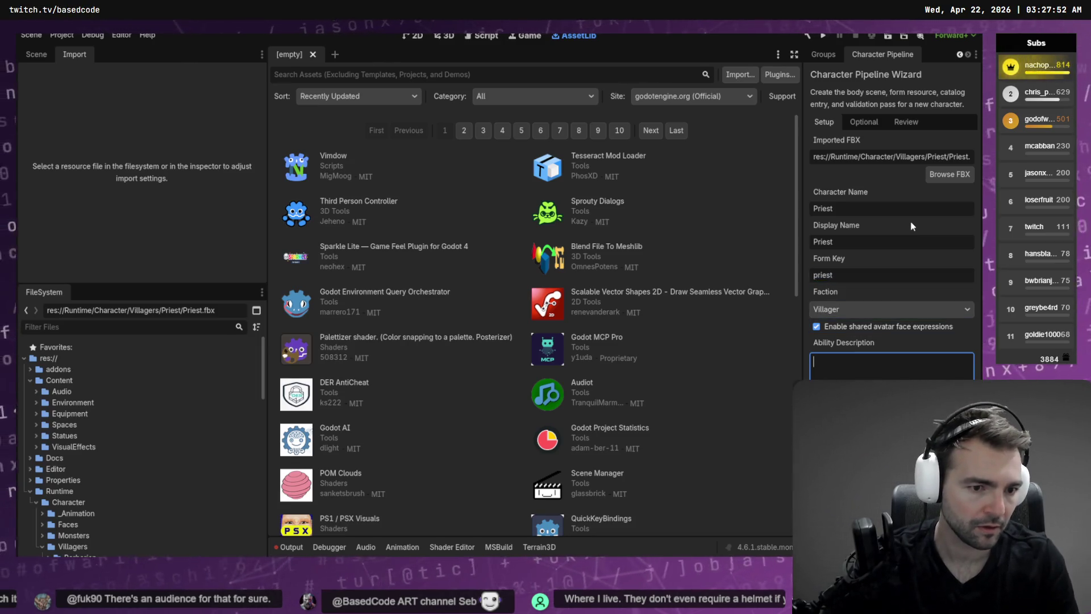
key("super+v")
key("Down")
key("Down")
key("Down")
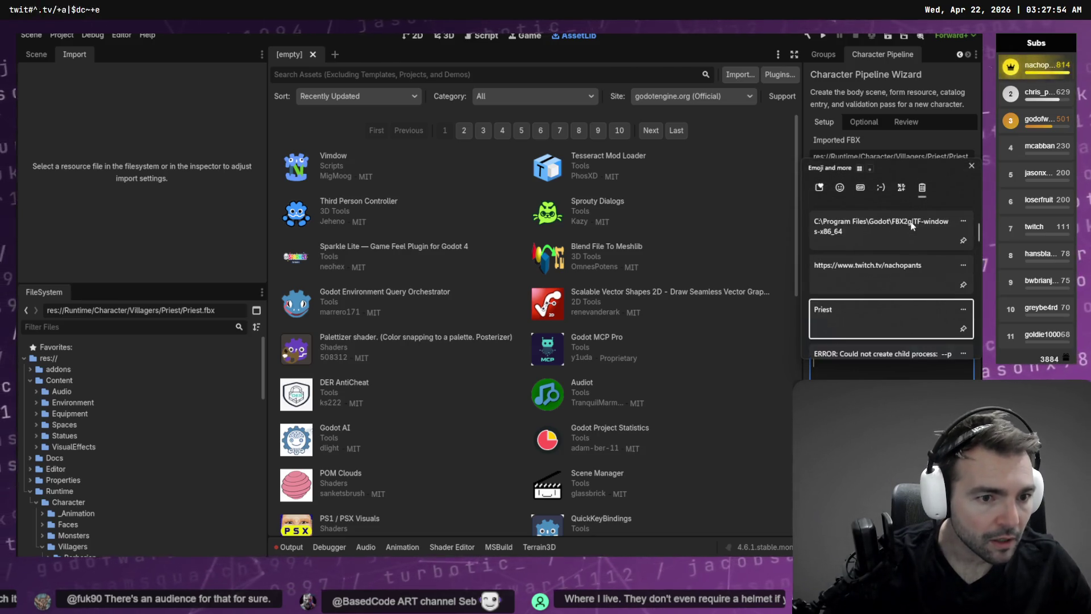
key("Return")
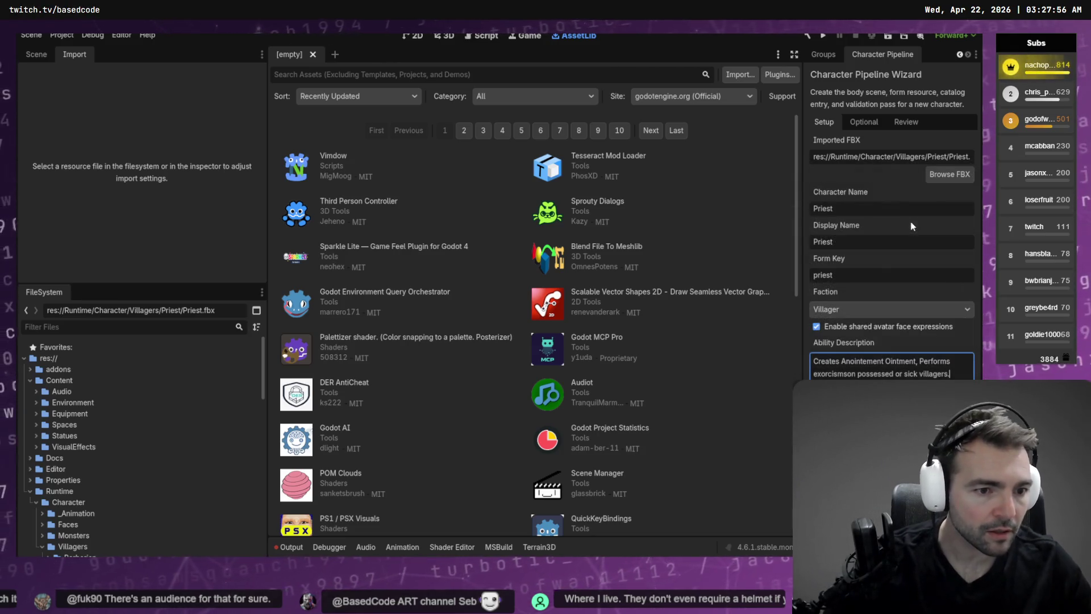
left_click(864, 122)
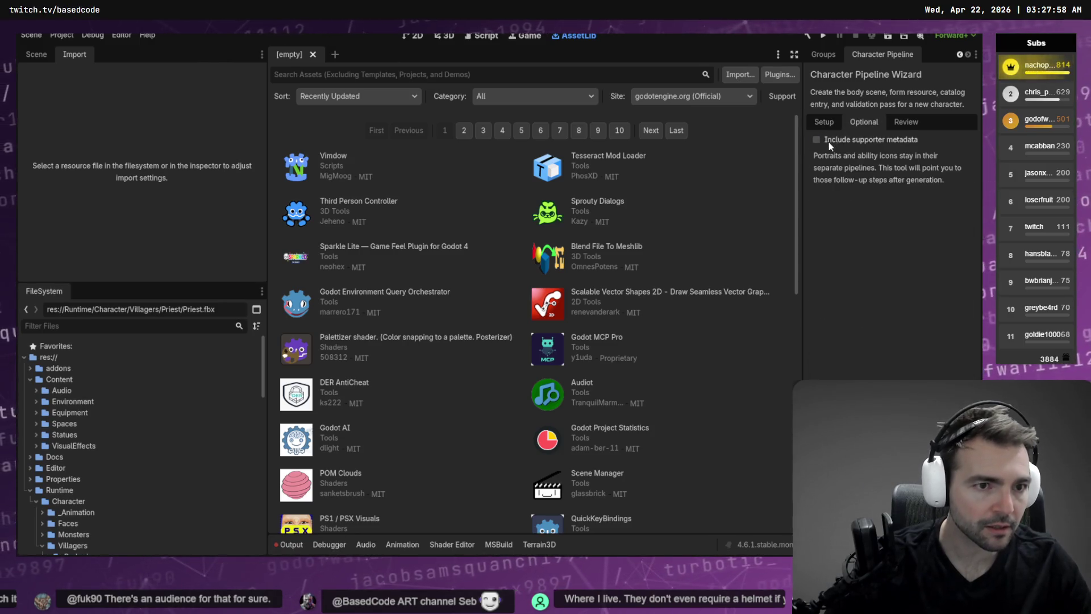
- Enable supporter metadata with the creator's name, channel link and lookup key, then open Review
left_click(829, 141)
type("Nacho Pants")
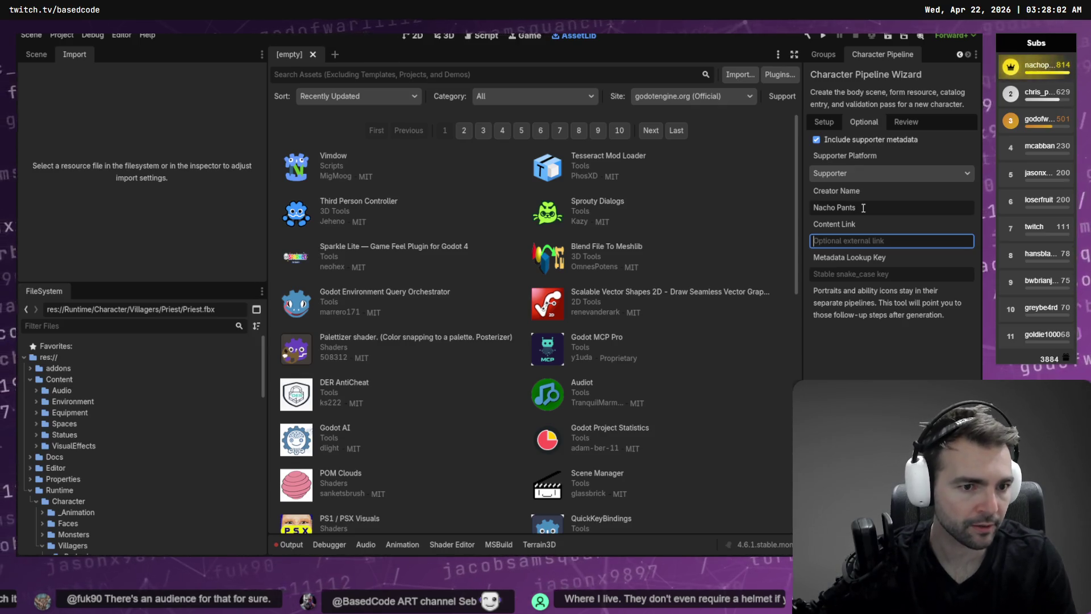
type("https://www.twitch.tv/nachopants")
key("Tab")
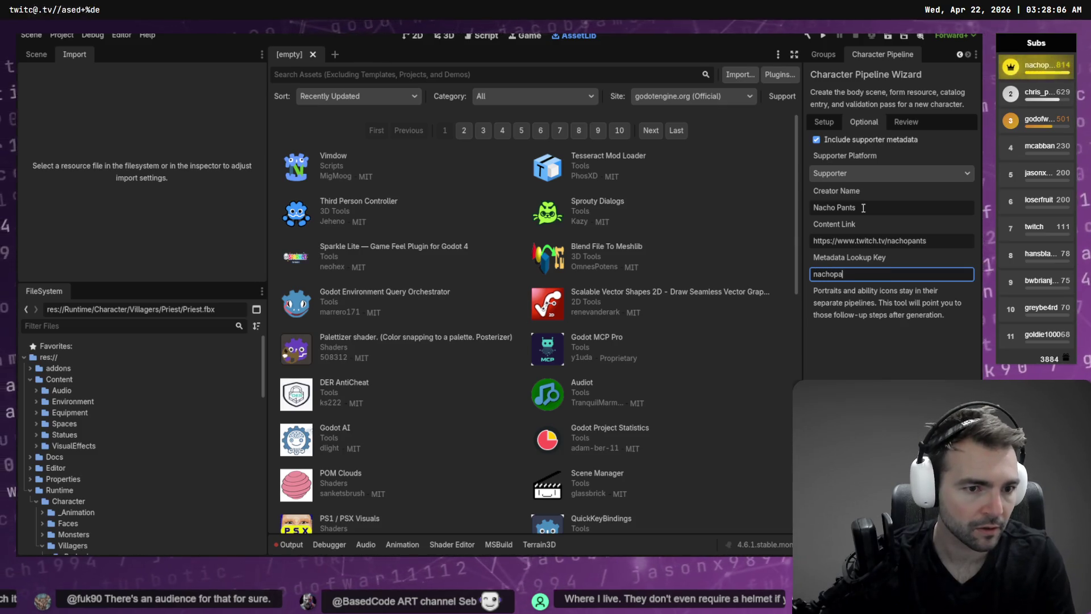
key("Return")
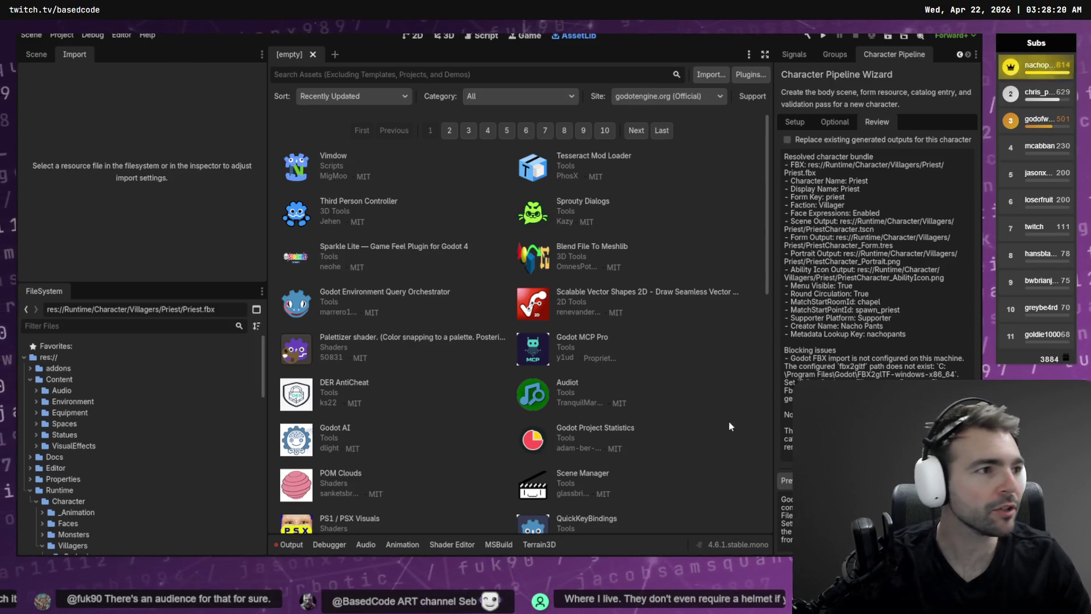
- Locate FBX2glTF-windows-x86_64.exe under Program Files\Godot and start renaming it, then bring Godot back
key("alt+Tab")
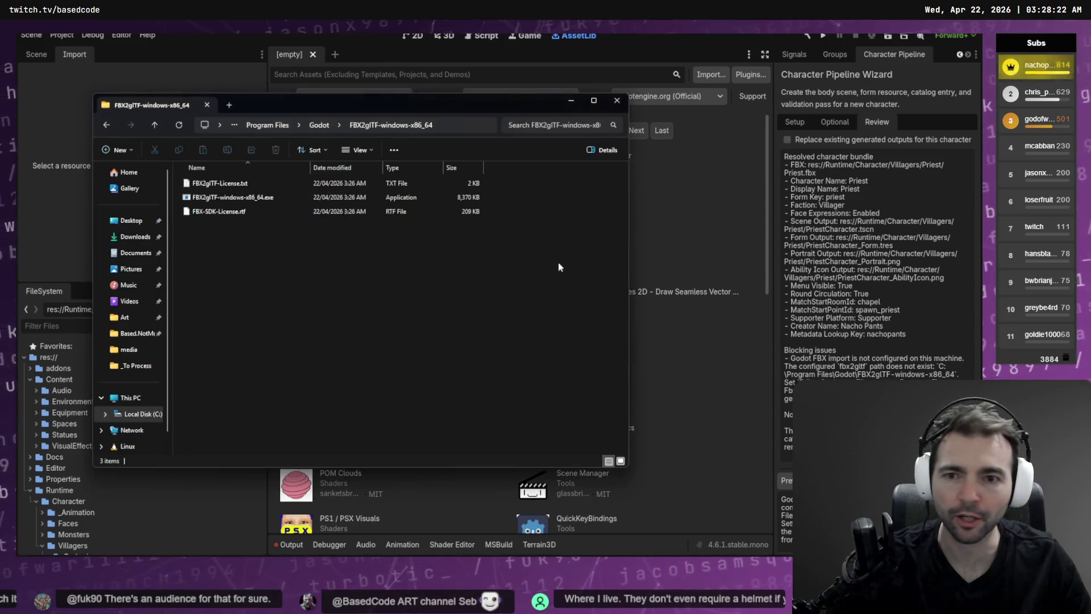
key("alt+d")
left_click(527, 349)
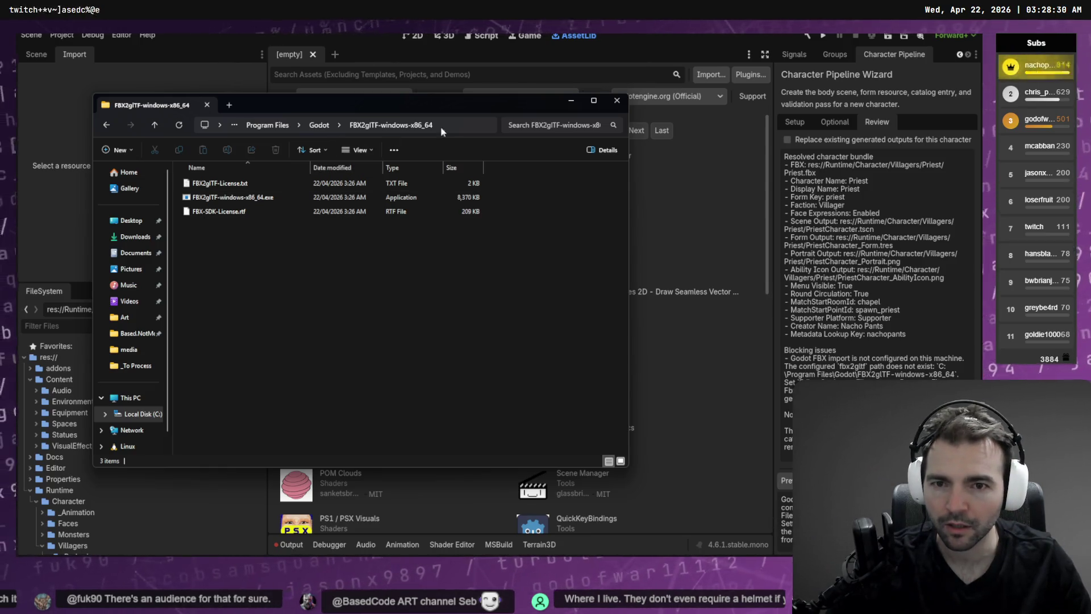
left_click(273, 197)
key("F2")
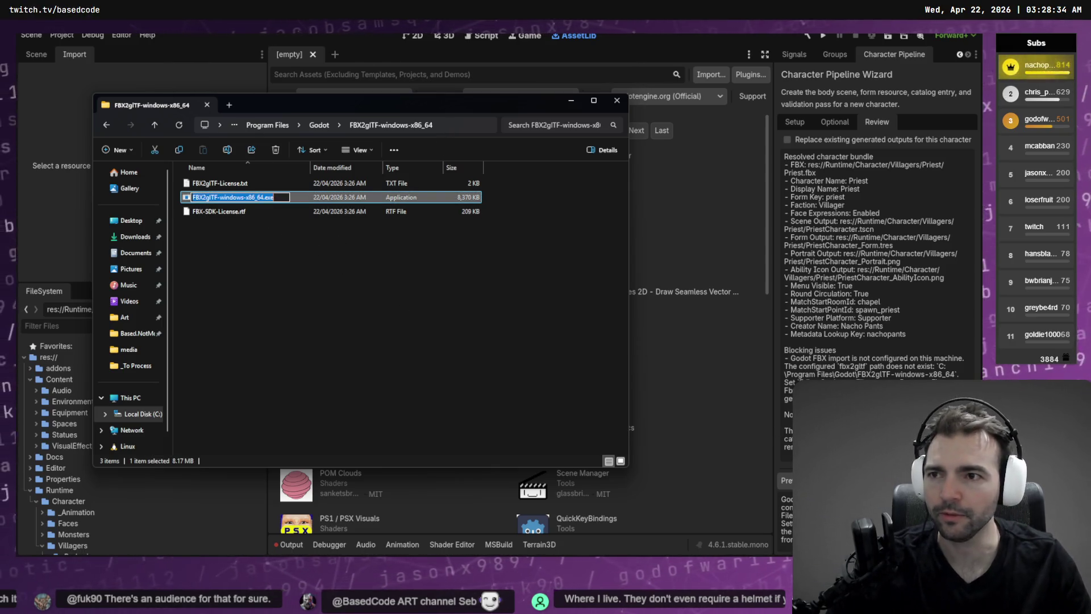
left_click(45, 36)
left_click(118, 34)
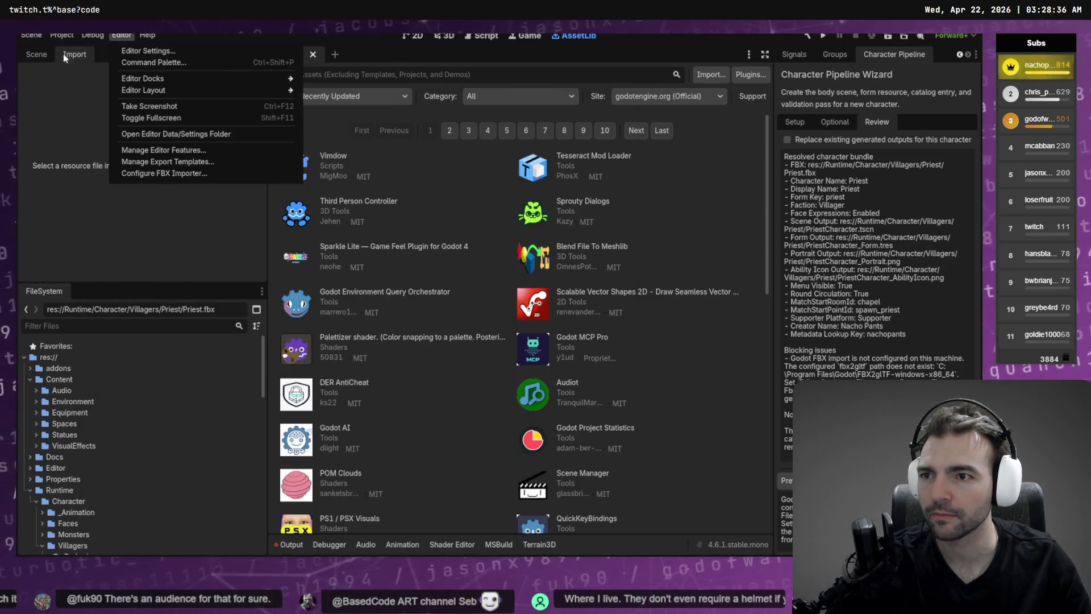
mouse_move(62, 35)
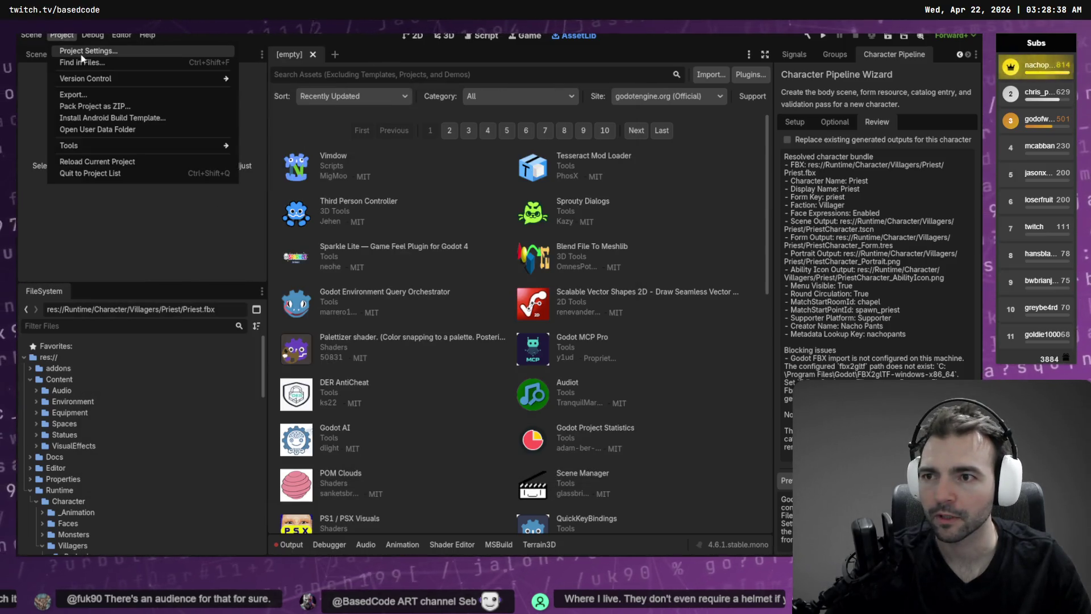
left_click(82, 52)
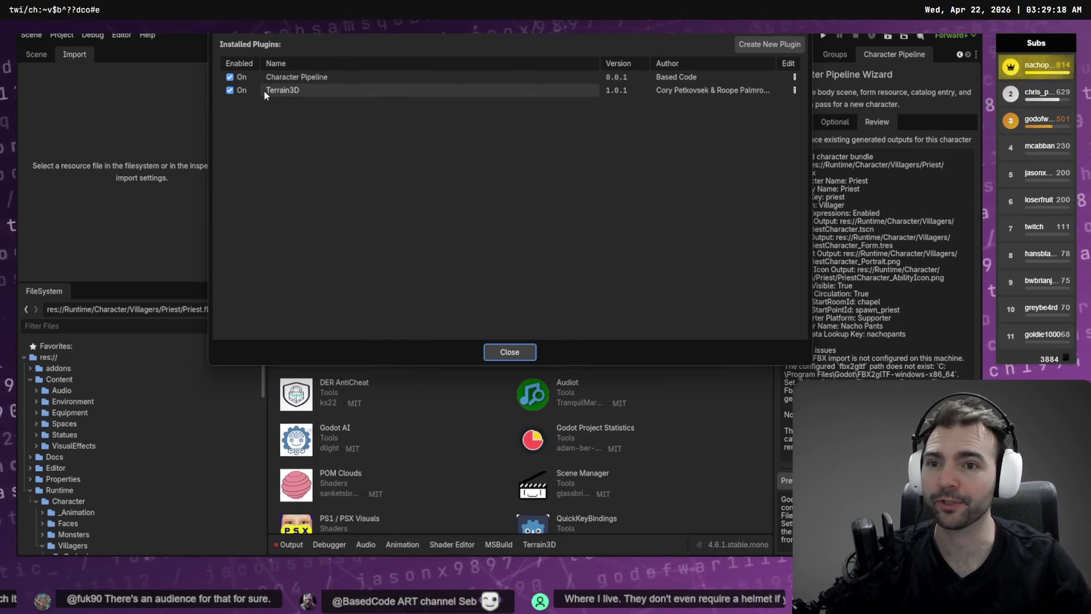
left_click(512, 352)
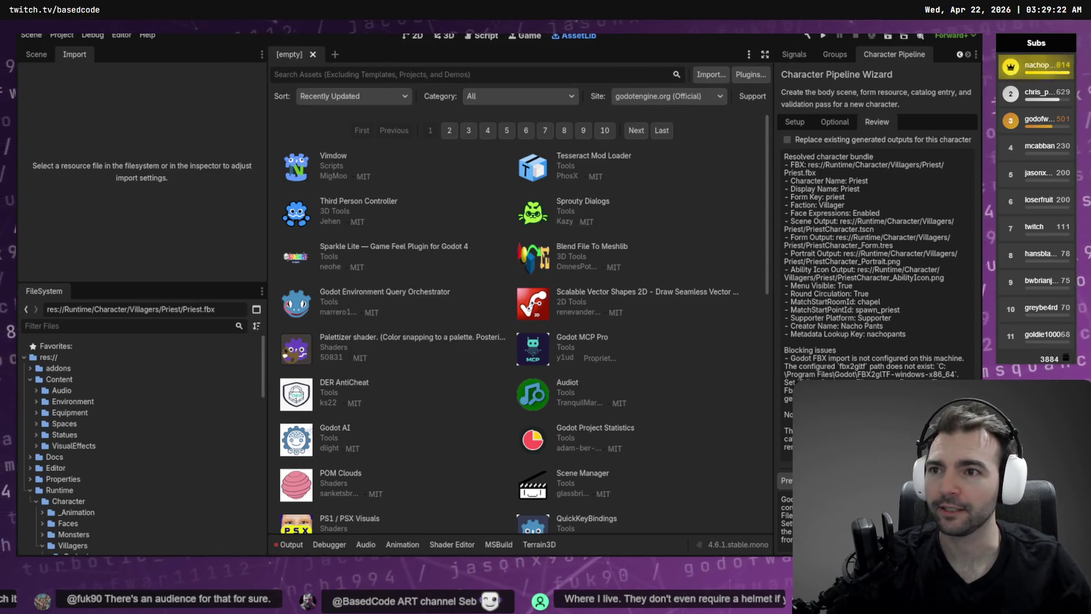
left_click(31, 35)
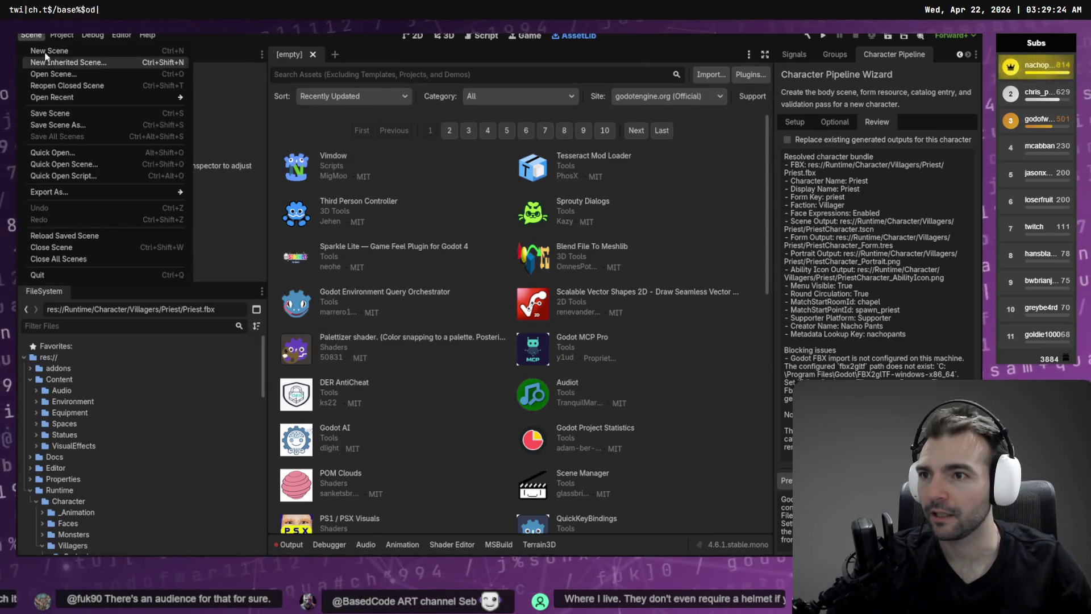
mouse_move(55, 39)
left_click(121, 35)
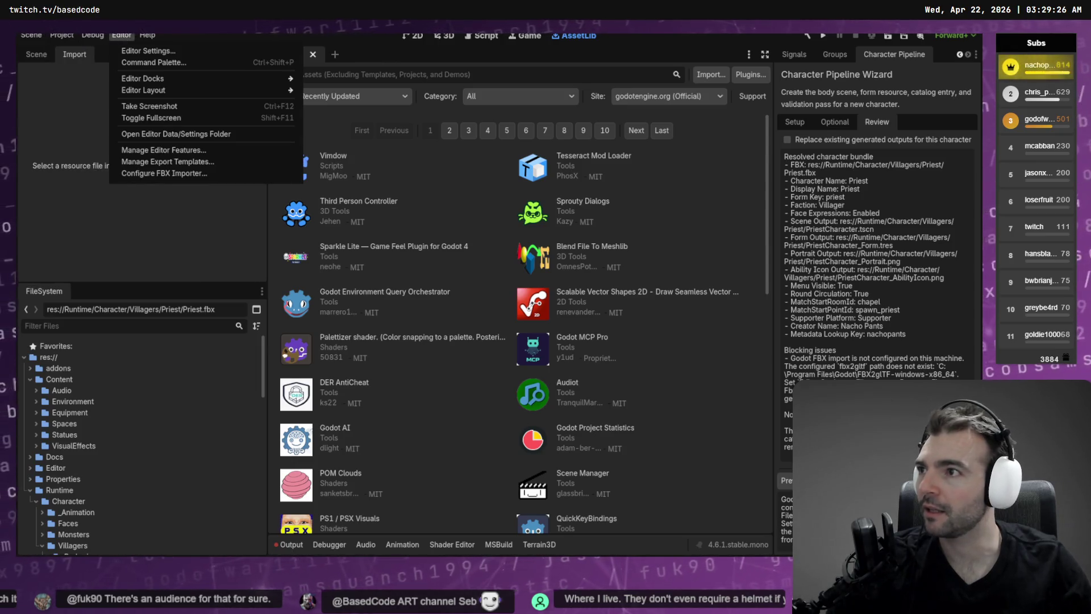
key("Escape")
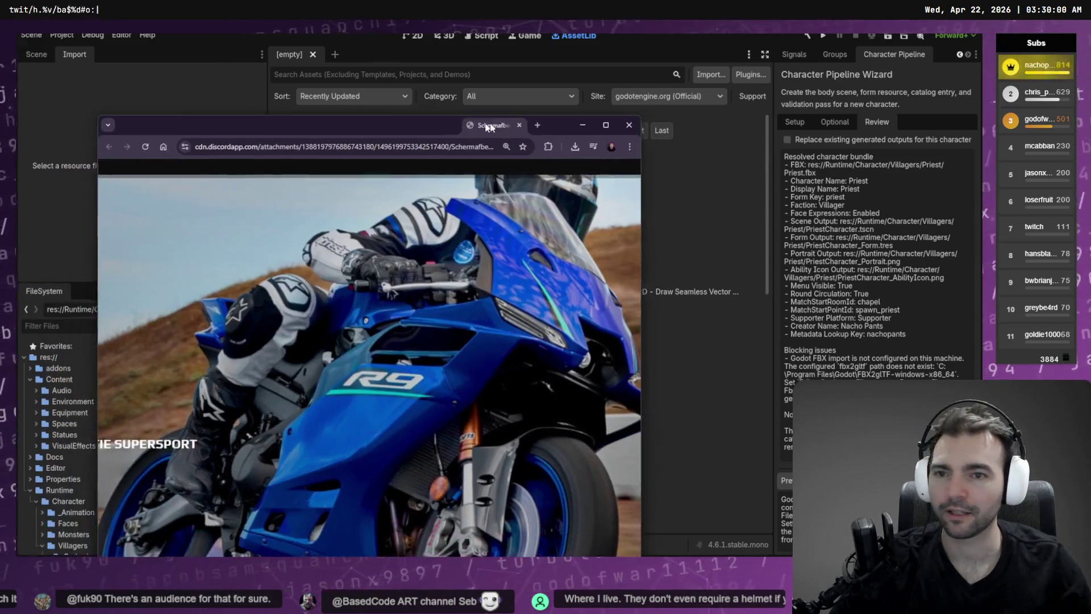
- Maximize the Chrome window showing the motorcycle image, then close it with Ctrl+W
left_click_drag(483, 120, 492, 118)
double_click(516, 120)
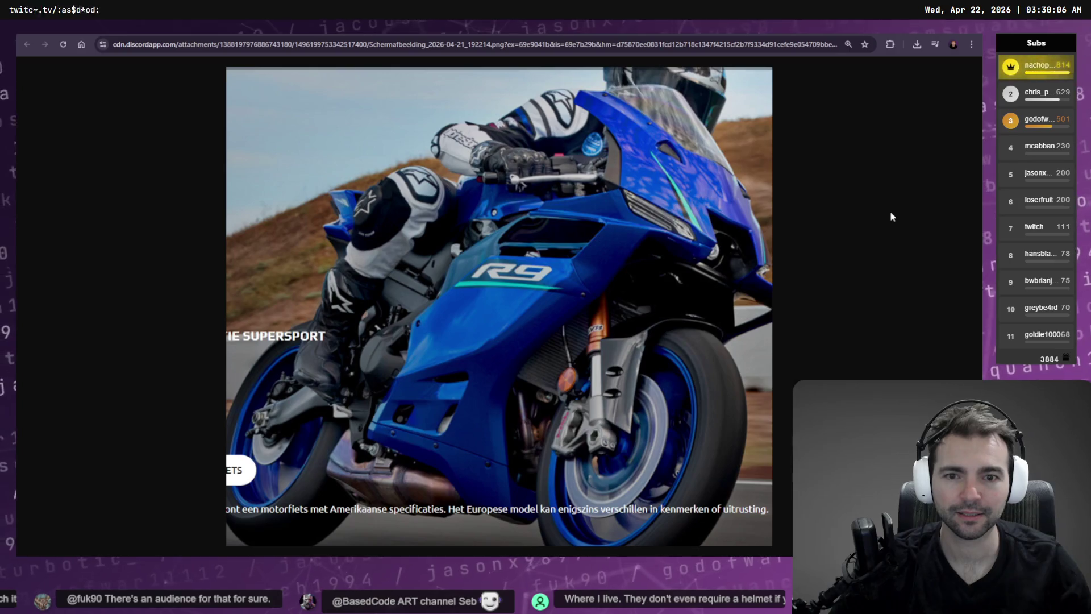
key("ctrl+w")
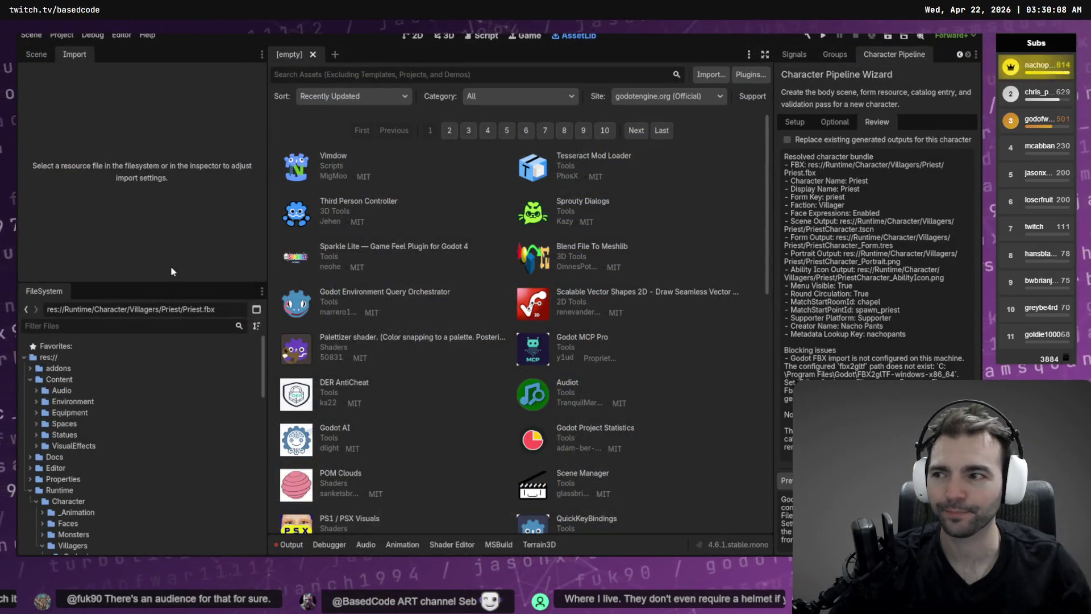
- Open Editor Settings from the Editor menu and filter for 'file sy' to reach FileSystem settings
left_click(60, 36)
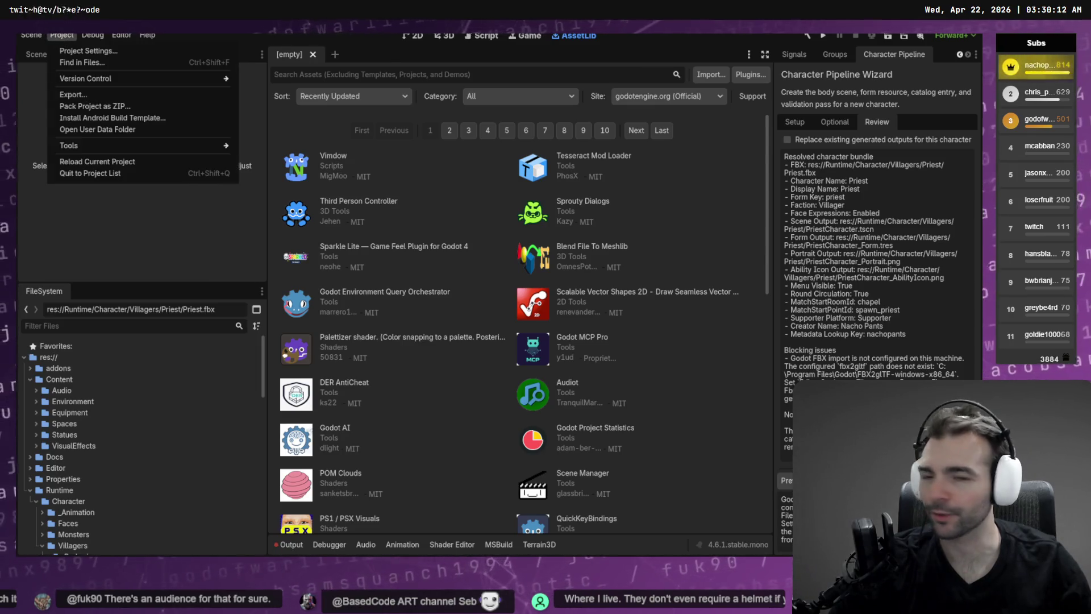
key("Escape")
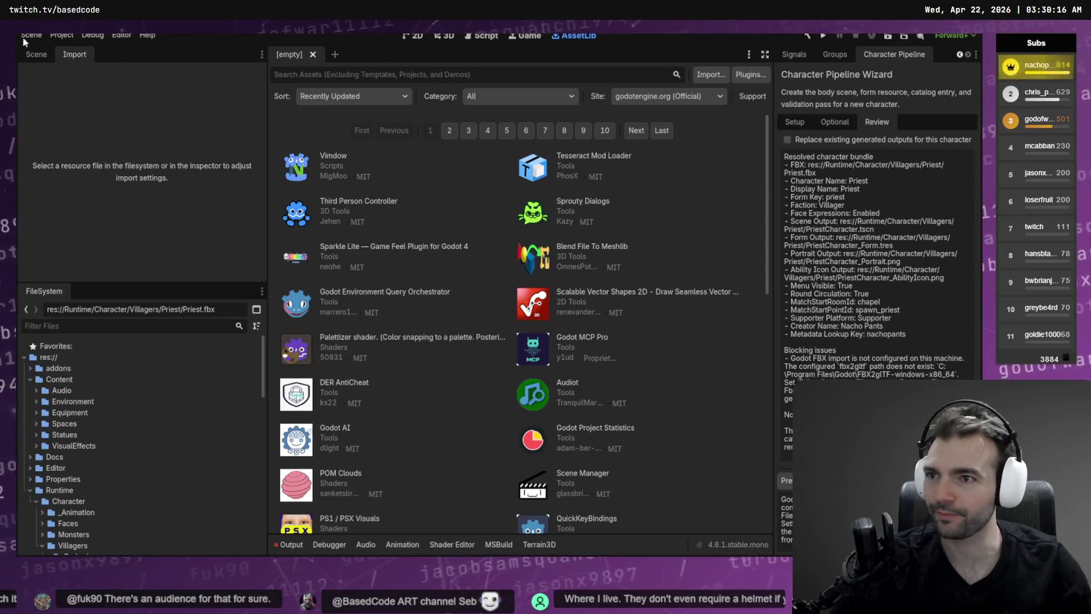
left_click(122, 36)
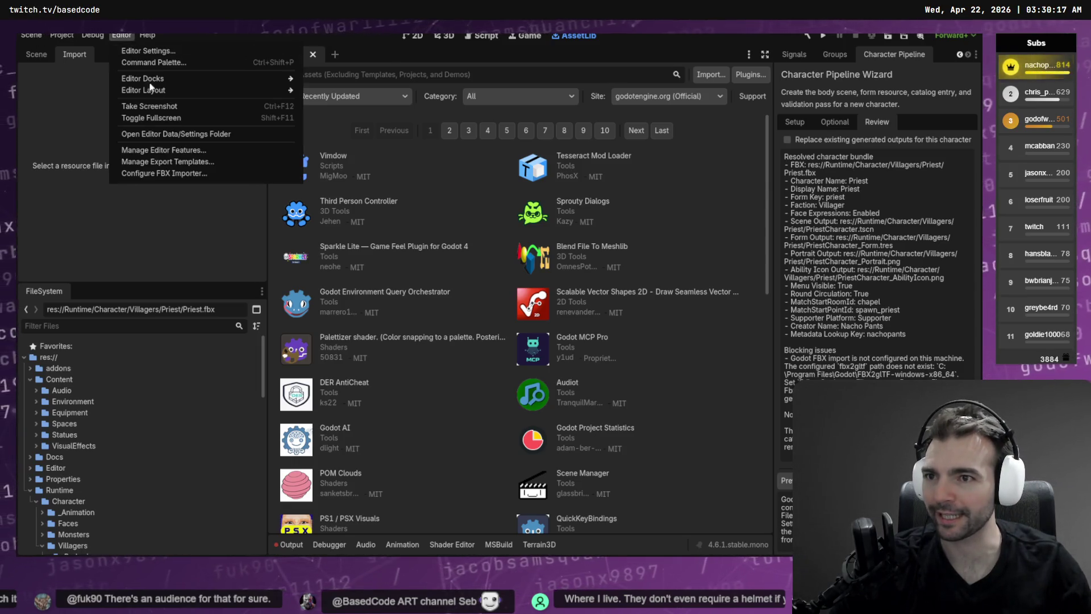
left_click(149, 51)
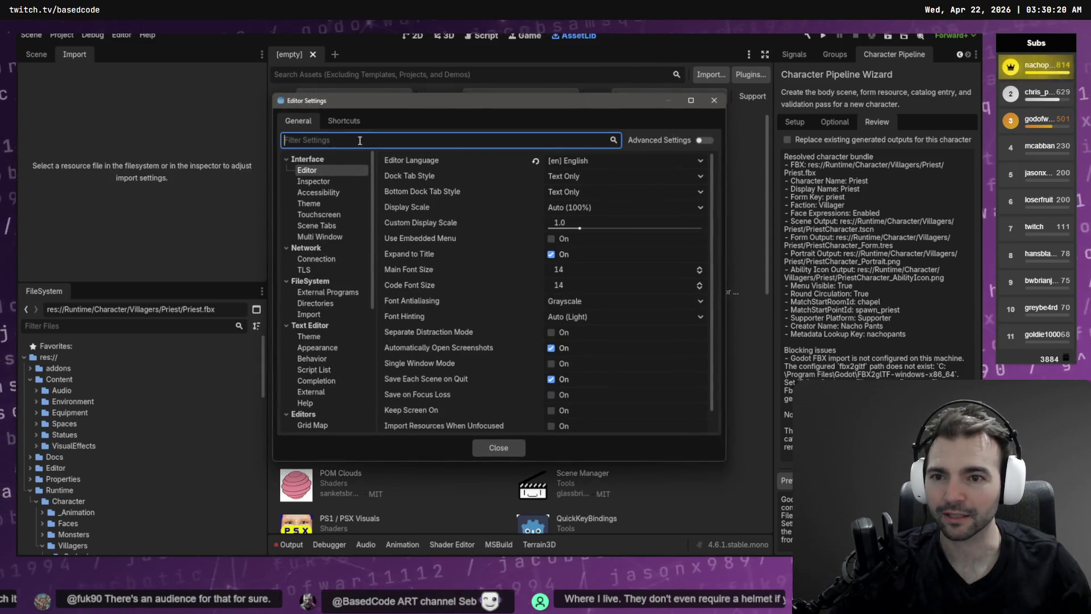
type("file")
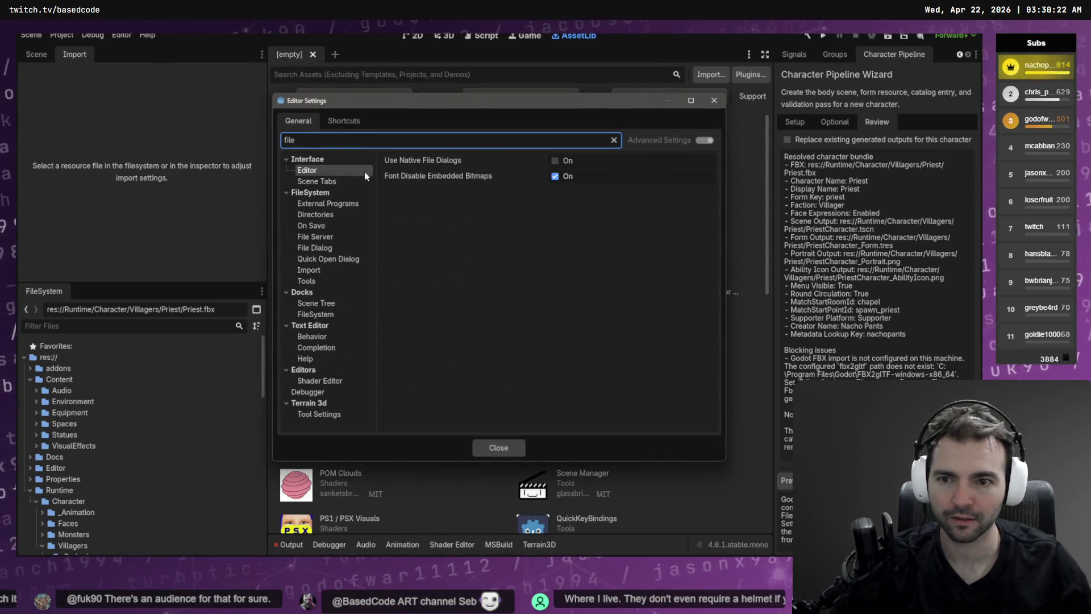
type(" sy")
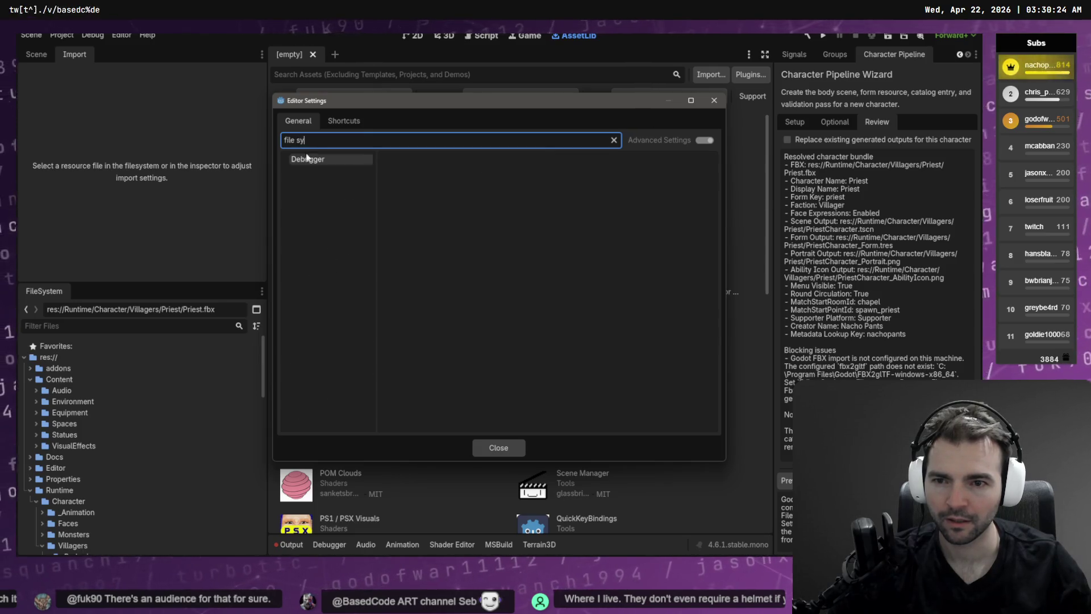
key("BackSpace")
key("BackSpace")
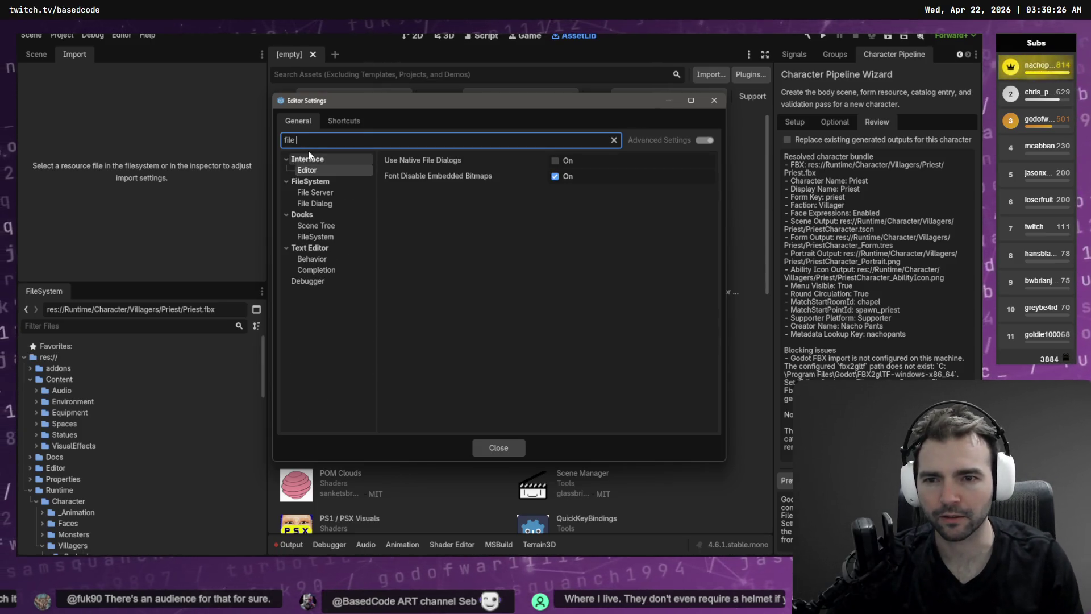
key("BackSpace")
left_click(322, 238)
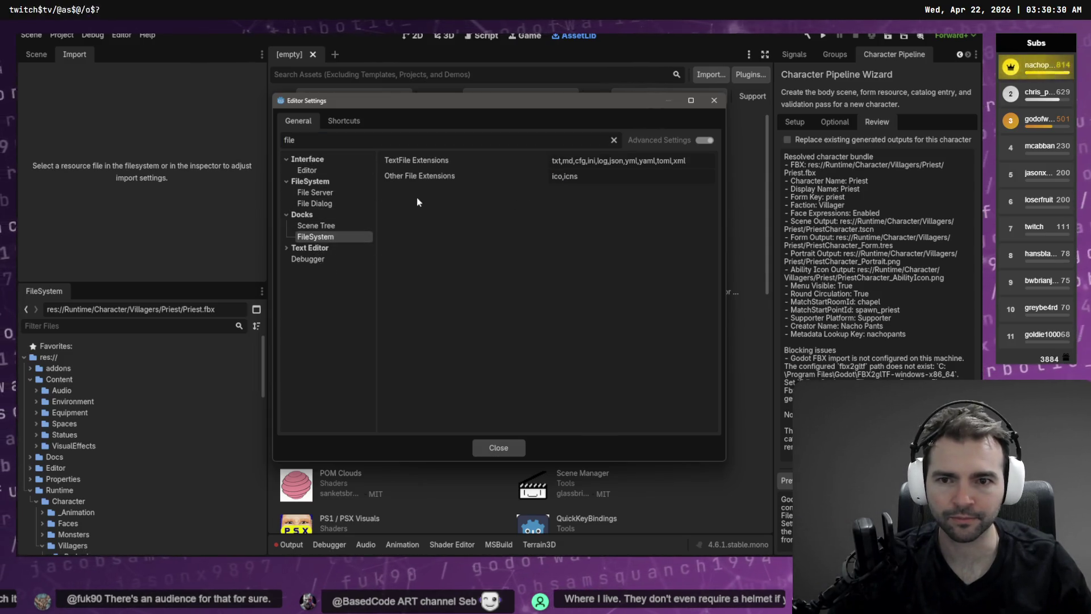
- Clear the settings filter and scroll through the full settings category list
left_click(613, 140)
scroll(340, 352, "down", 5)
left_click(300, 142)
type("file sy")
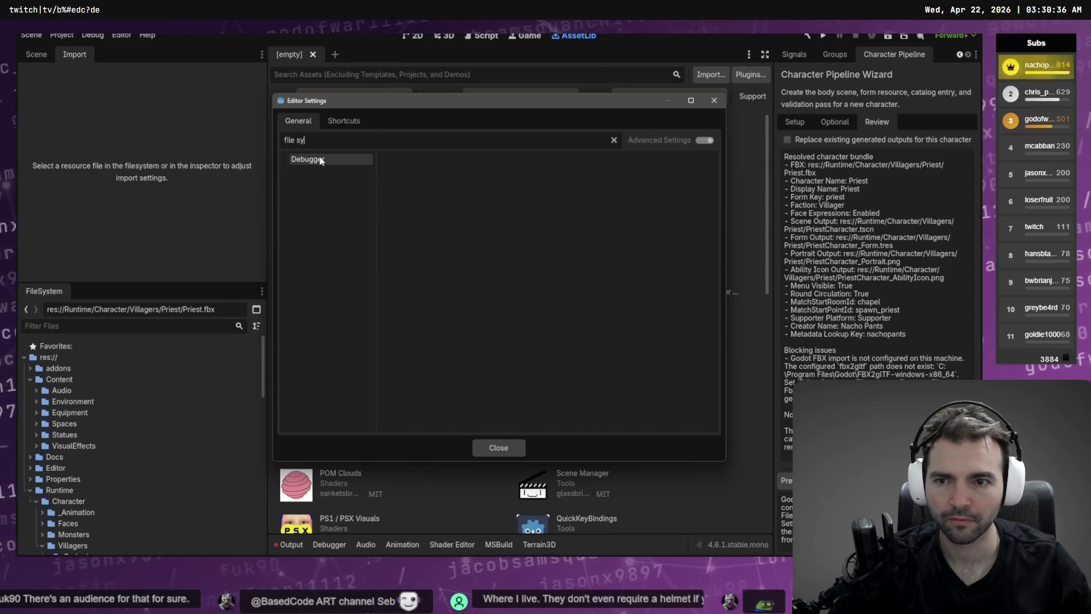
key("ctrl+a")
key("BackSpace")
scroll(329, 236, "down", 5)
scroll(320, 251, "up", 5)
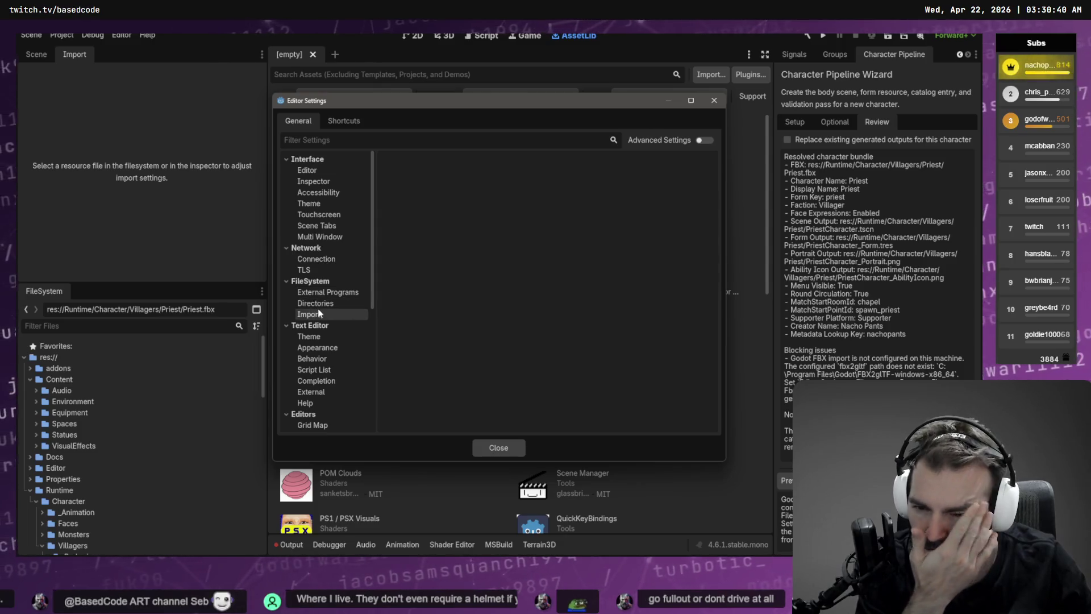
left_click(300, 140)
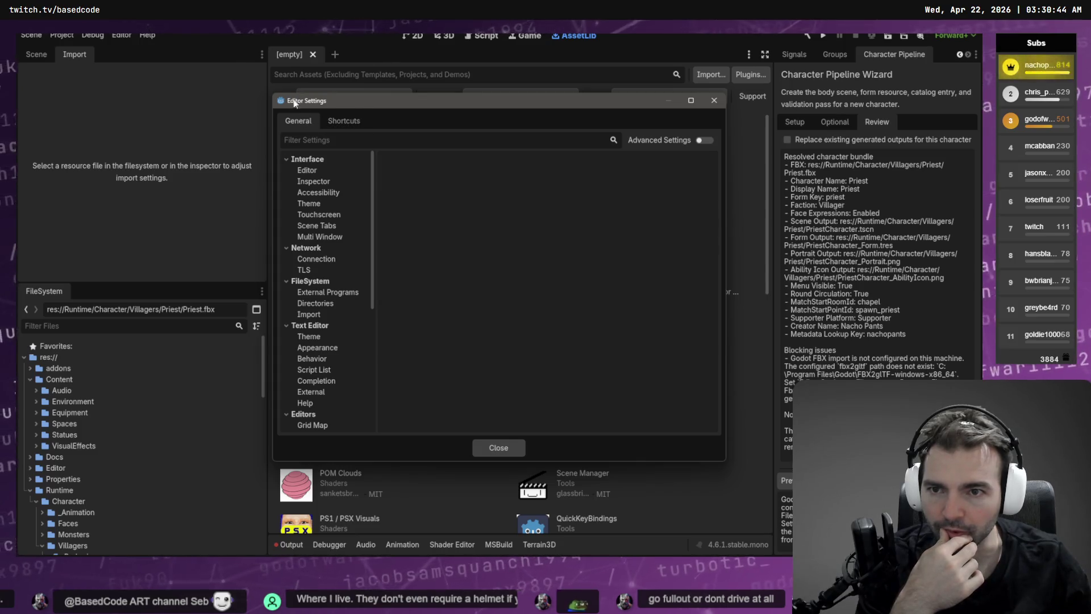
scroll(323, 291, "down", 5)
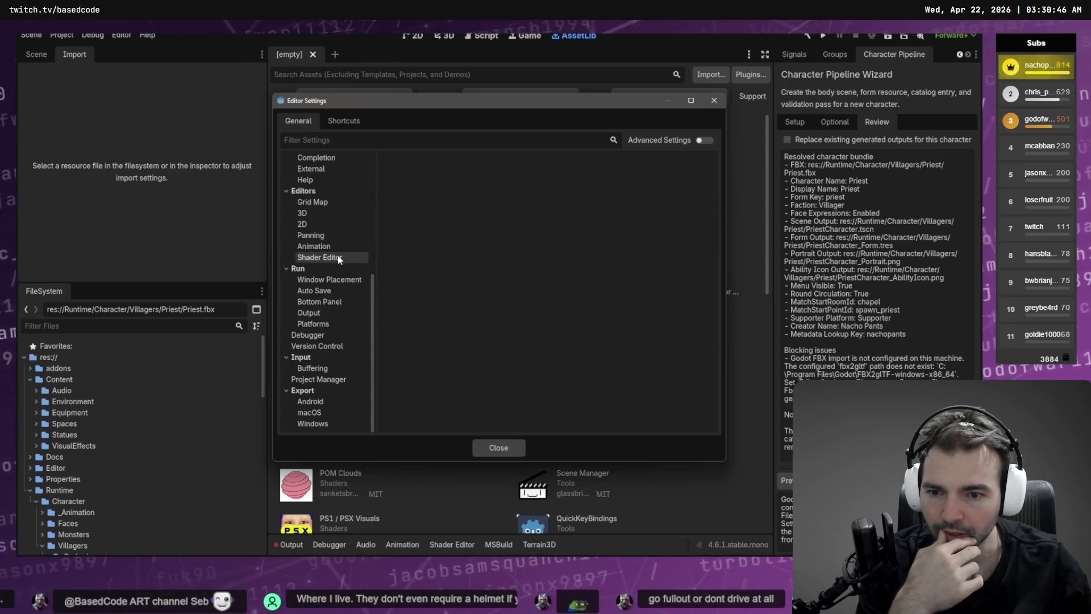
scroll(341, 397, "up", 5)
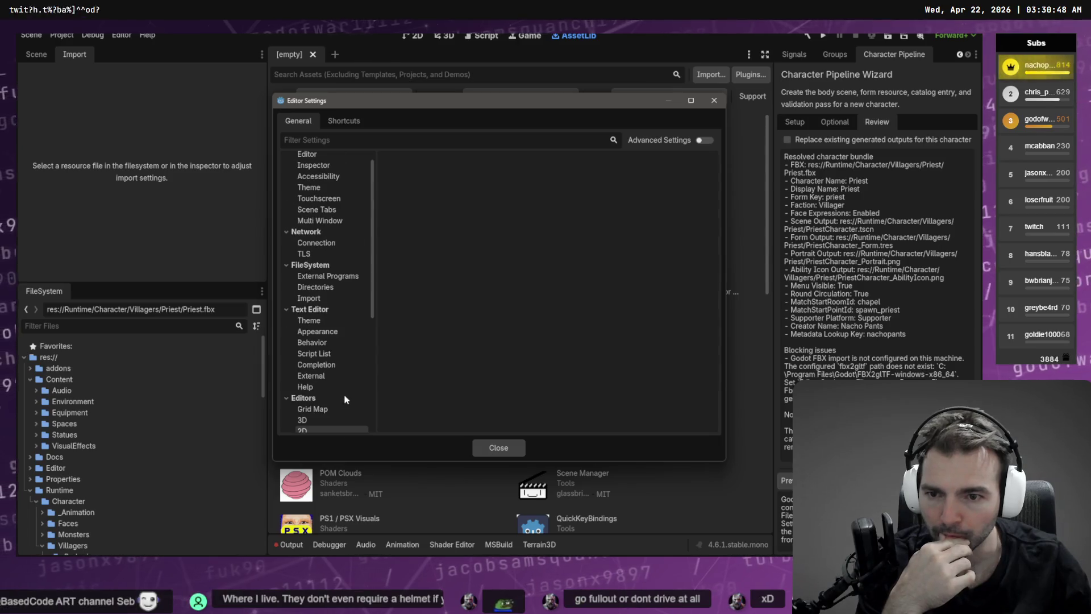
scroll(326, 245, "up", 1)
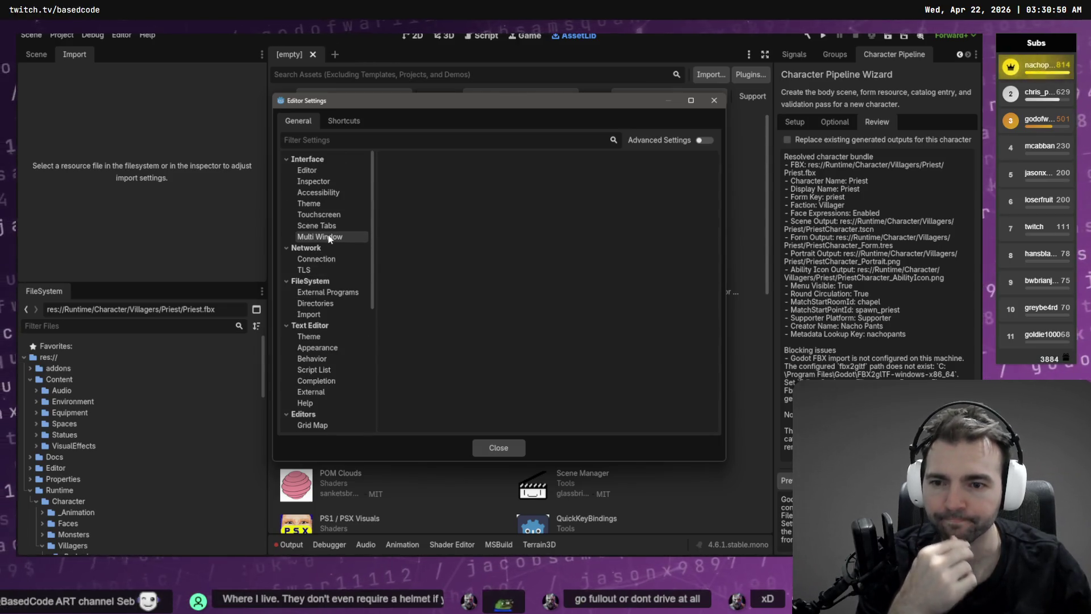
- Browse FileSystem's External Programs, Directories and Import pages, then enable Advanced Settings to expose FBX2glTF Path
left_click(328, 292)
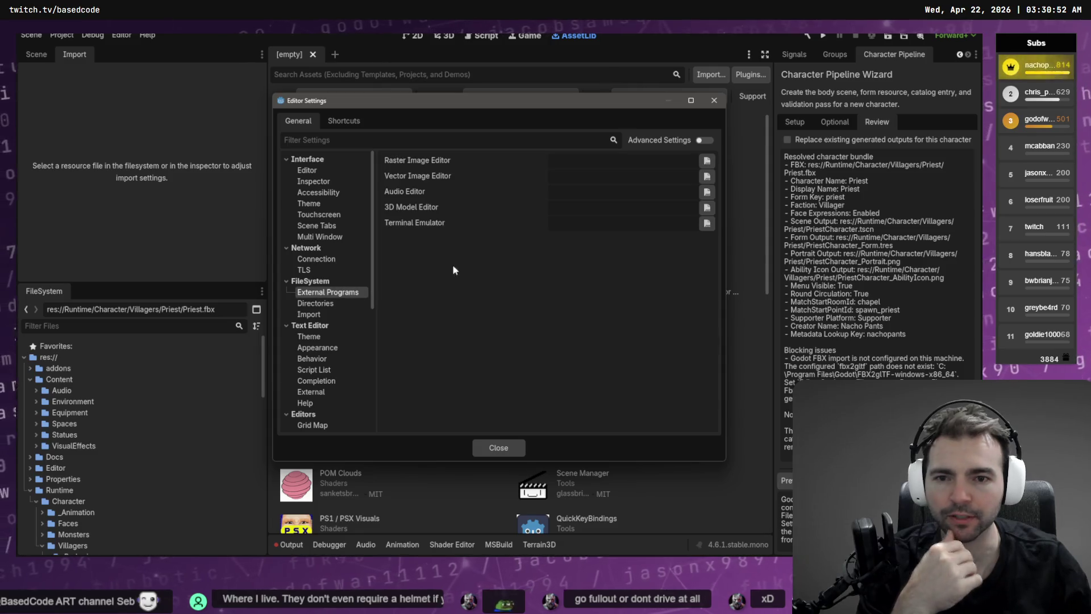
left_click(322, 305)
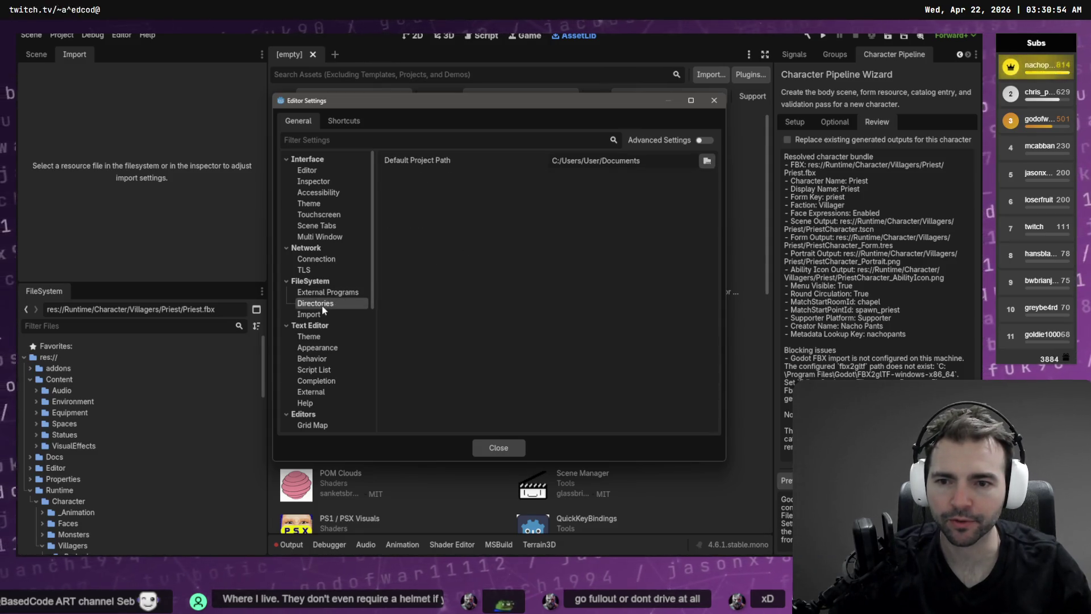
left_click(314, 315)
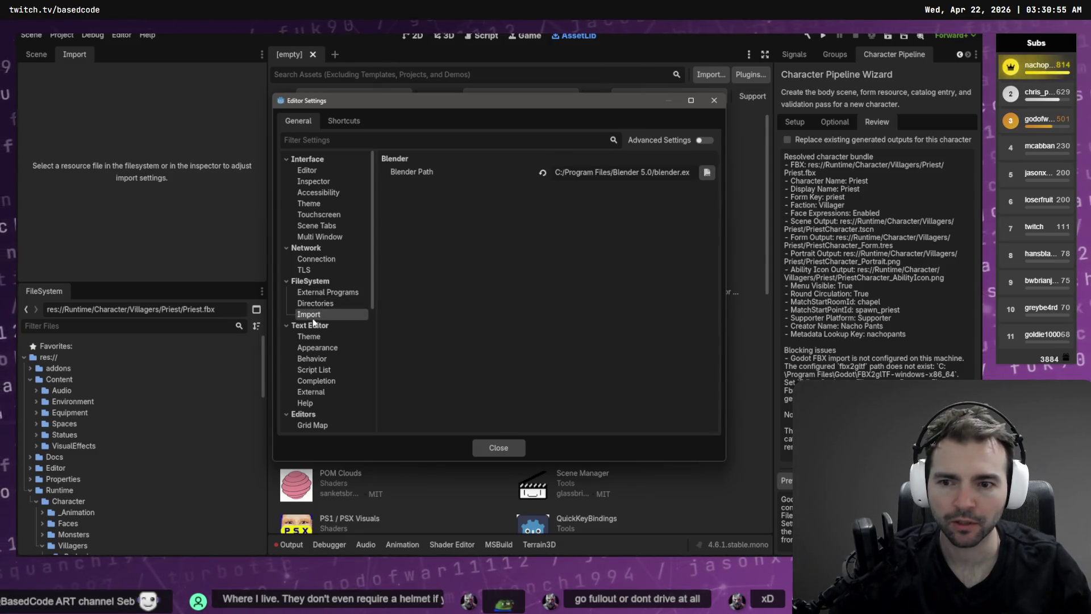
left_click(336, 282)
left_click(336, 282)
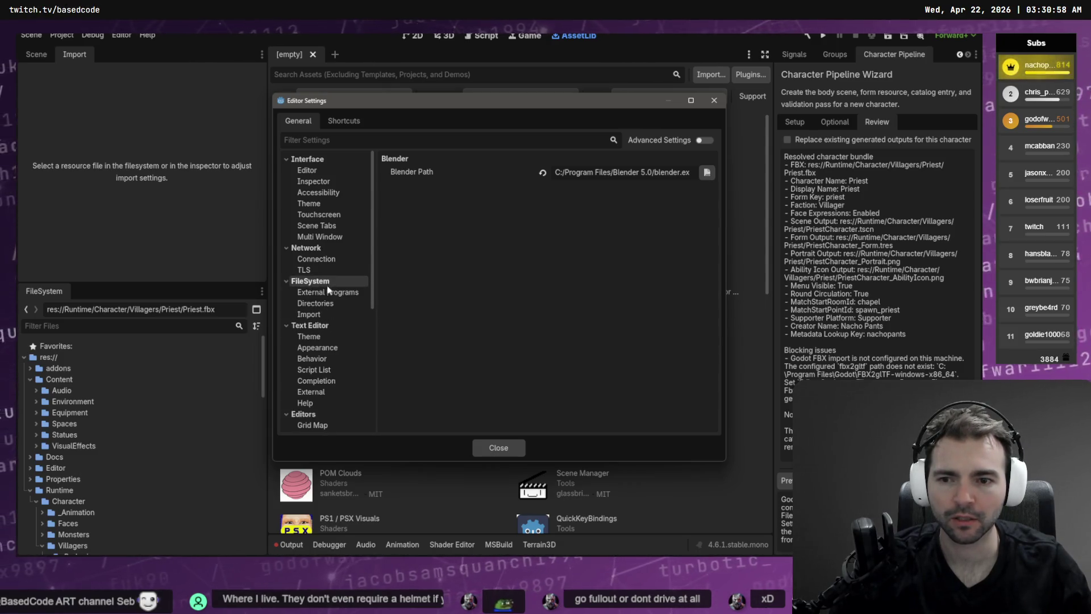
left_click(323, 293)
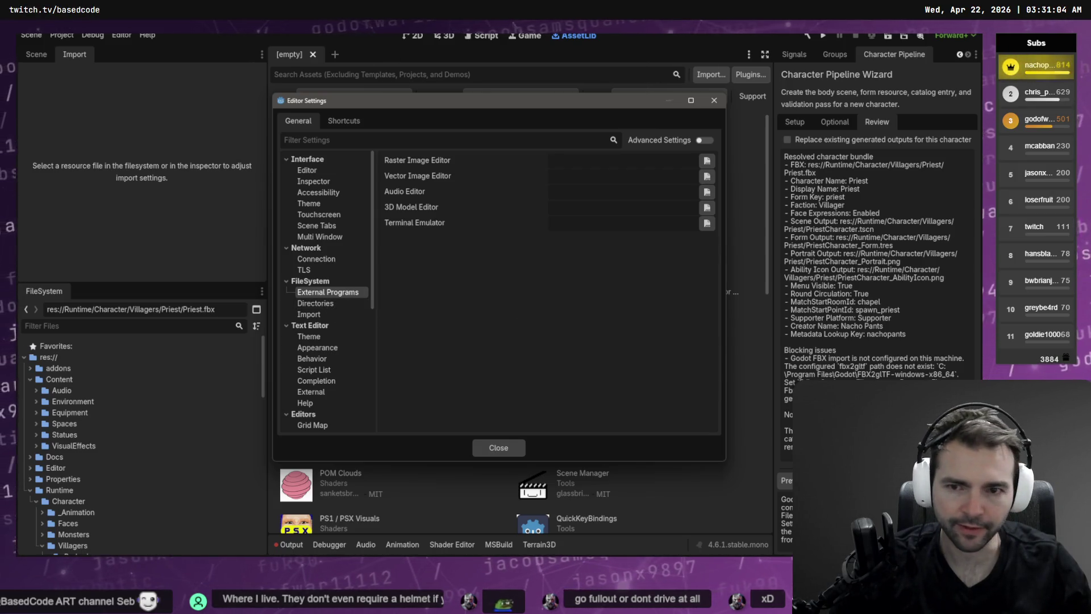
left_click(314, 316)
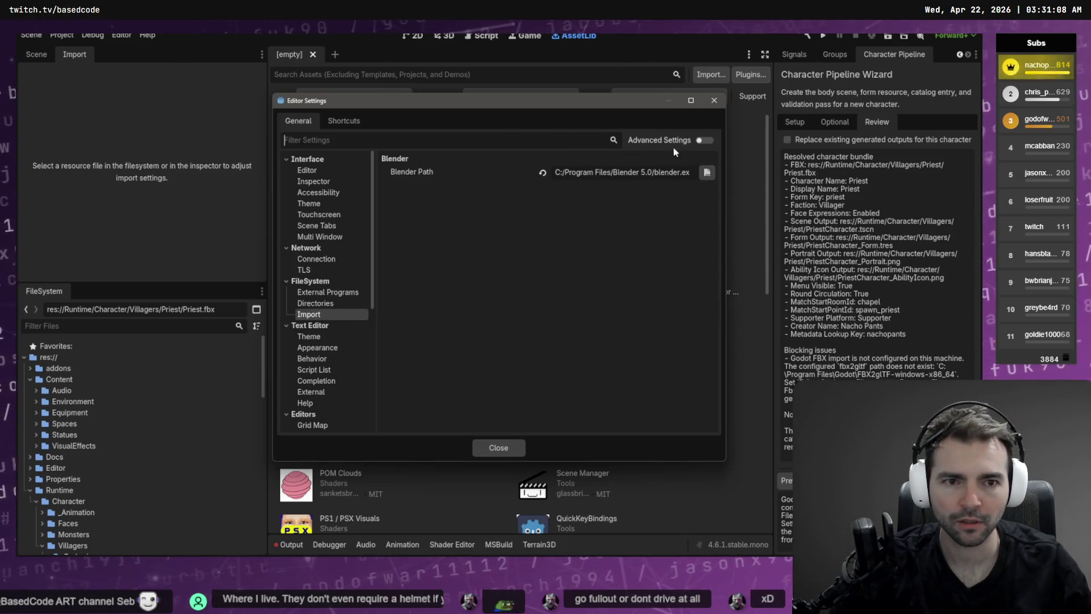
left_click(703, 142)
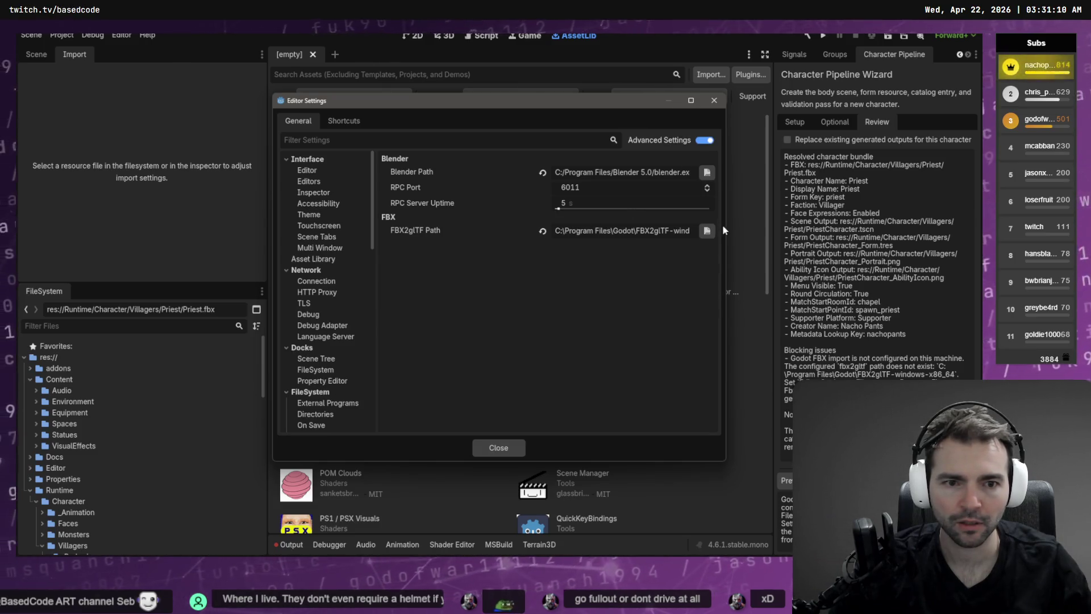
- Point FBX2glTF Path to FBX2glTF-windows-x86_64\FBX2glTF-windows-x86_64.exe and Save & Restart the editor
left_click(706, 232)
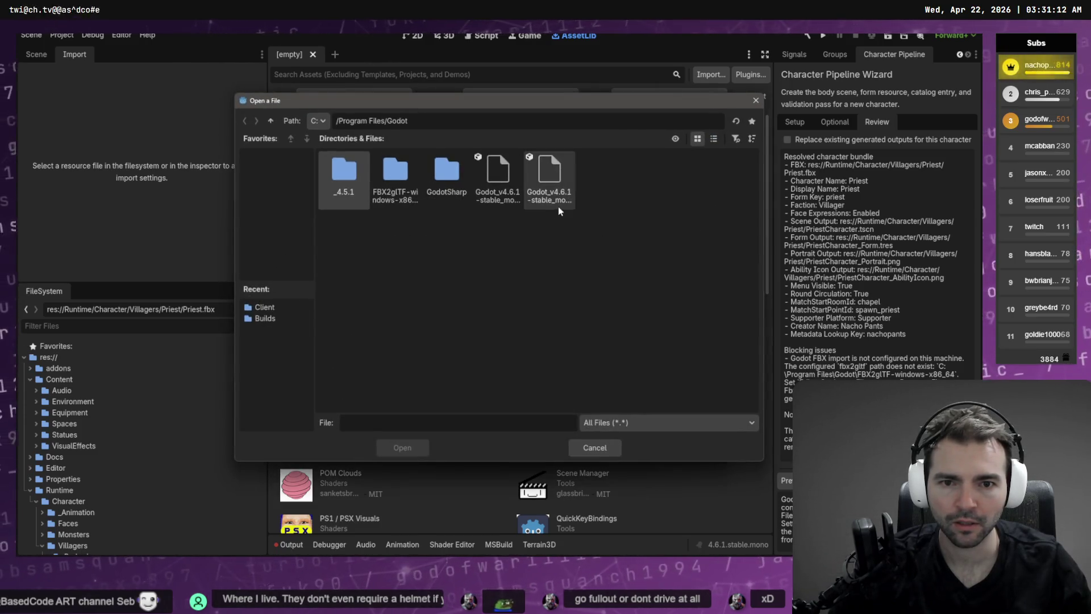
left_click(546, 189)
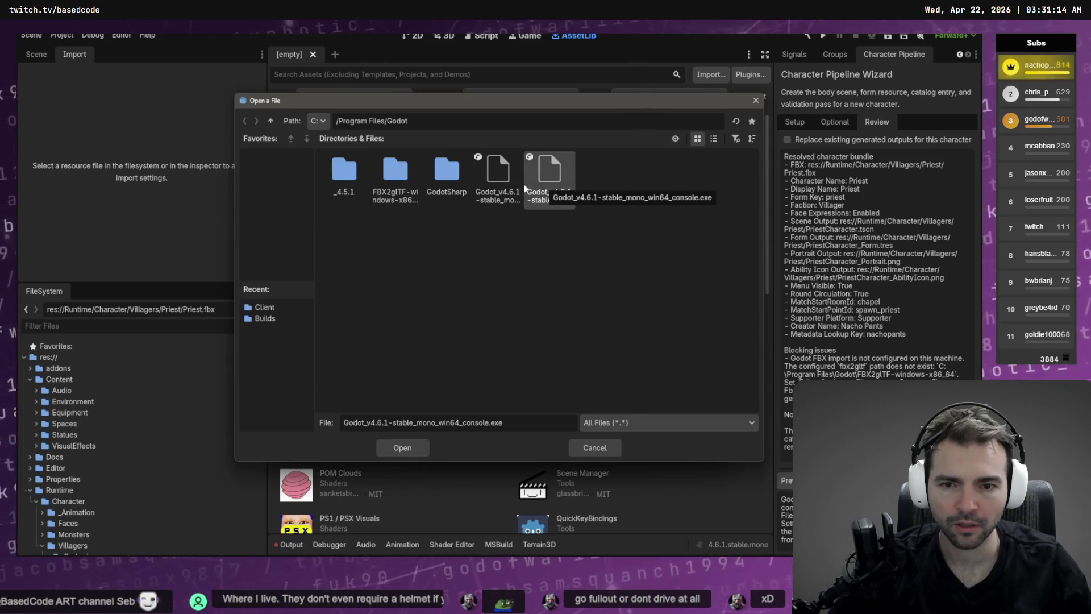
left_click(497, 176)
double_click(392, 172)
left_click(398, 178)
left_click(344, 173)
left_click(395, 173)
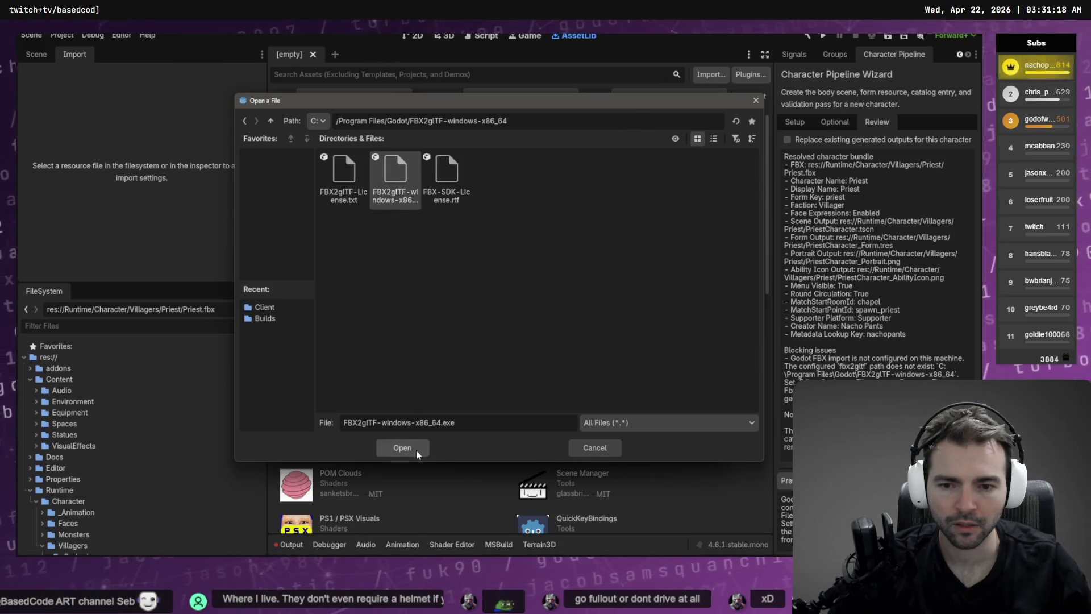
left_click(416, 449)
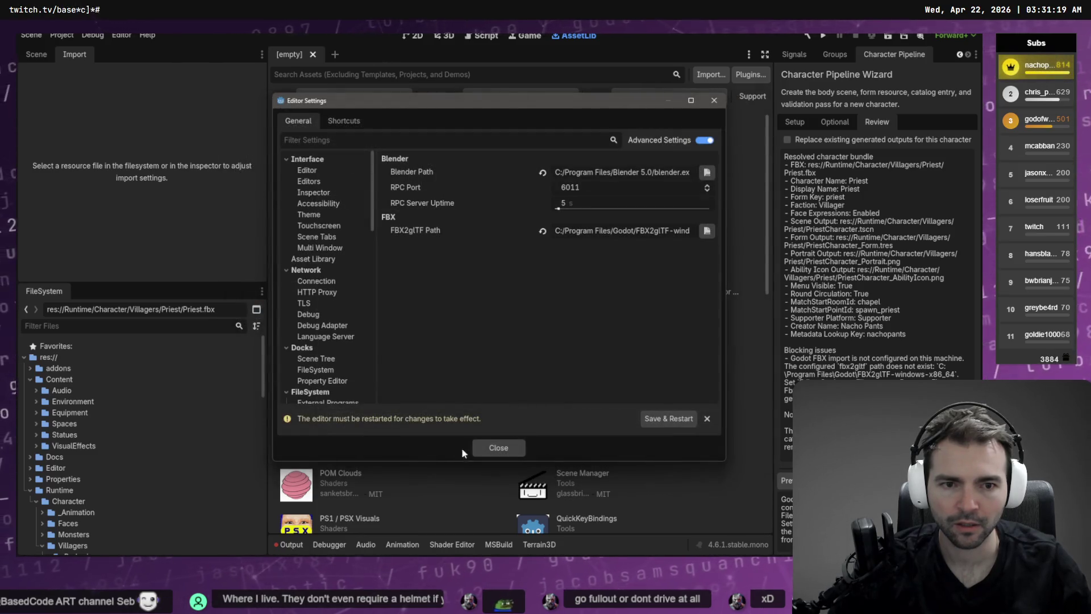
left_click(670, 421)
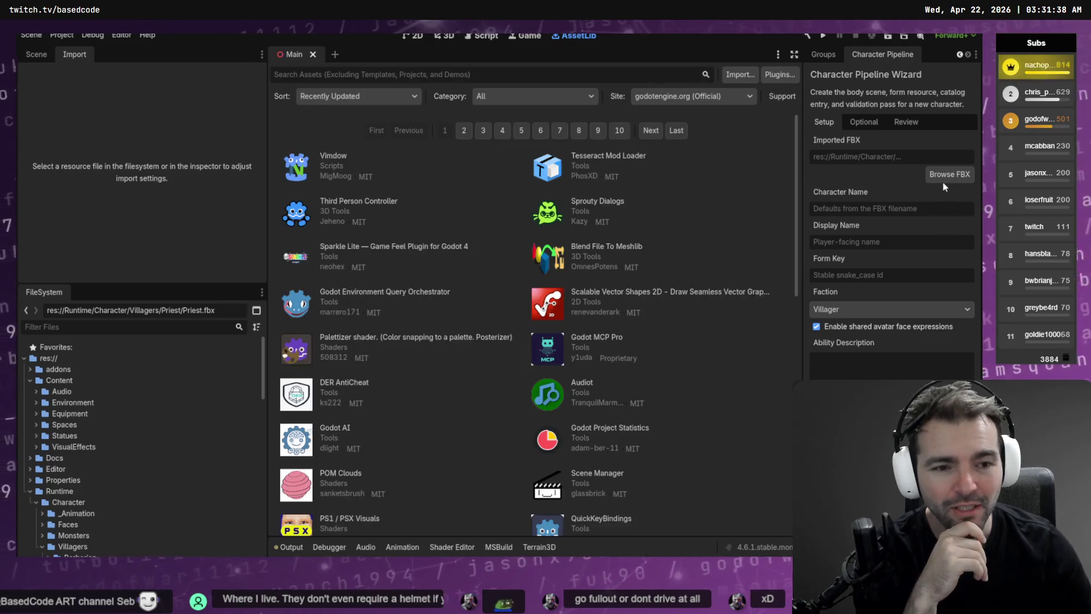
- Choose Runtime/Character/Villagers/Priest/Priest.fbx as the character's FBX file
left_click(945, 175)
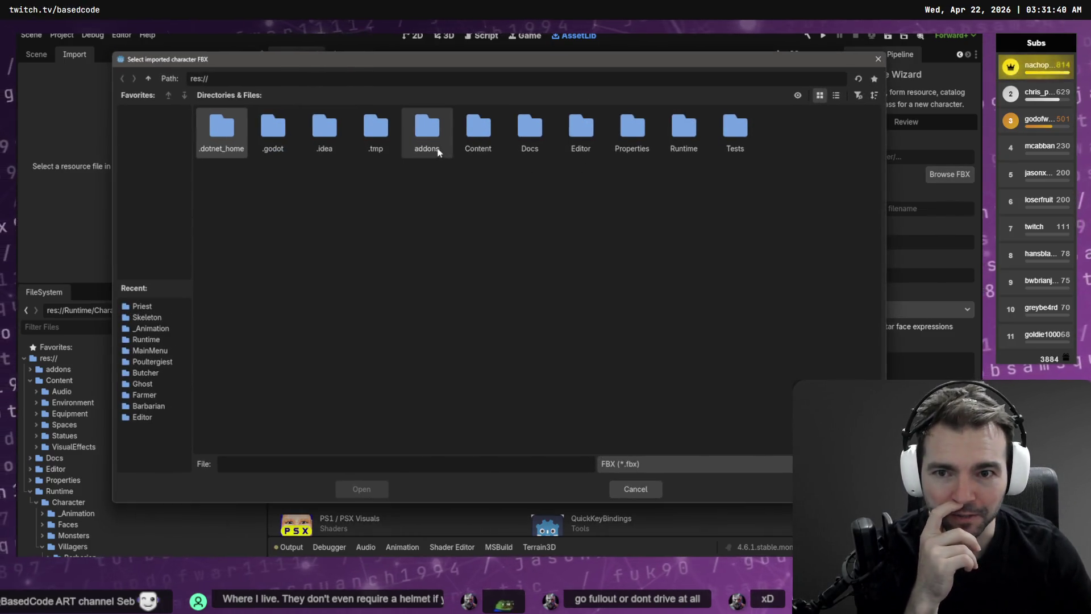
double_click(482, 131)
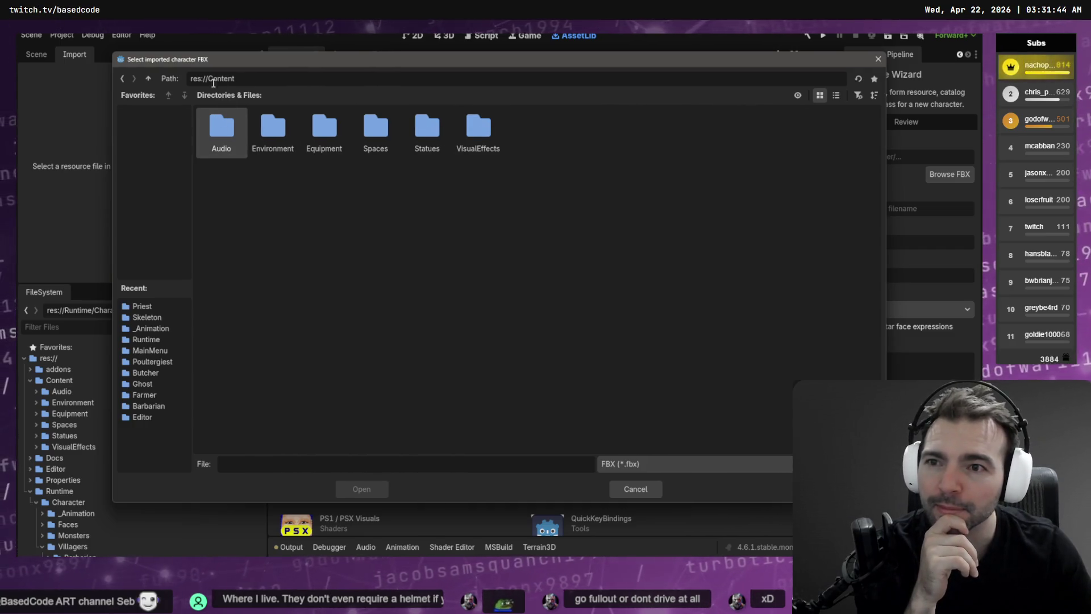
left_click(148, 80)
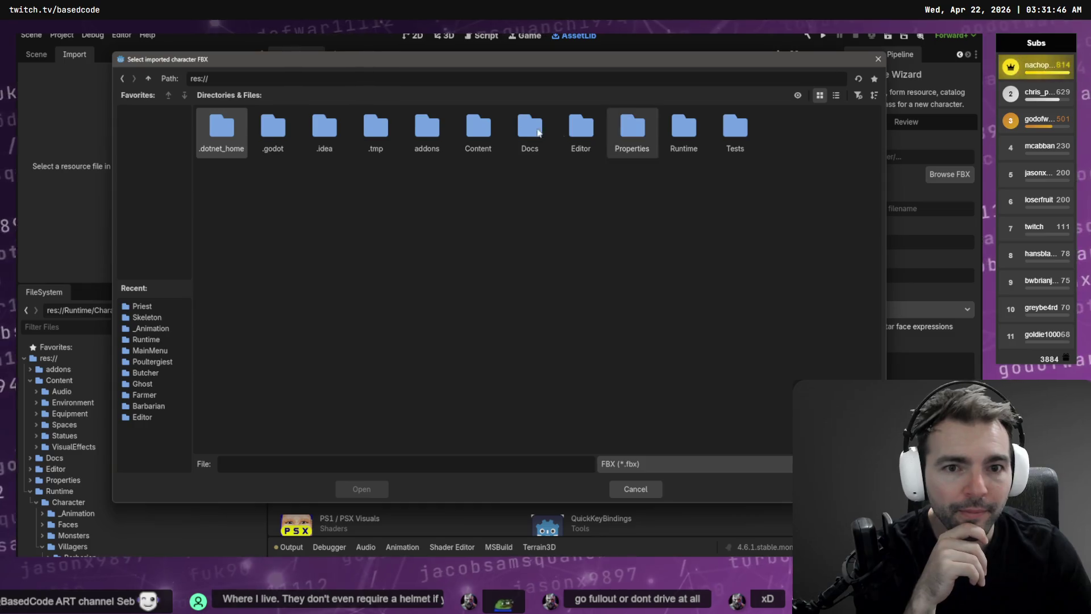
double_click(677, 136)
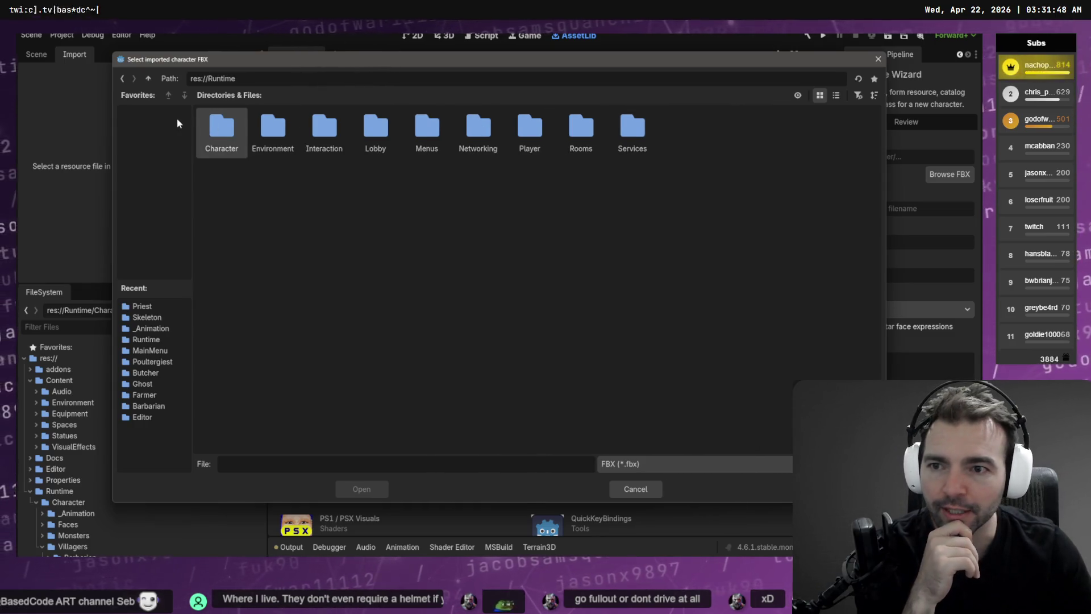
double_click(218, 131)
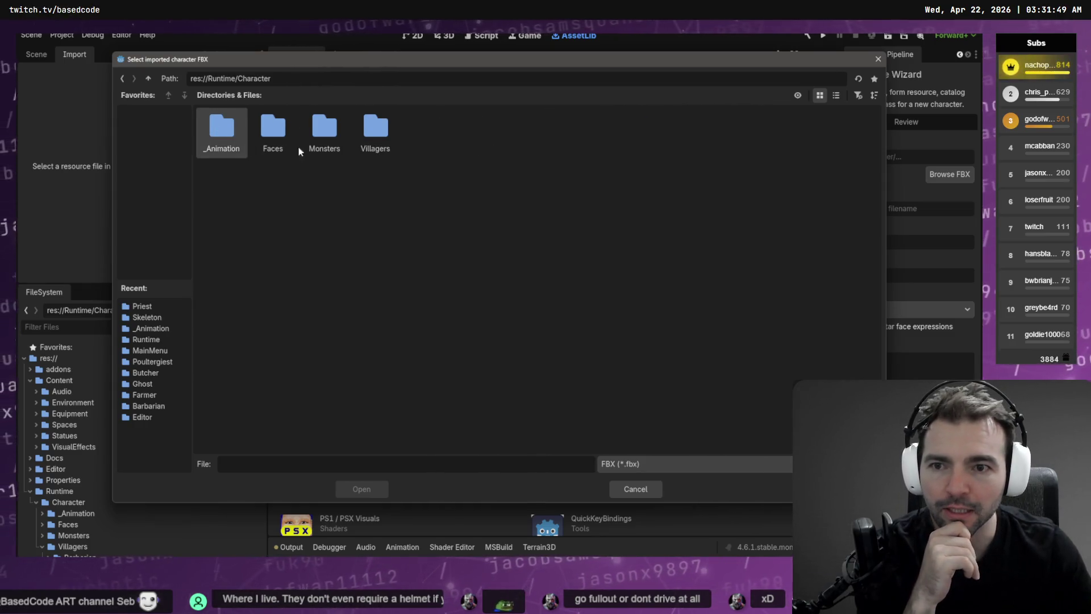
double_click(360, 131)
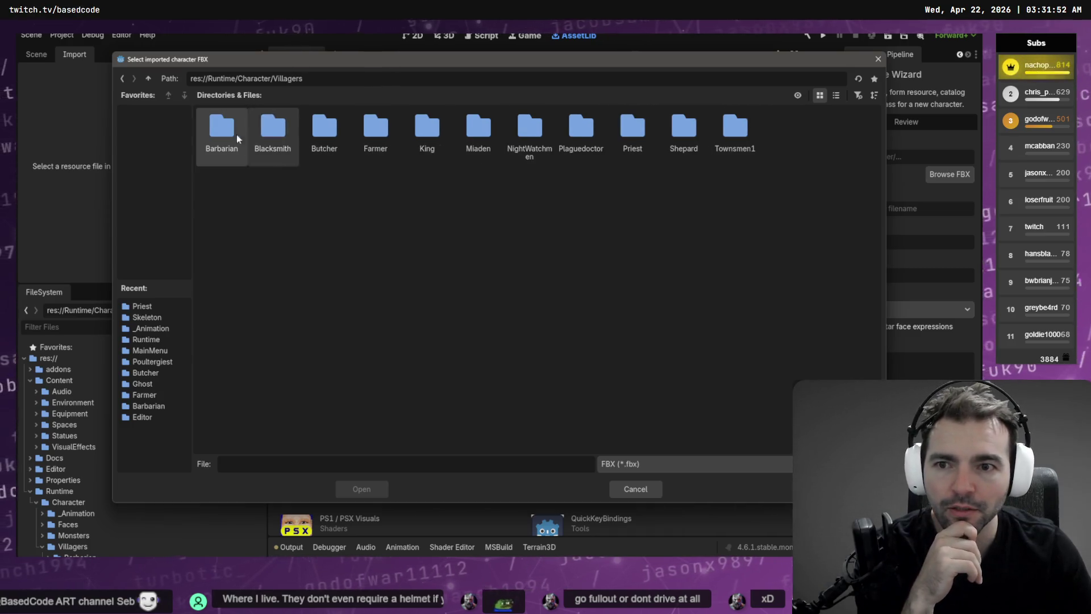
double_click(625, 126)
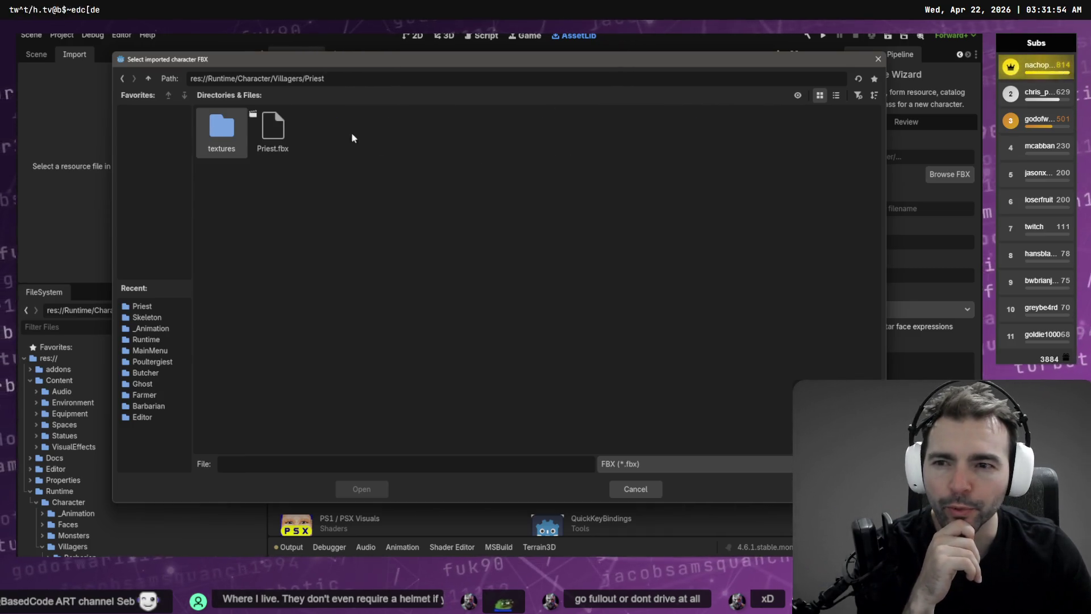
left_click(291, 136)
double_click(291, 137)
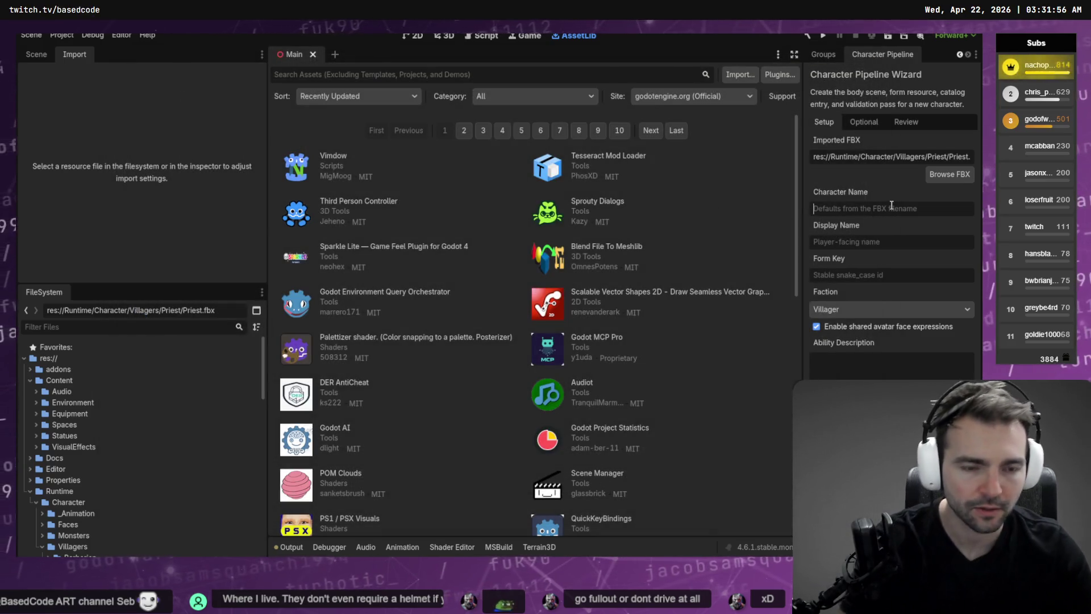
- Name the character 'Priest' and paste the ability description from clipboard history
type("Priest")
key("Tab")
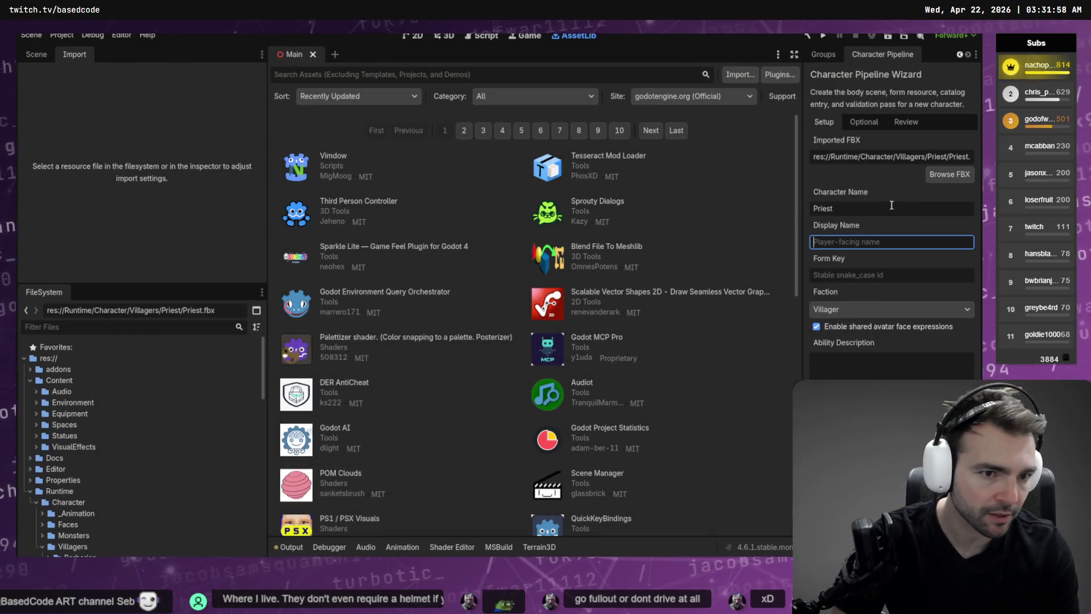
left_click(891, 205)
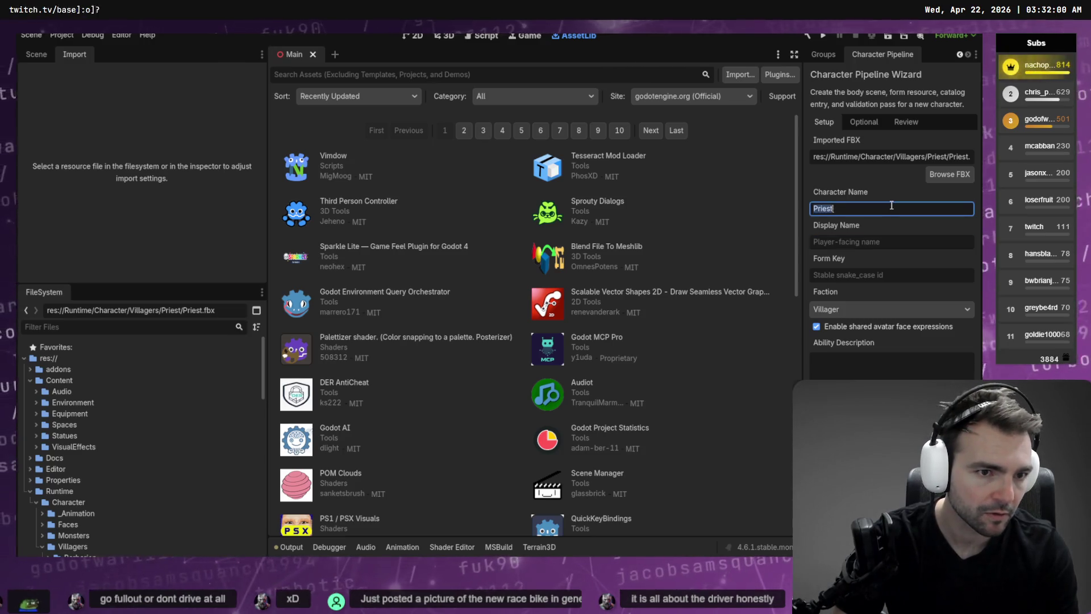
key("Tab")
key("Tab")
type("priest")
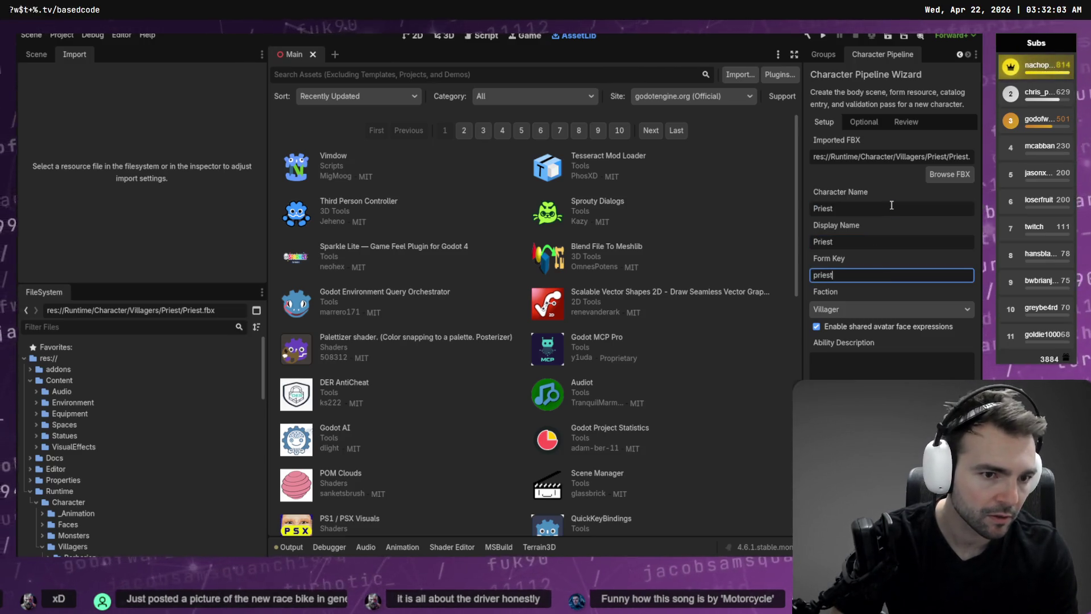
key("Tab")
key("Tab")
key("Tab")
key("super+v")
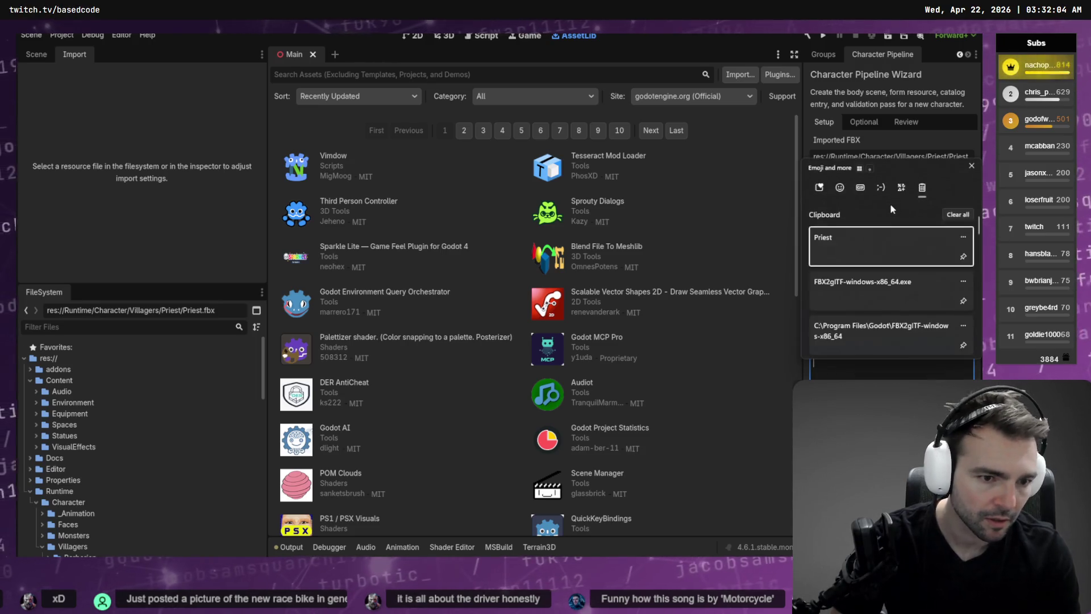
key("Down")
key("Down")
key("Down")
key("Down")
key("Down")
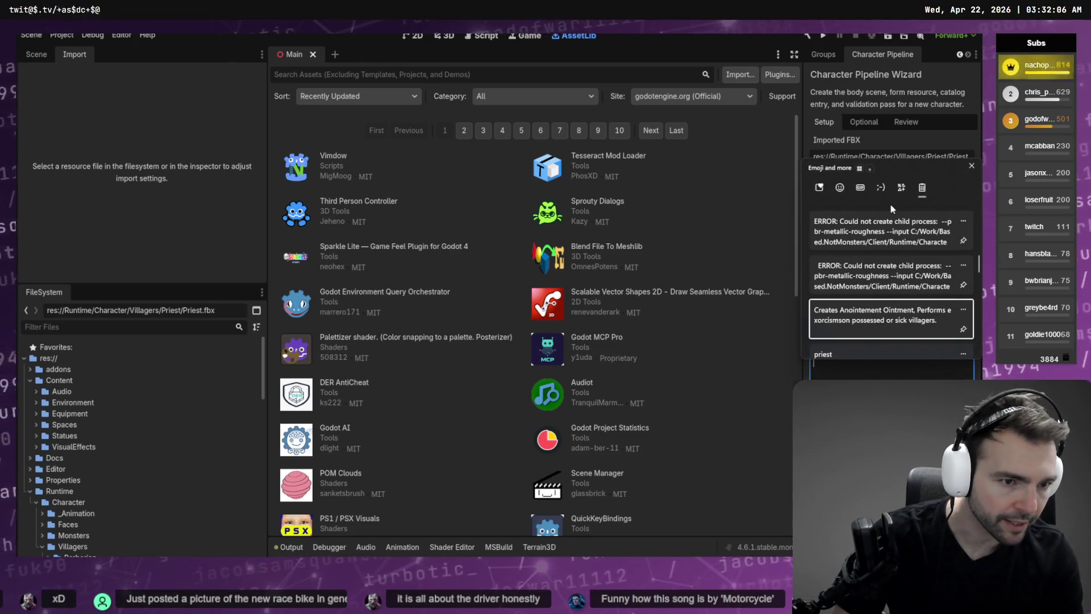
key("Return")
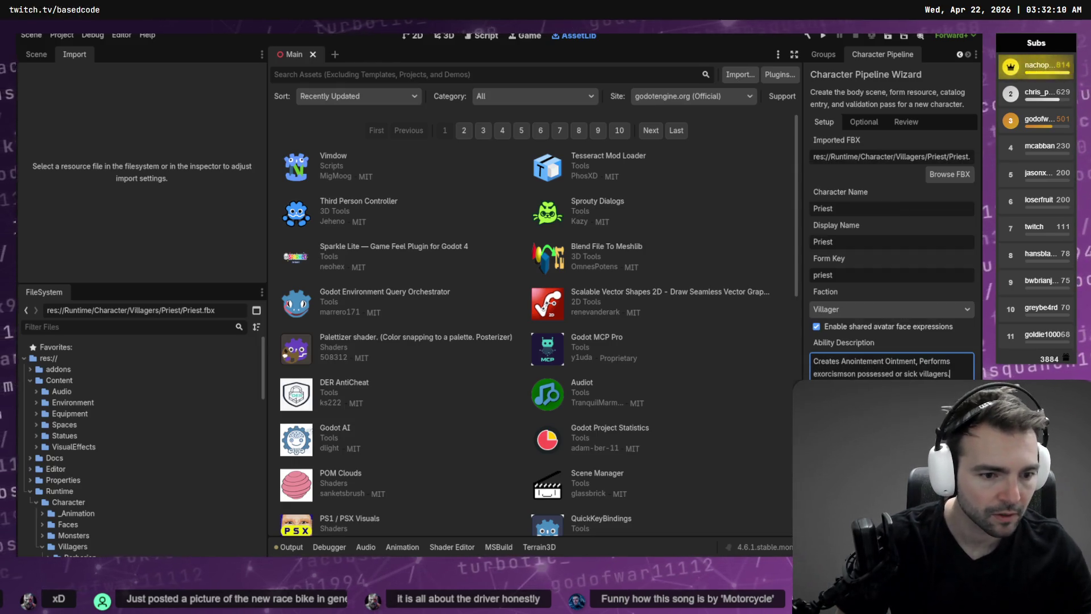
- On Optional, enable supporter metadata with the supporter's name, channel link and lookup key, then open Review
left_click(864, 122)
left_click(835, 139)
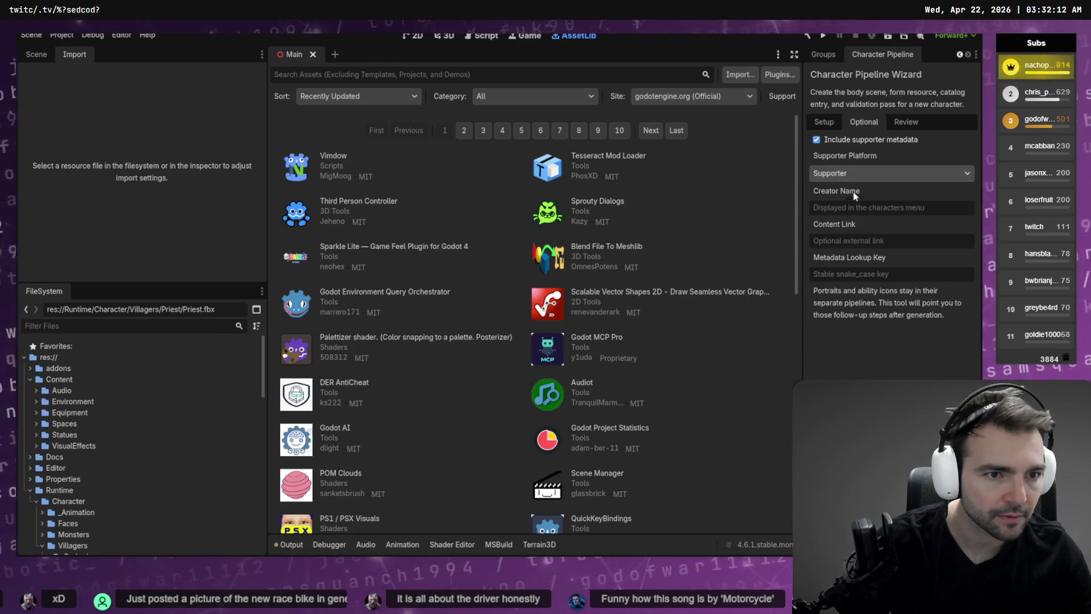
type("Nacho Pants")
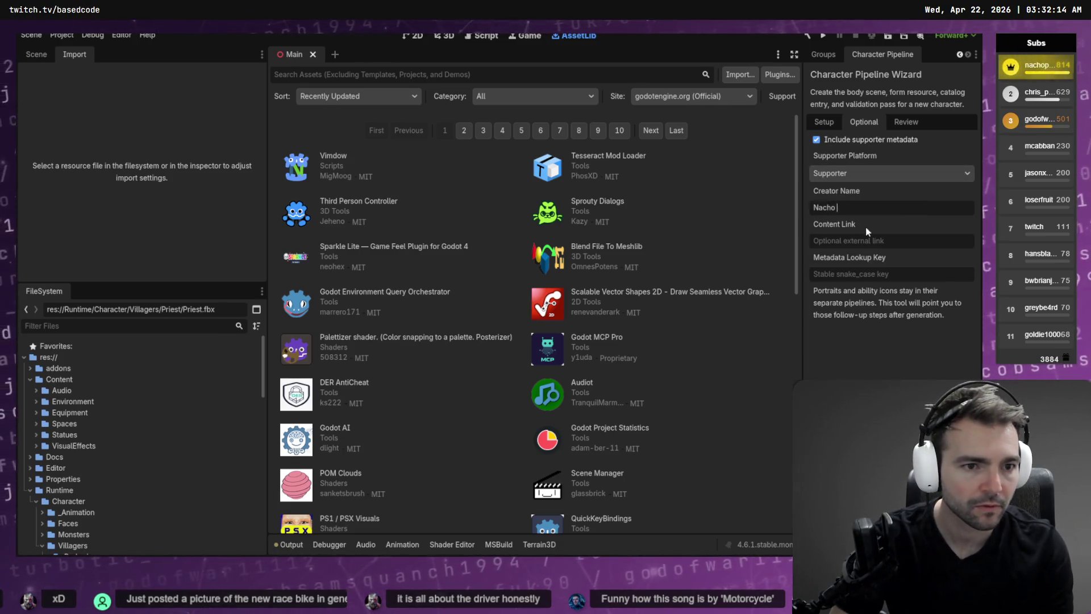
key("Tab")
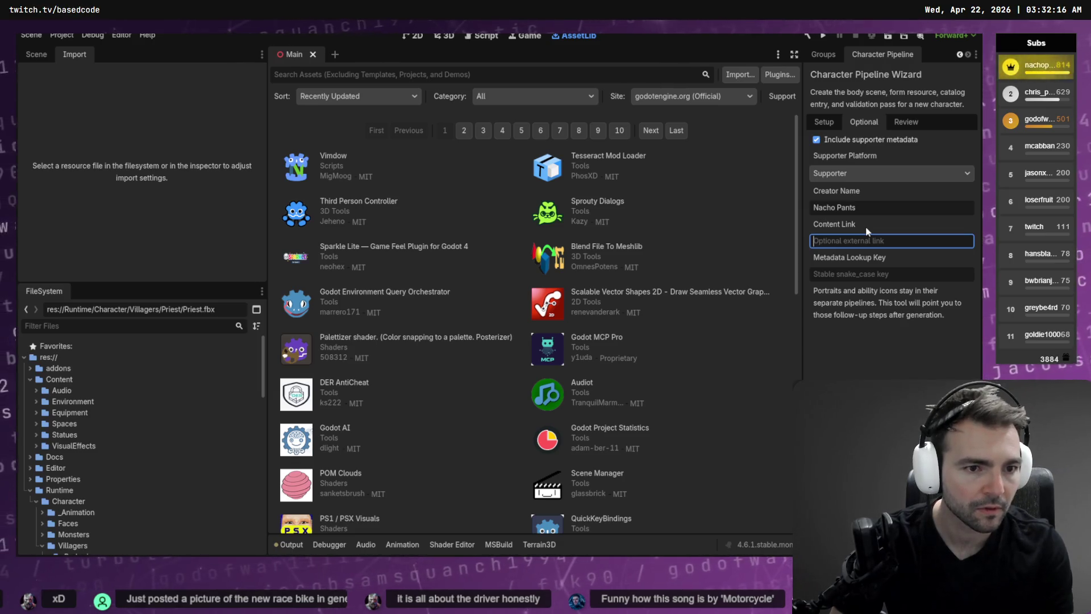
key("super+v")
key("Down")
key("Return")
key("Tab")
type("nachopants")
key("Return")
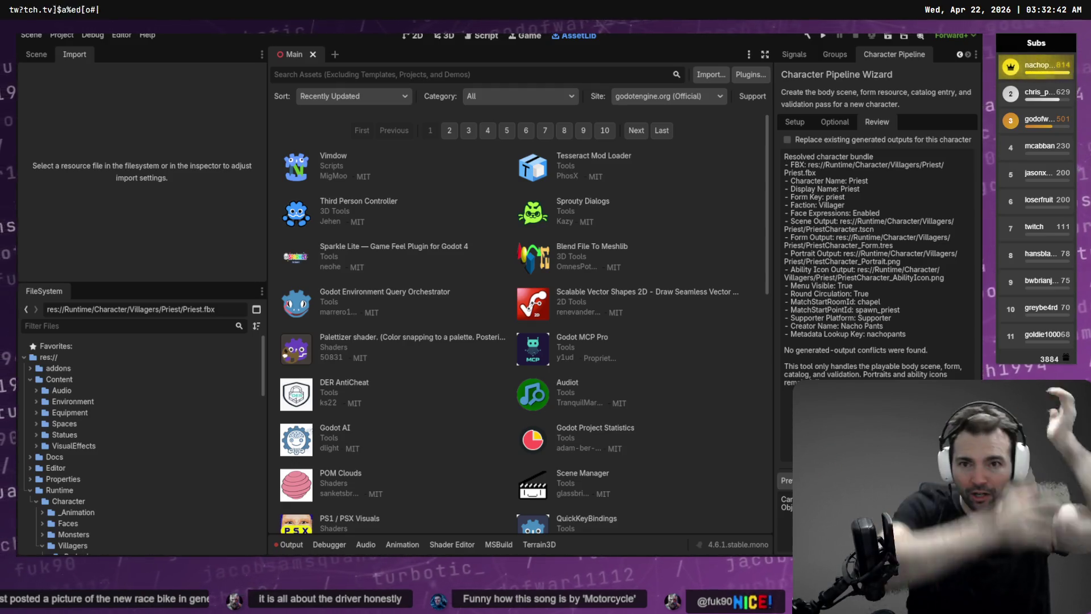
- Select and copy the Priest.fbx 'Can't find file' reimport errors from Godot's Output log
left_click(299, 542)
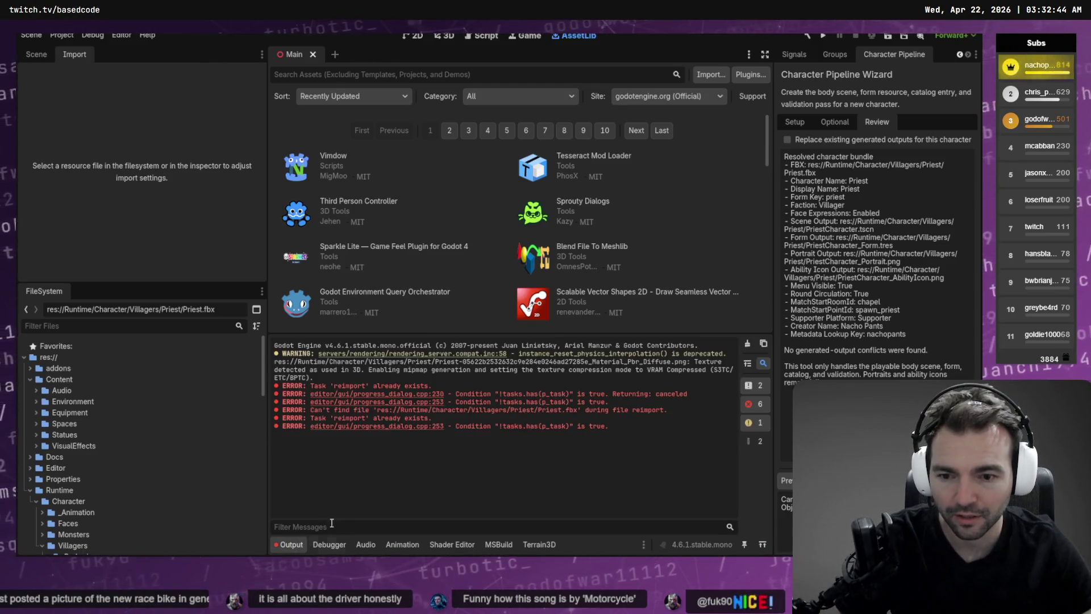
left_click_drag(620, 431, 271, 388)
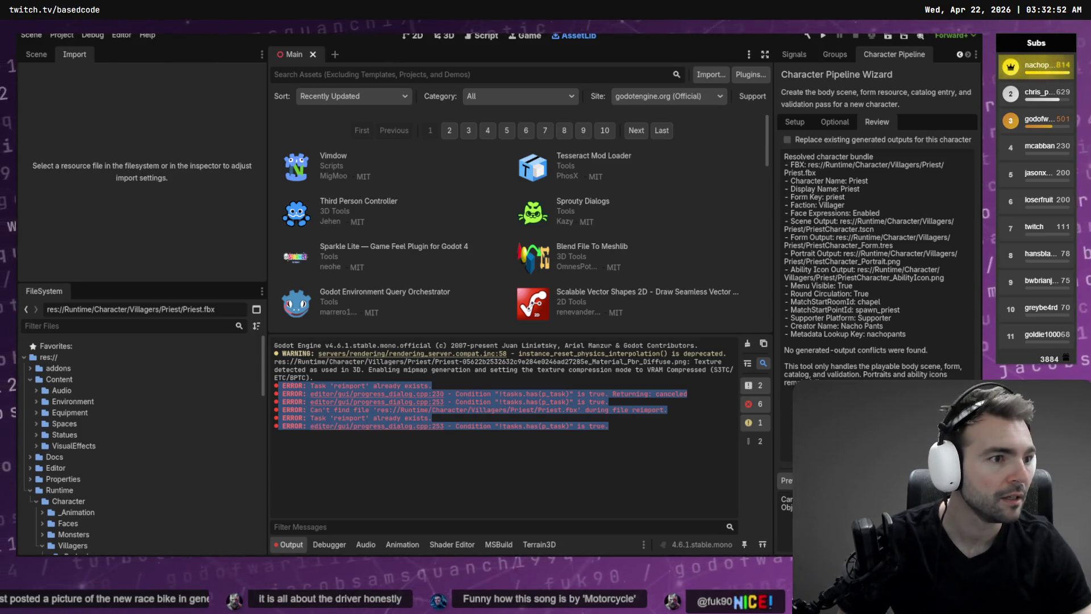
key("alt+Tab")
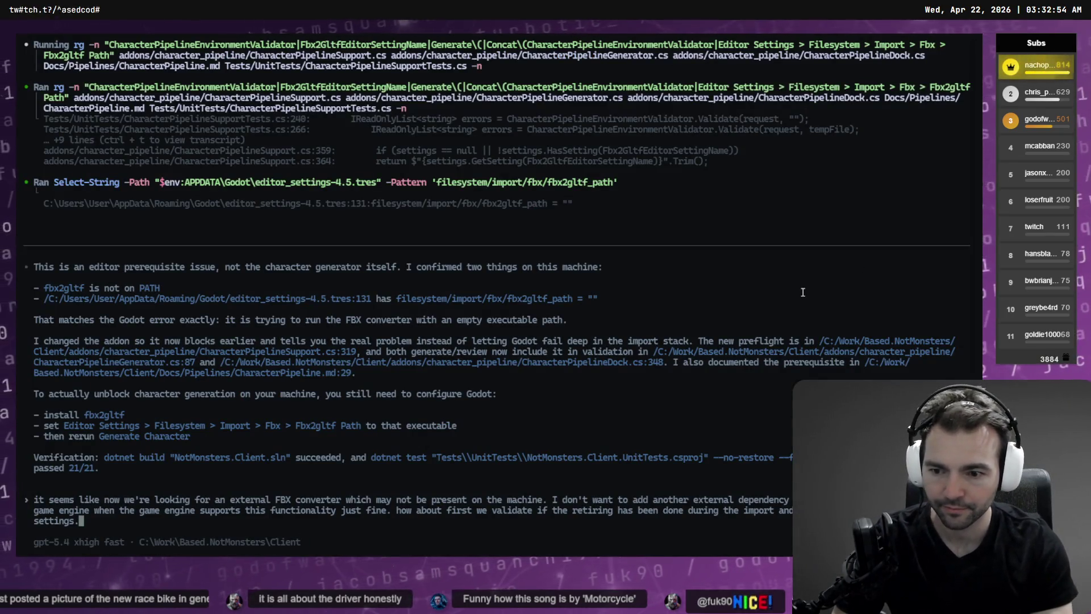
- Replace the draft prompt with 'Now we have the following error:' followed by the pasted Godot error lines
key("ctrl+c")
type("M")
type("ow we have the fol")
type("lowing error: \\")
key("Return")
type("\\")
key("Return")
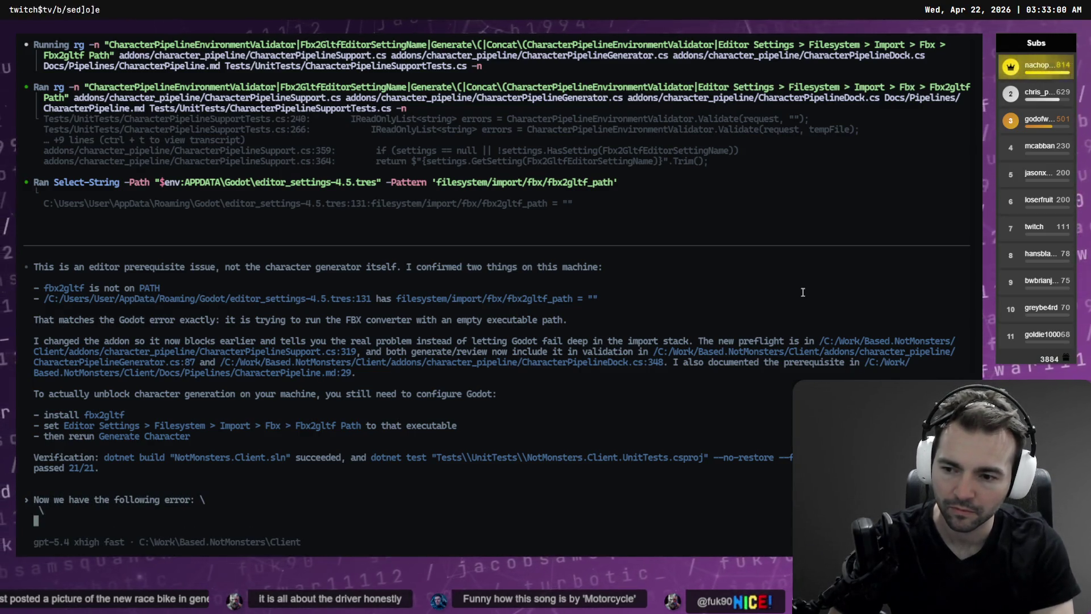
key("ctrl+v")
key("ctrl+shift+v")
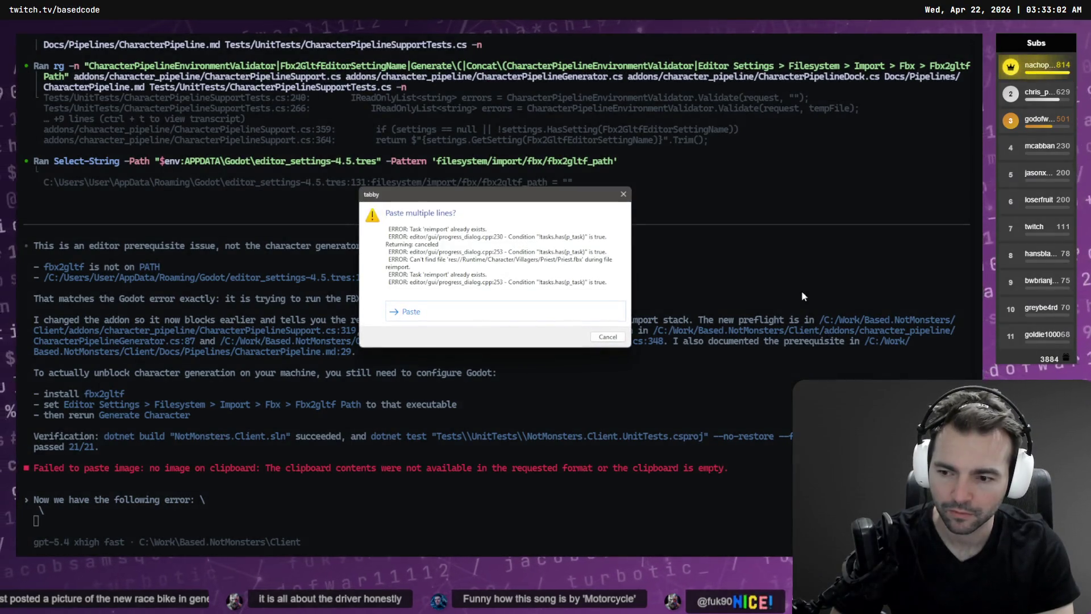
left_click(511, 324)
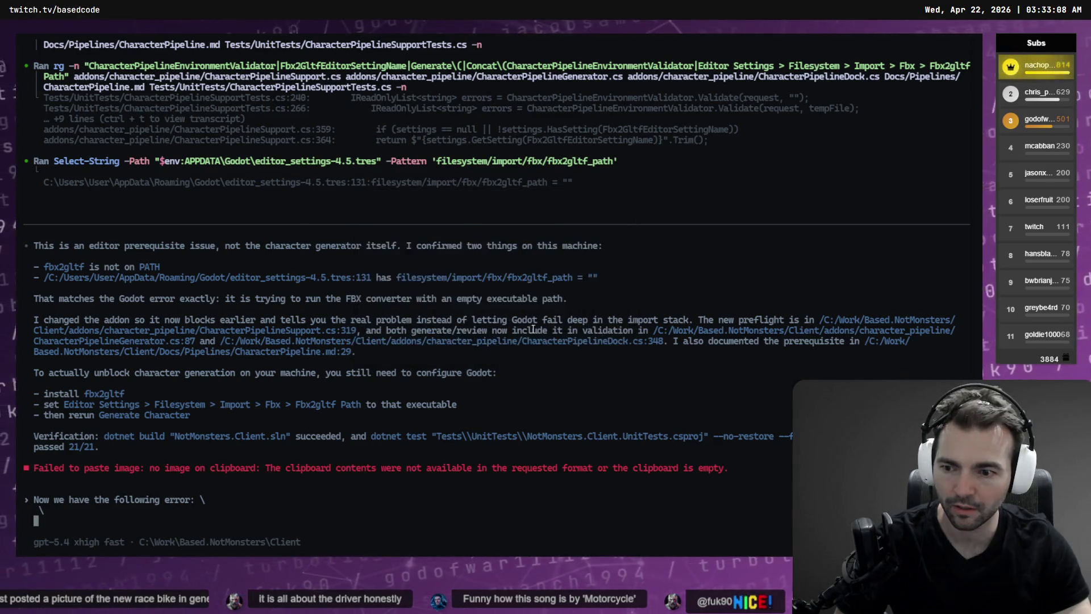
type("\\")
key("Return")
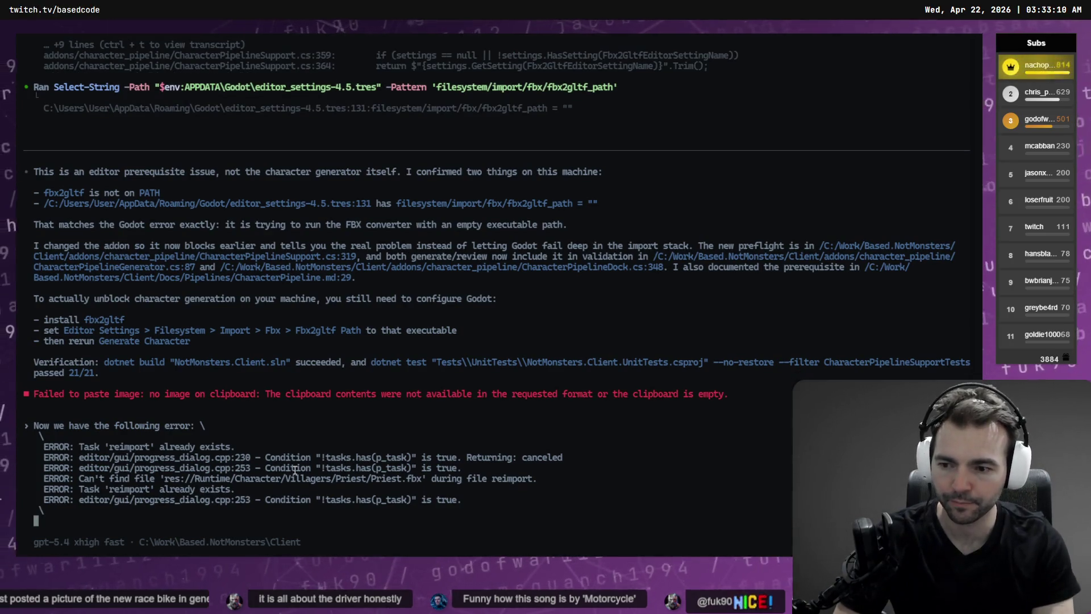
type("\\")
key("Return")
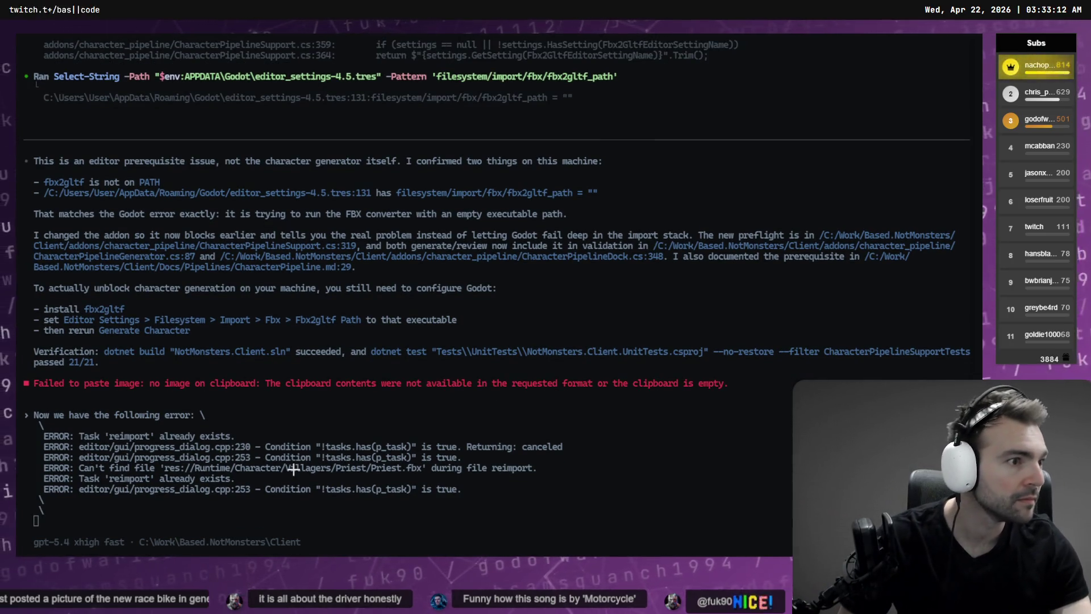
- Attach a screenshot of the Godot errors and send the report to Codex
key("alt+Tab")
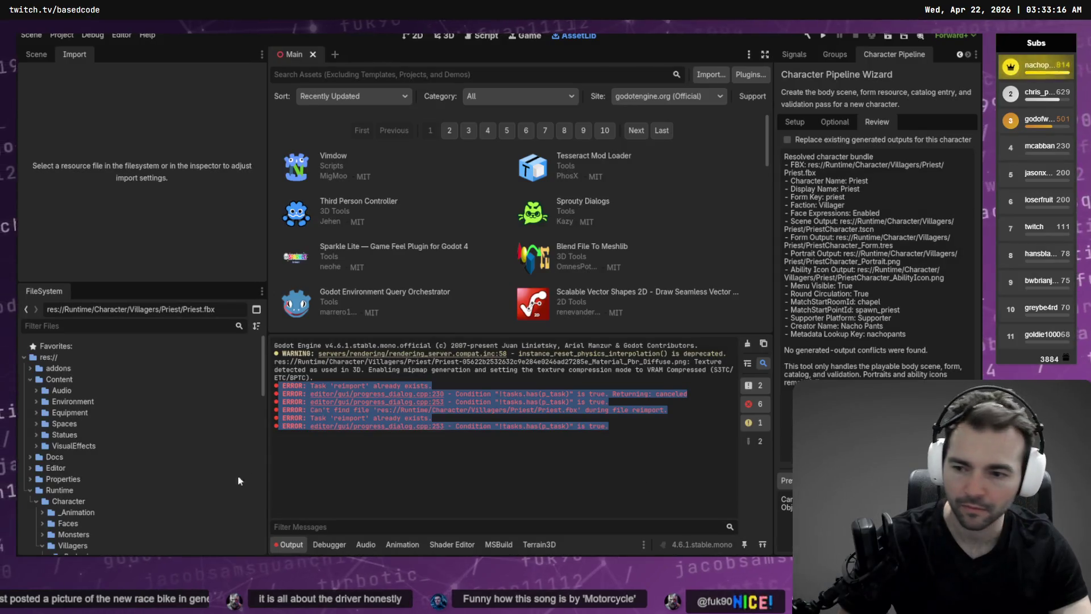
key("alt+Tab")
key("ctrl+v")
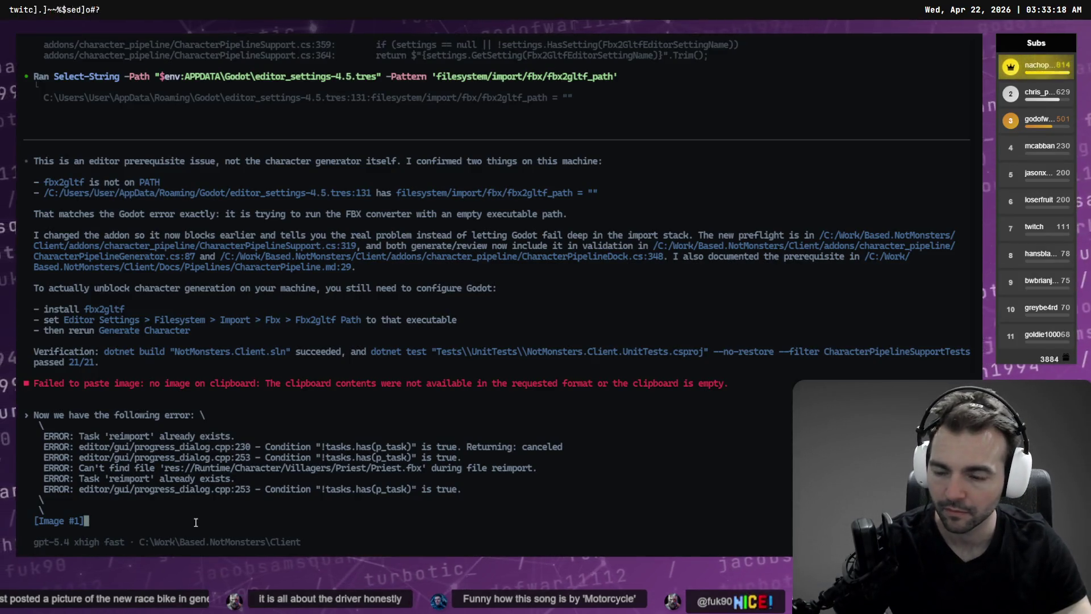
key("Return")
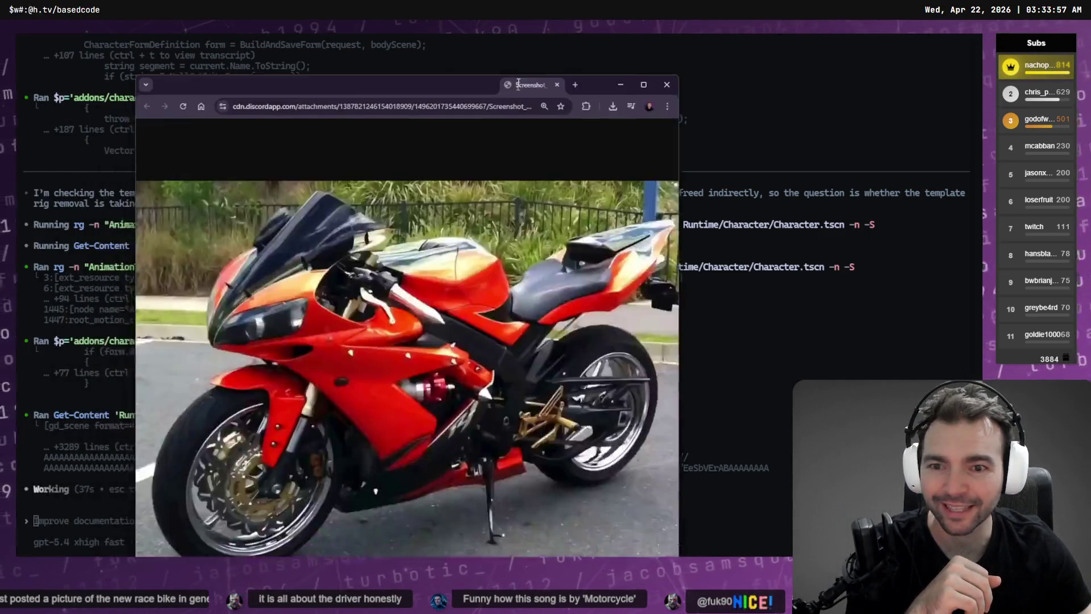
- Maximize and close the motorcycle photo tab, glance at ChatGPT's style notes, then return to Codex
left_click_drag(516, 87, 516, 66)
double_click(517, 66)
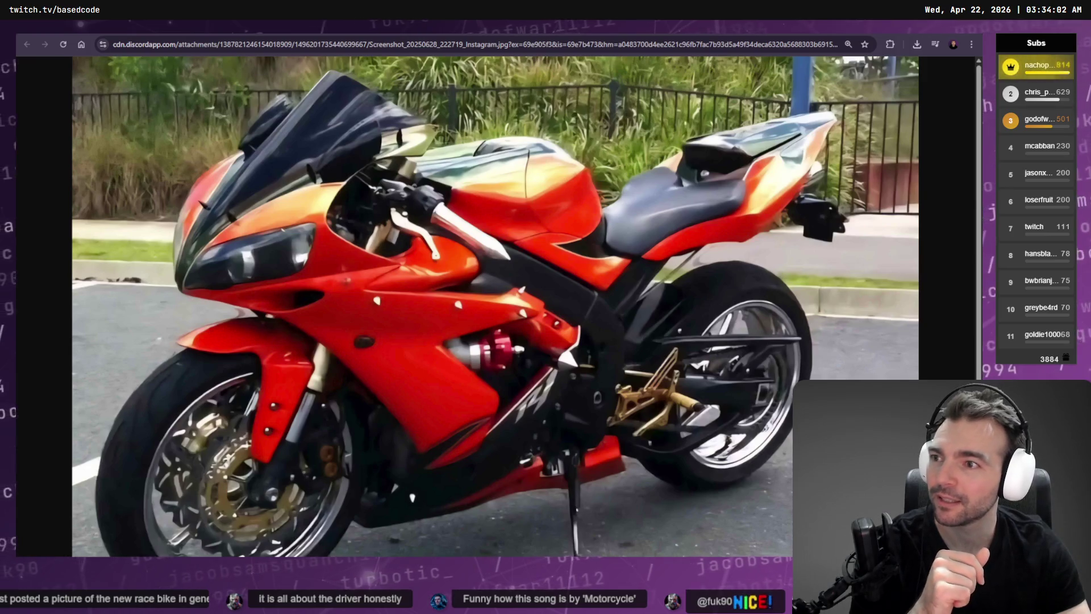
key("ctrl+w")
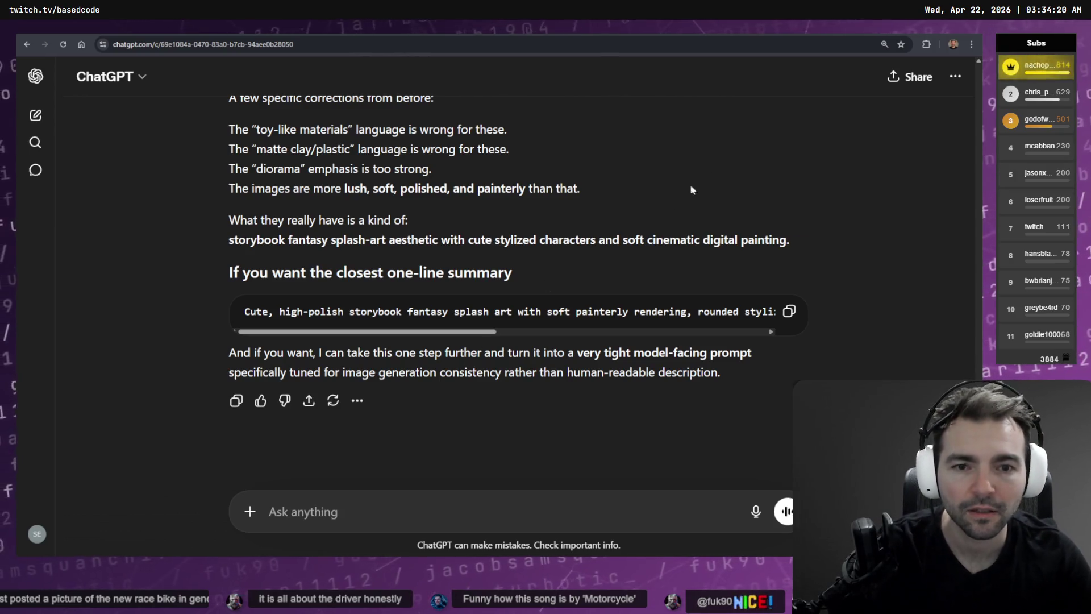
key("alt+Tab")
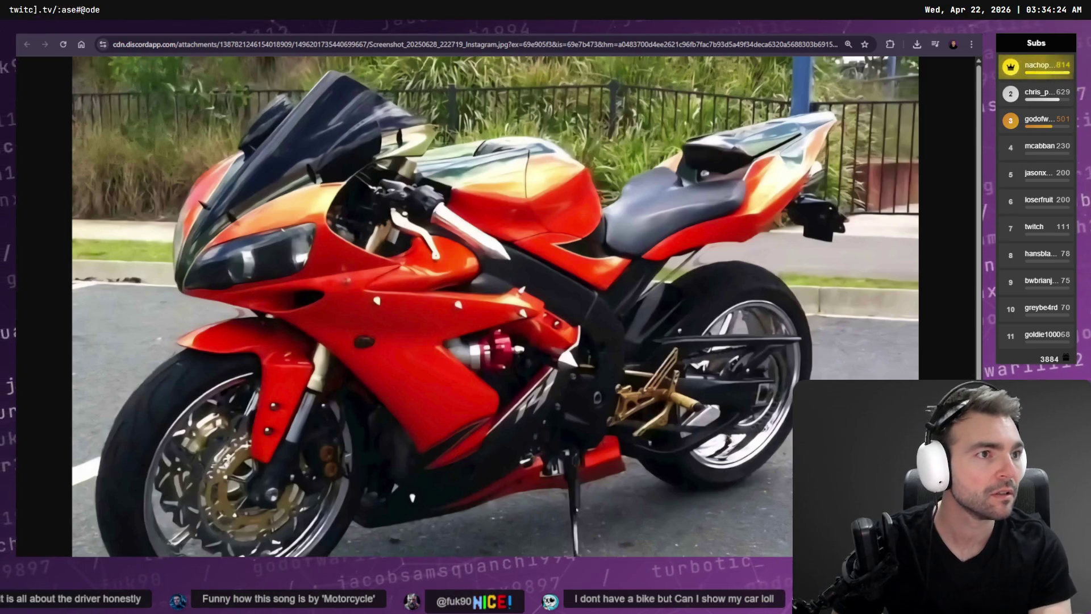
key("alt+Tab")
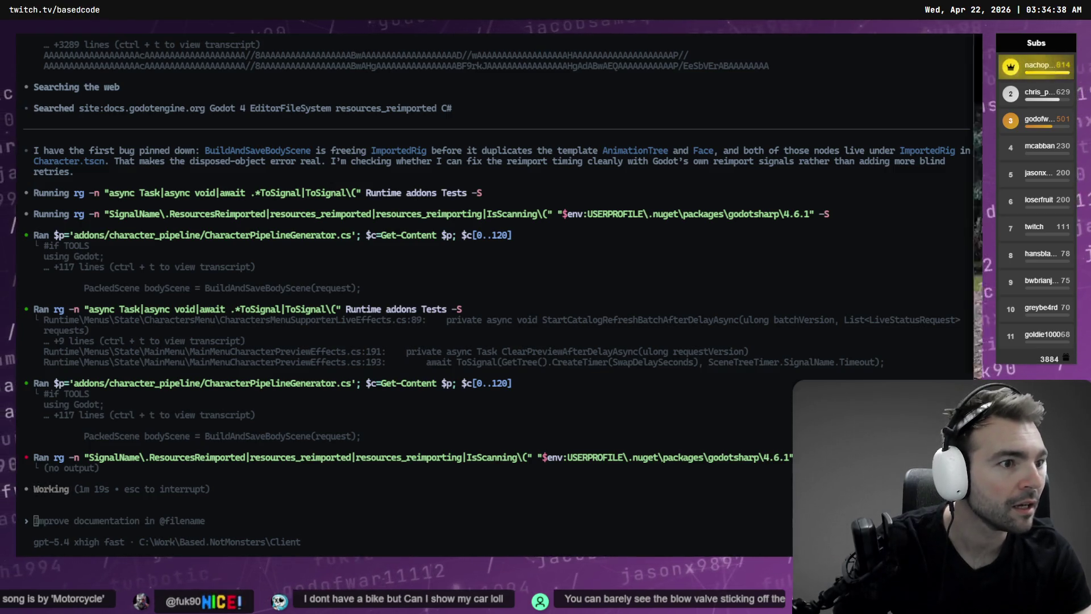
- Page through the Google Photos motorcycle album, briefly minimizing the viewer to peek at the terminal
key("alt+Tab")
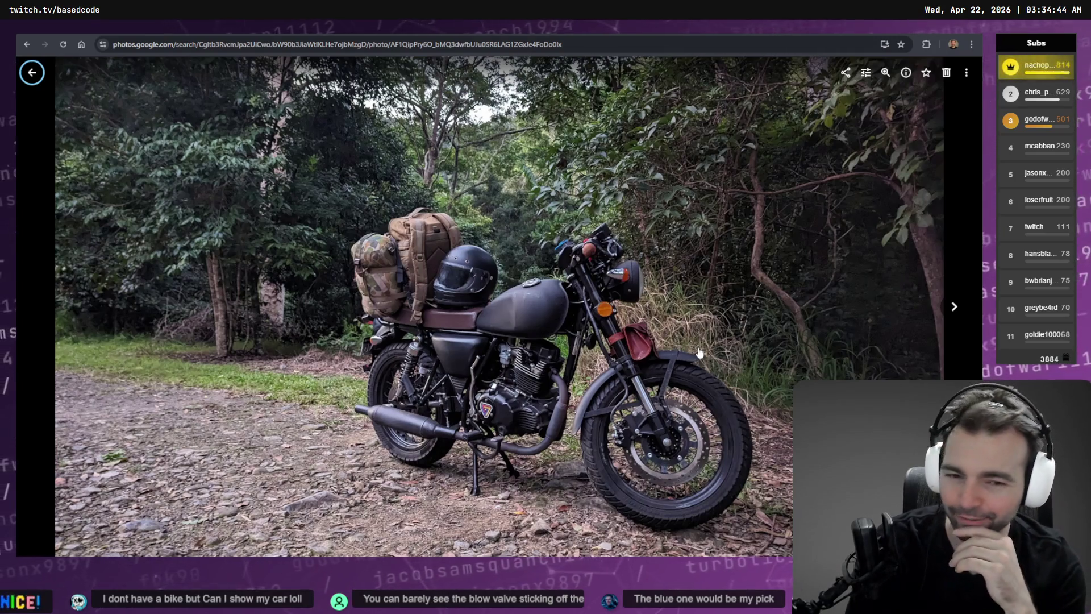
key("Right")
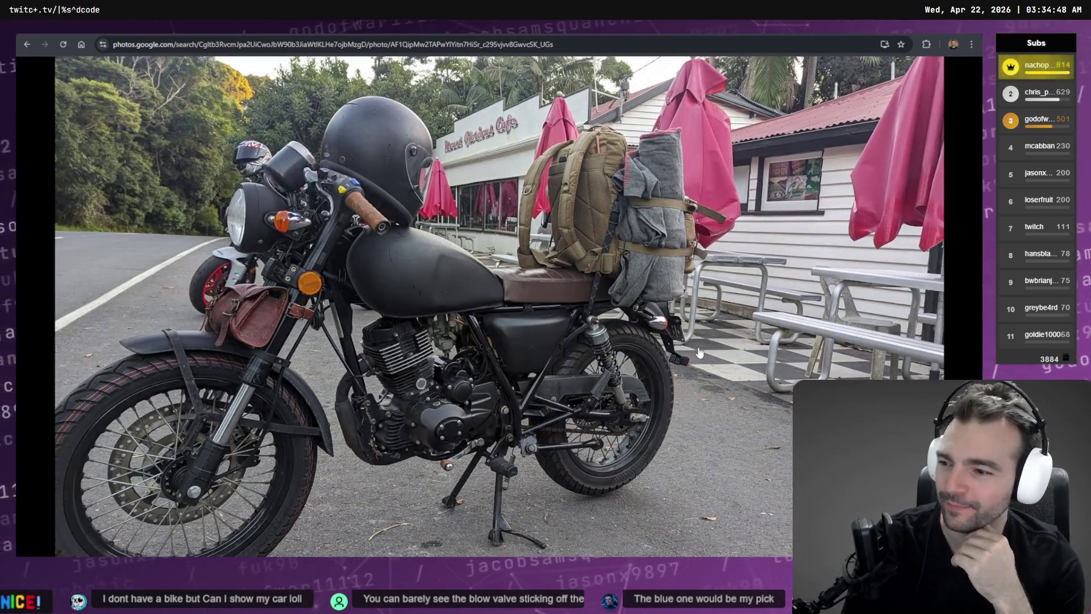
left_click_drag(704, 26, 807, 485)
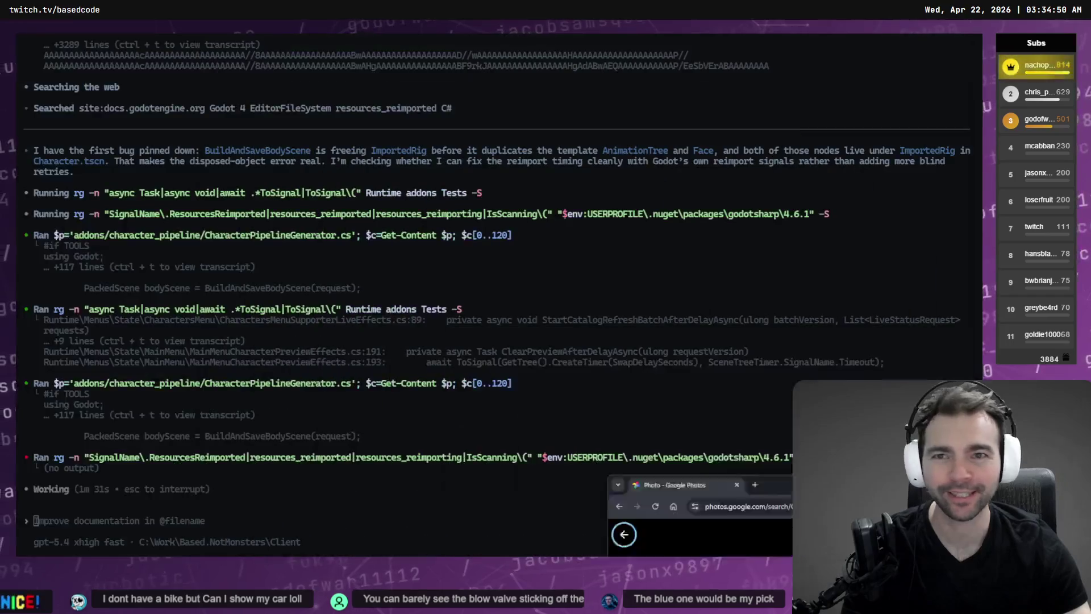
key("super+Down")
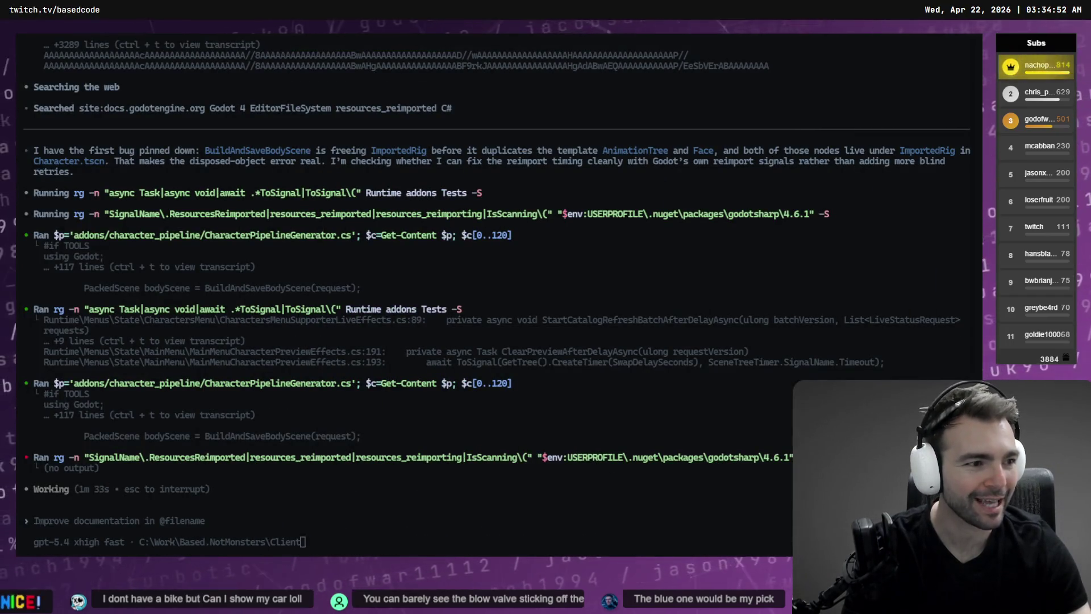
key("alt+Tab")
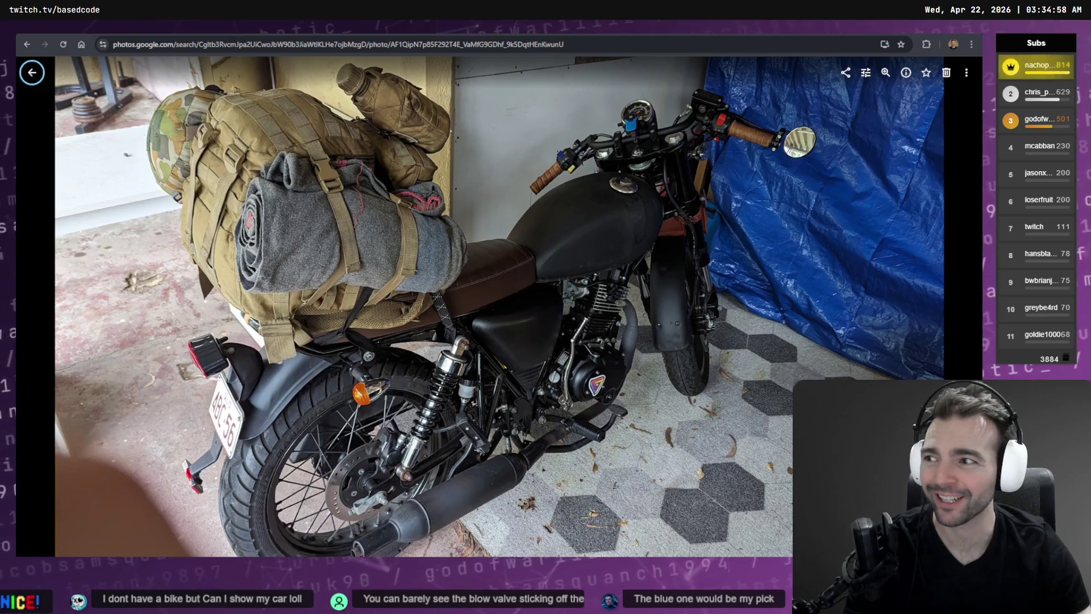
key("Right")
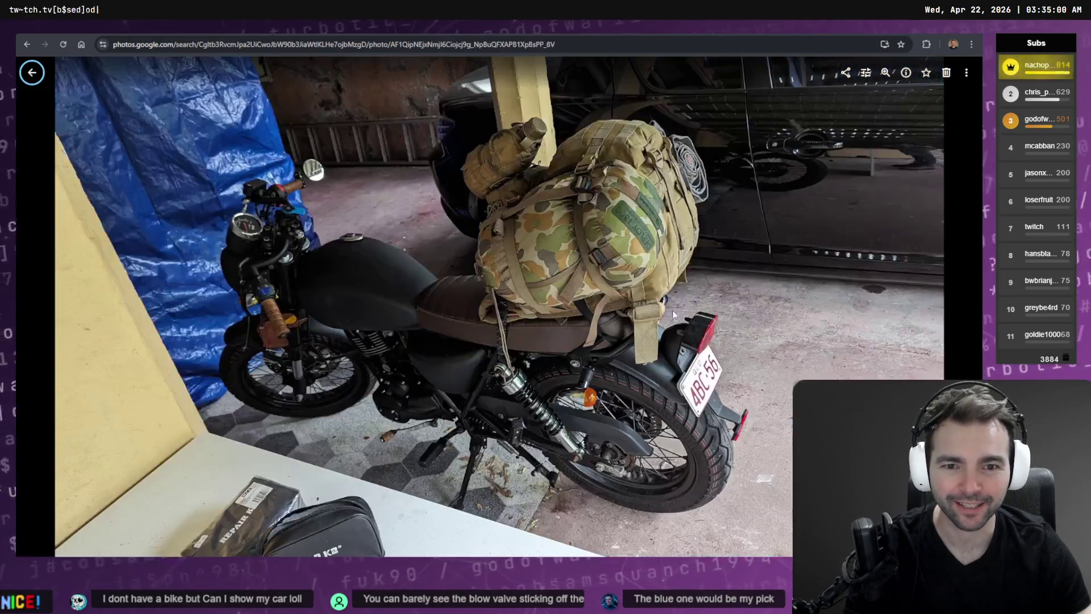
key("Right")
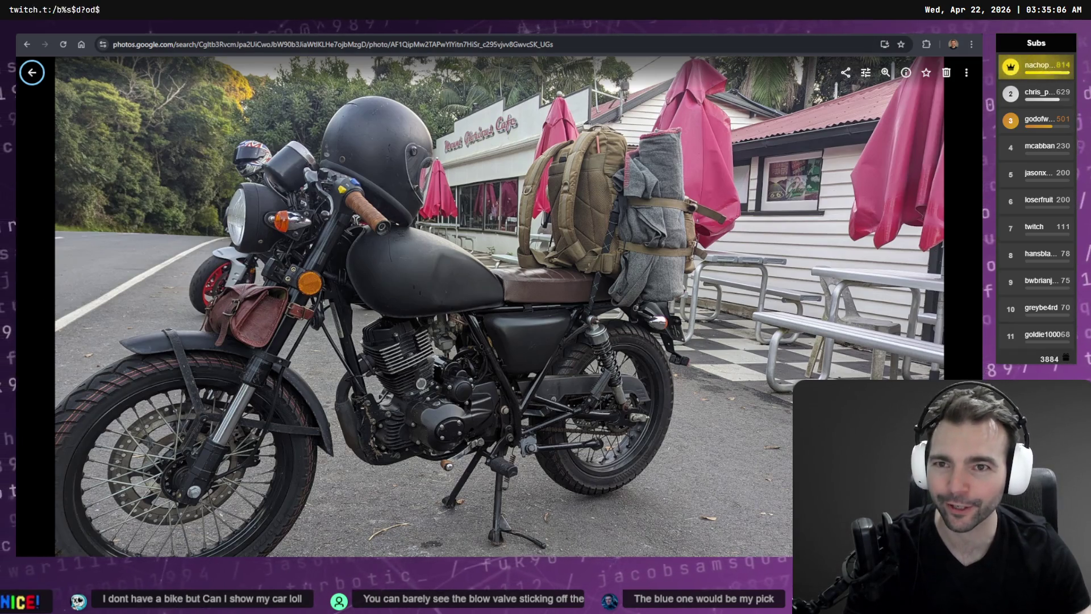
- Check Codex's progress, view the carburetor photo, zoom into the rider photo, then minimize the browser
key("alt+Tab")
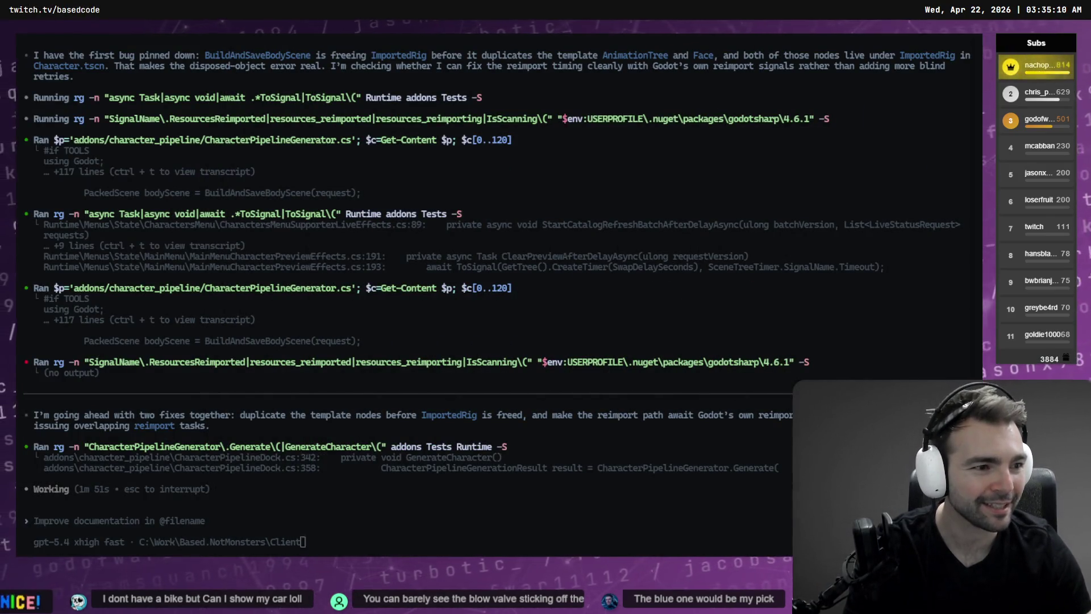
key("alt+Tab")
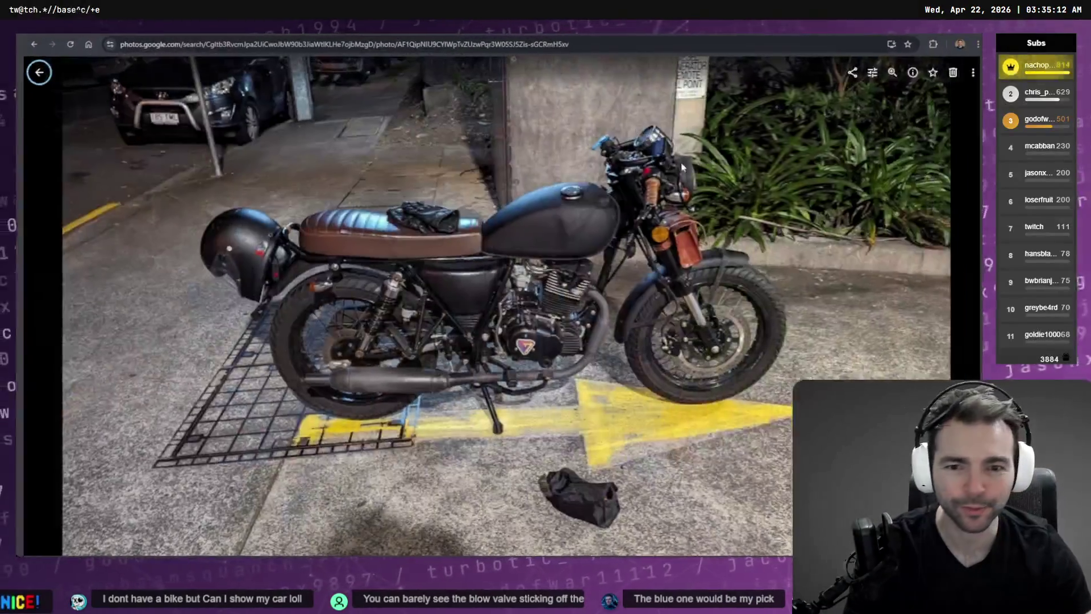
key("Right")
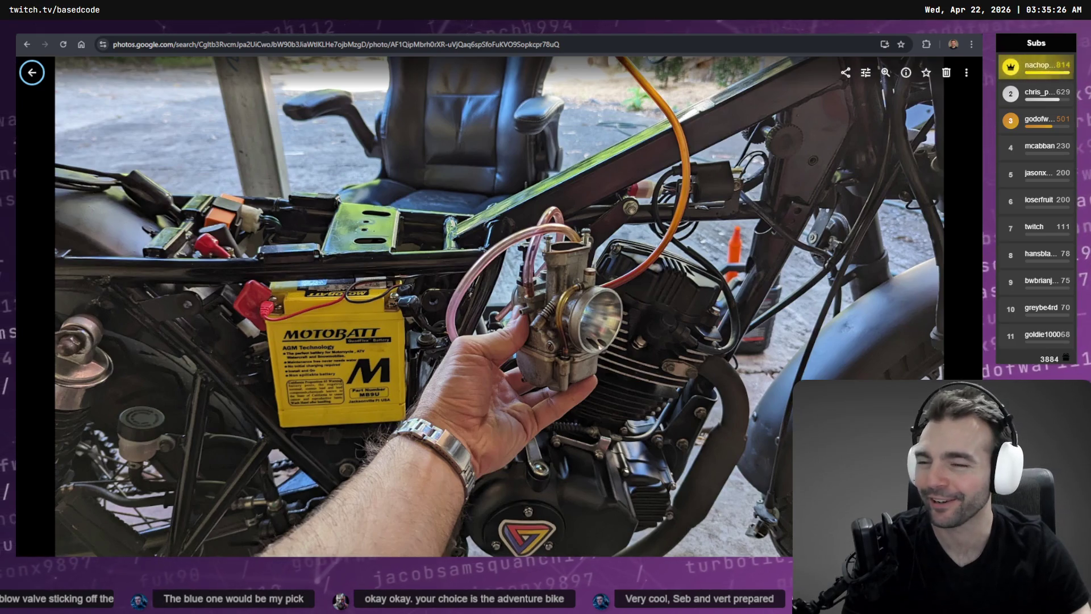
key("alt+Tab")
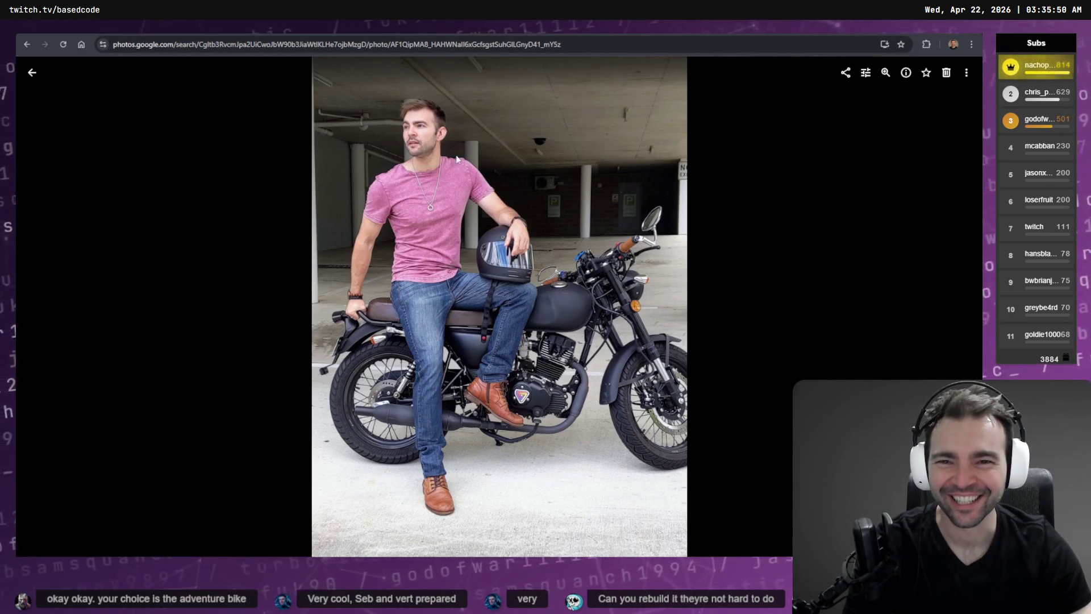
scroll(430, 142, "up", 1)
scroll(430, 139, "up", 2)
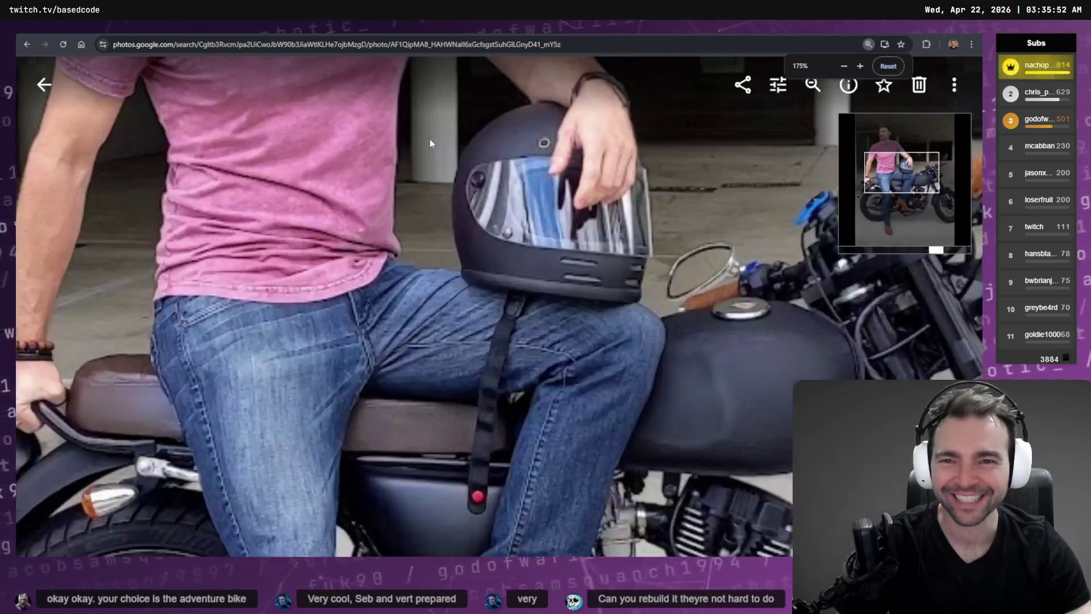
left_click(888, 132)
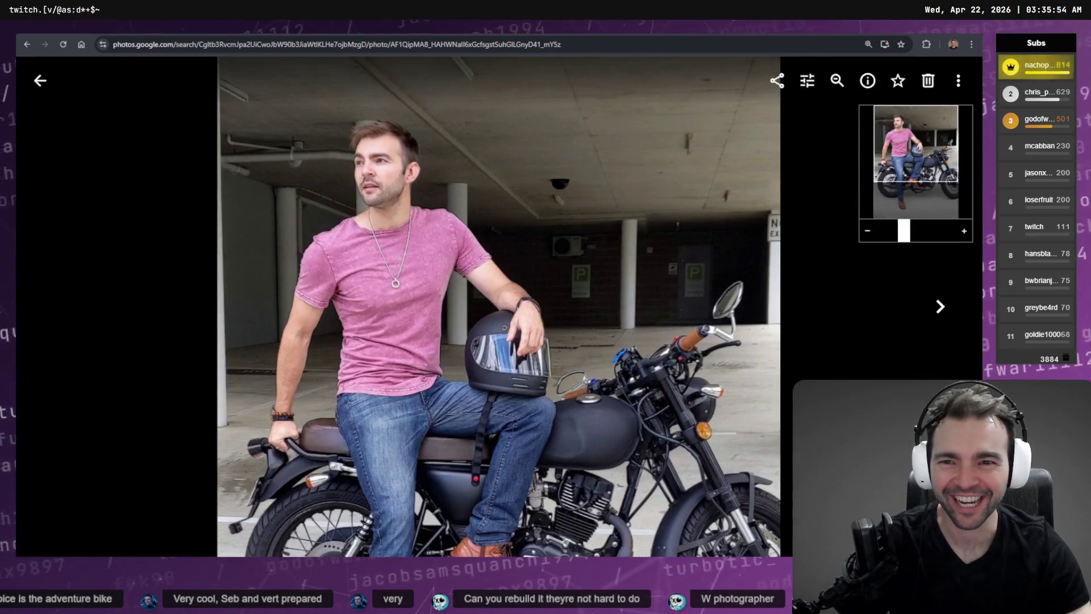
key("super+Down")
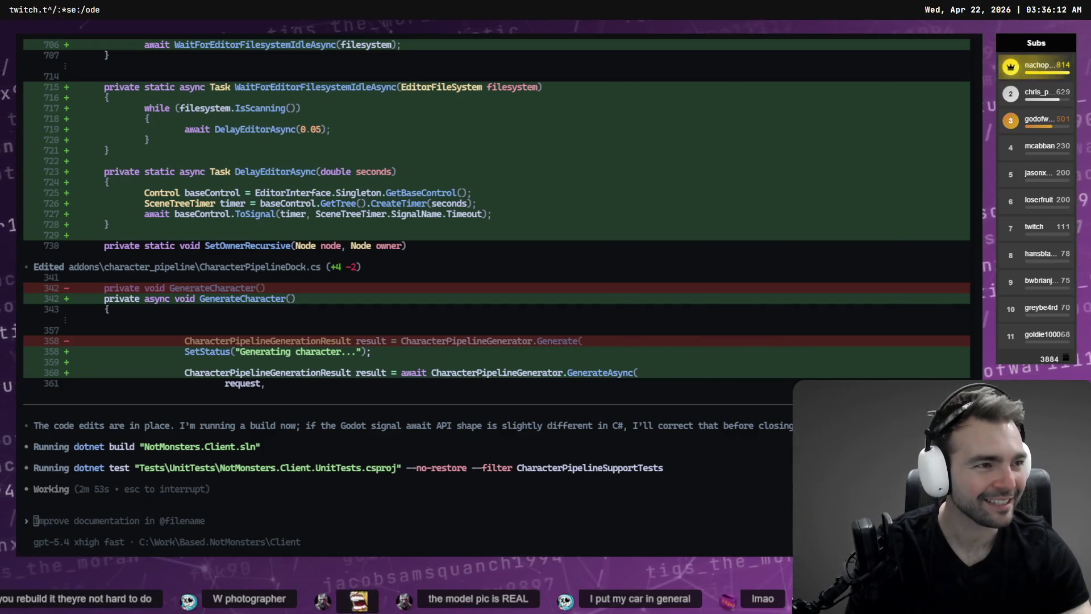
- Confirm Codex's dotnet build succeeded with 21 tests passing, then advance to the next album item
key("alt+Tab")
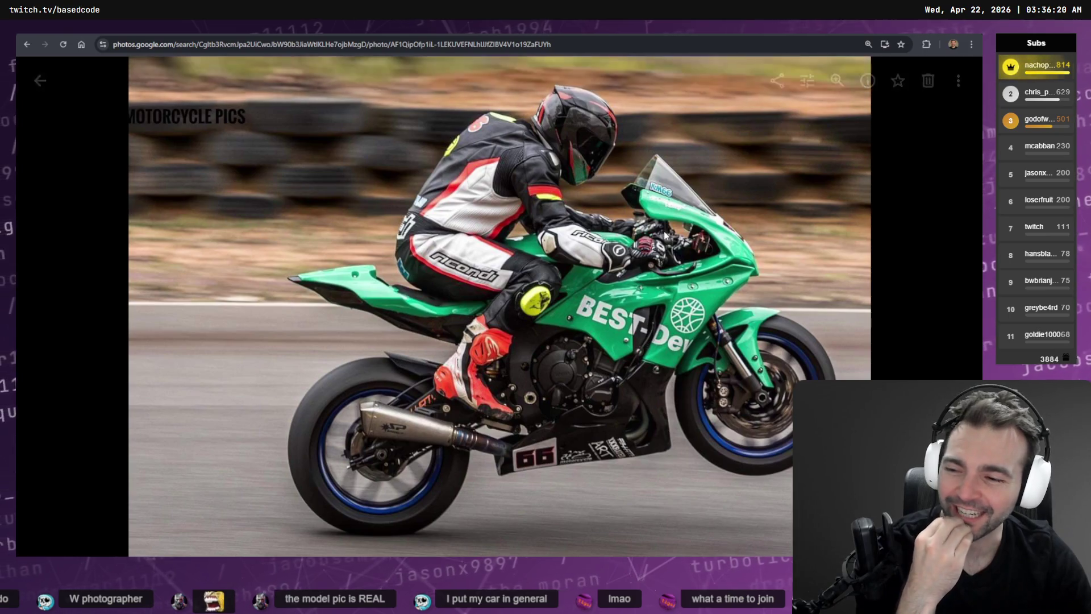
mouse_move(628, 190)
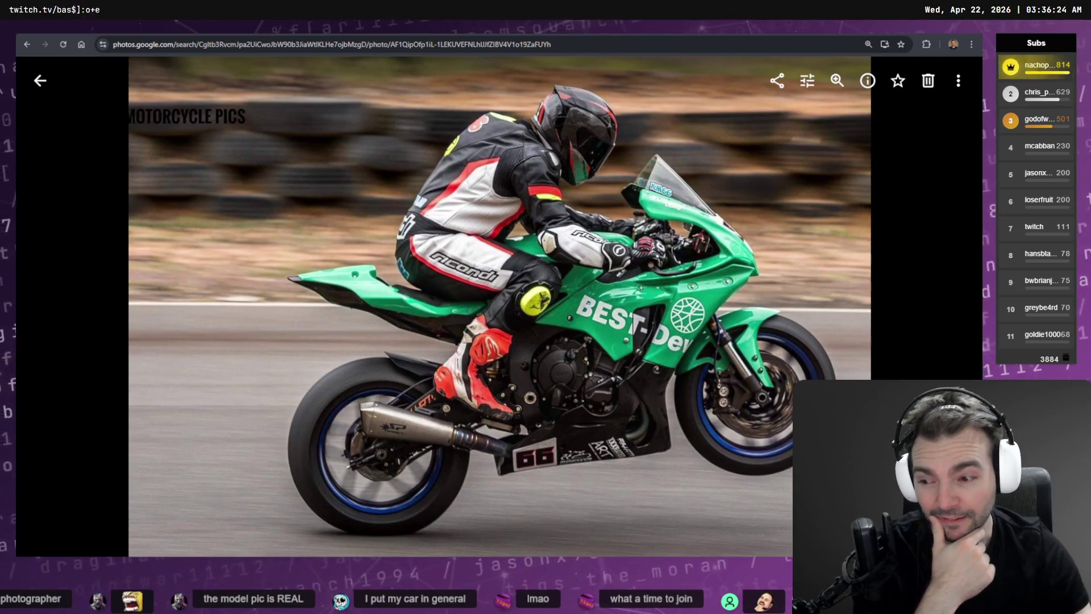
key("alt+Tab")
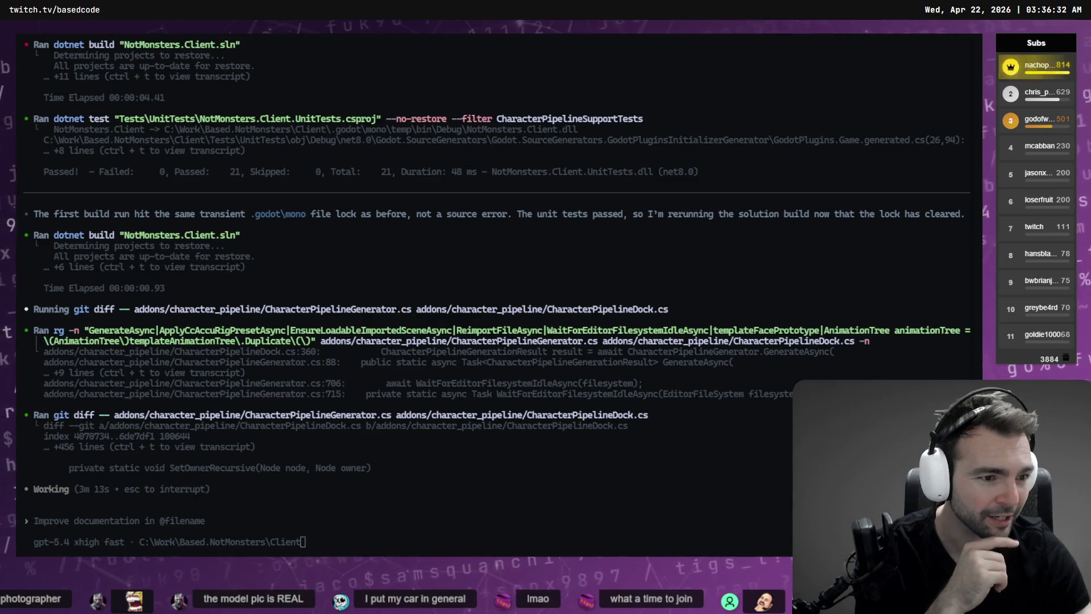
key("alt+Tab")
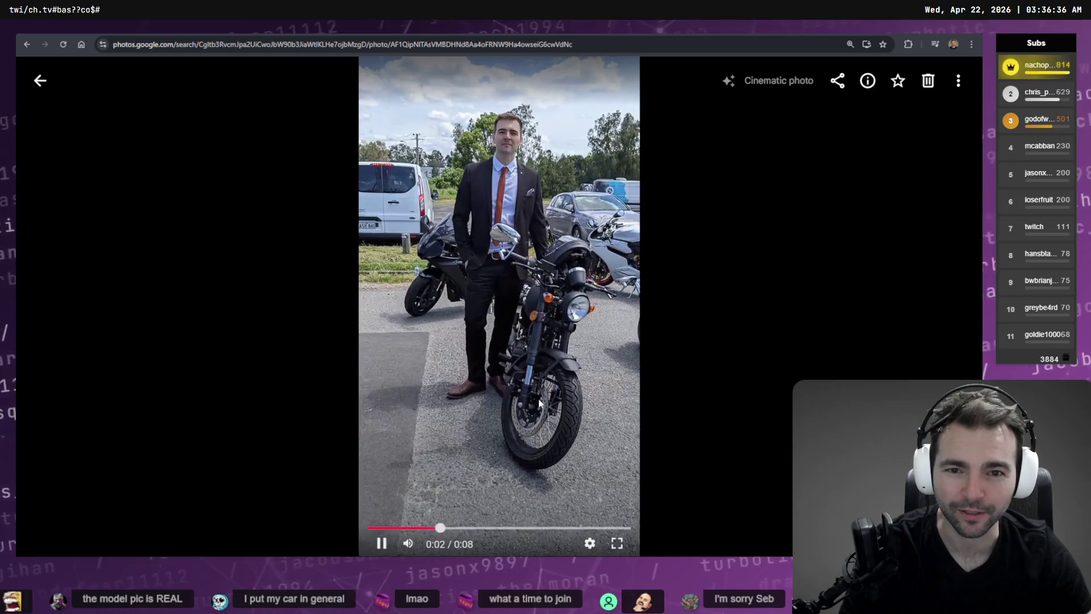
key("Right")
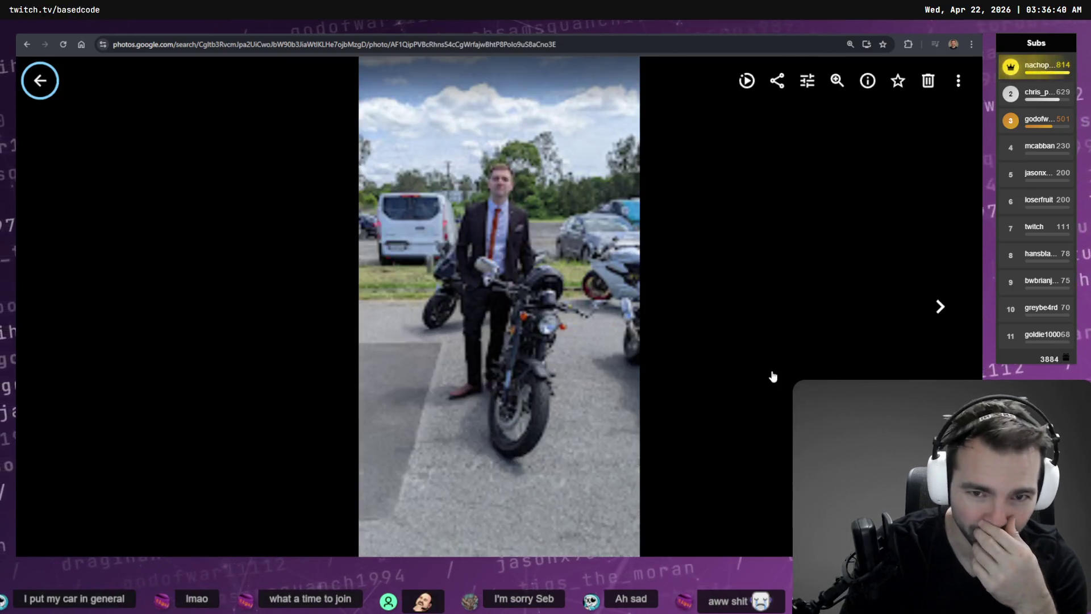
- Browse the Google Photos album to the dark motorcycle parked against a block wall at night, checking Codex progress in between
key("Right")
key("Right")
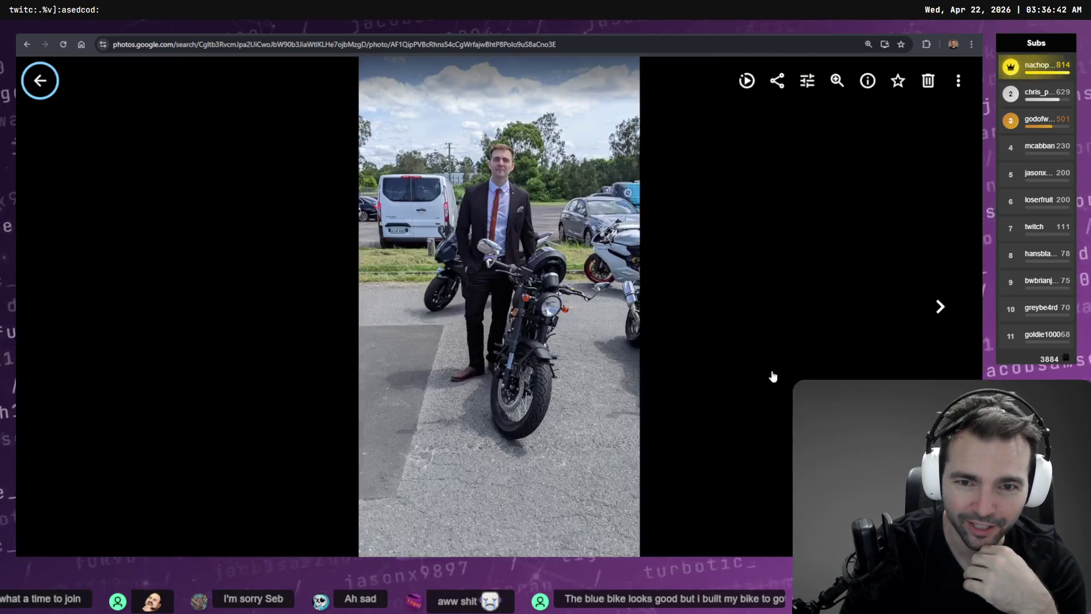
key("Right")
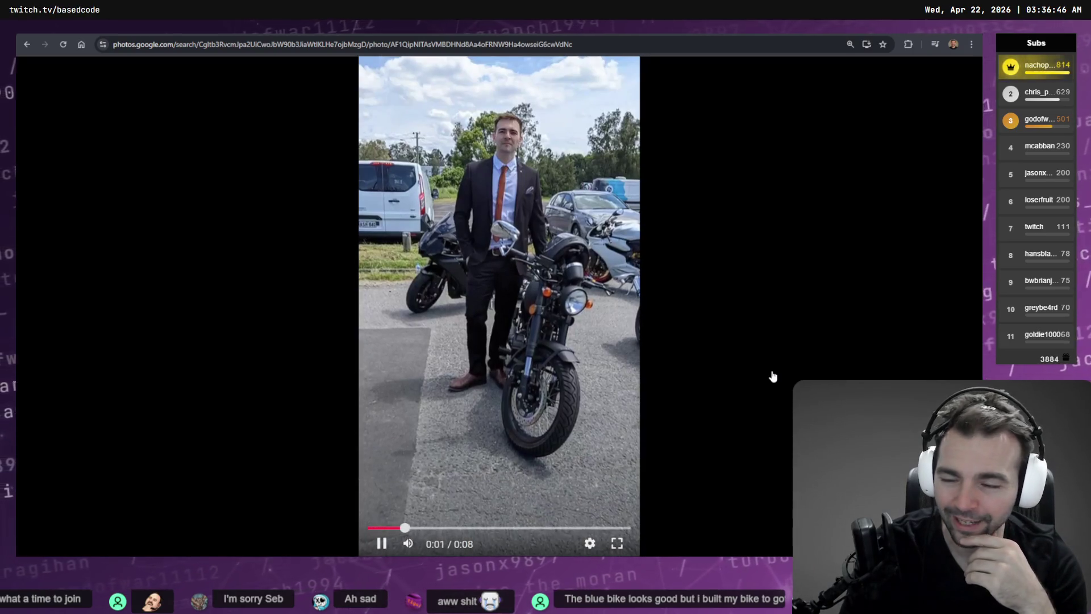
key("alt+Tab")
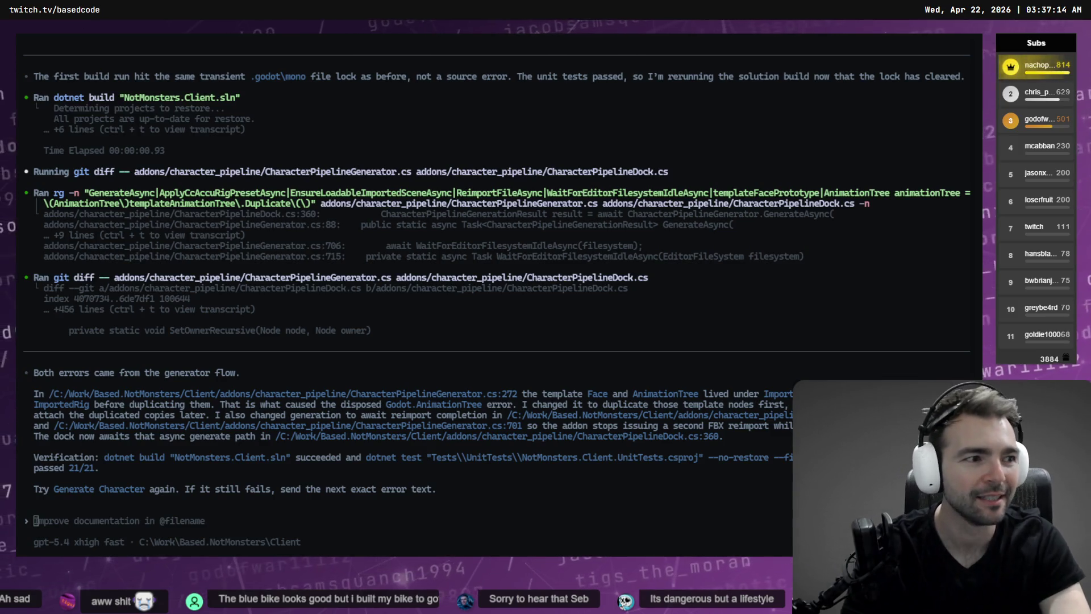
key("alt+Tab")
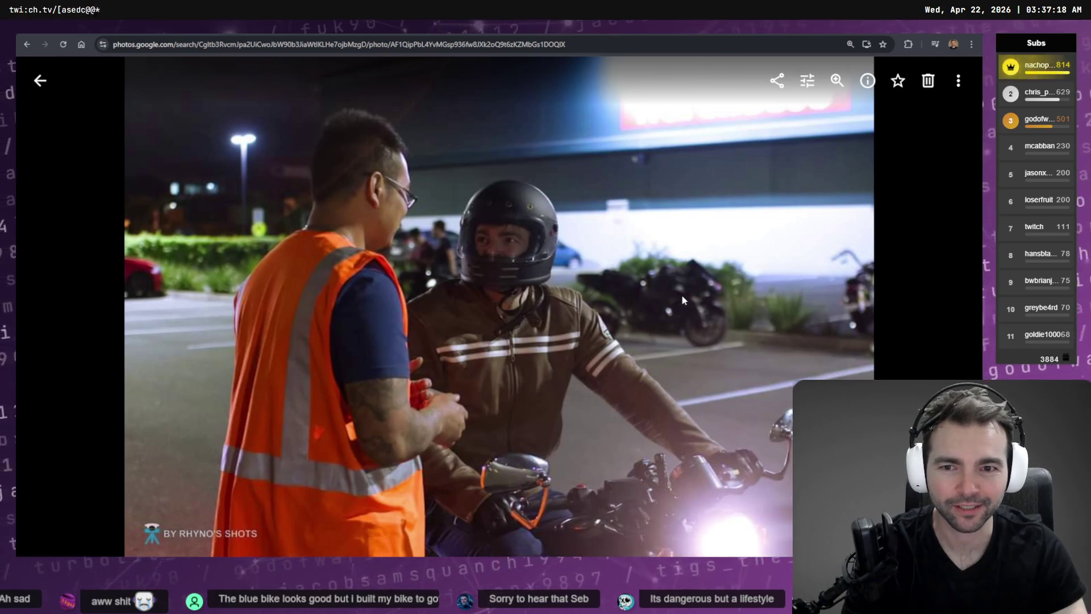
key("Right")
key("Right")
key("Right")
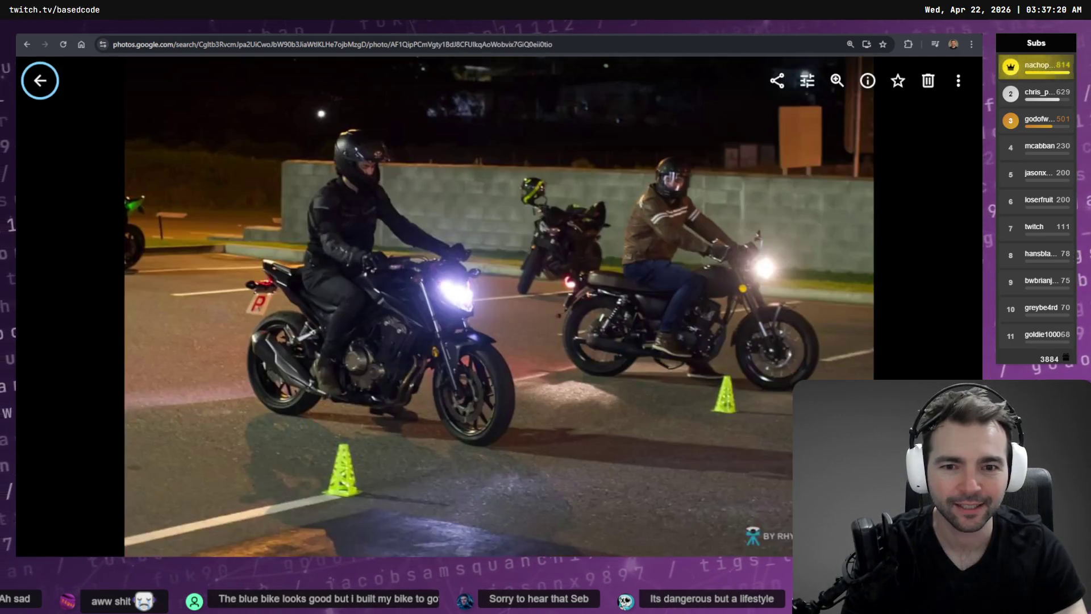
key("Right")
key("Right")
key("Right")
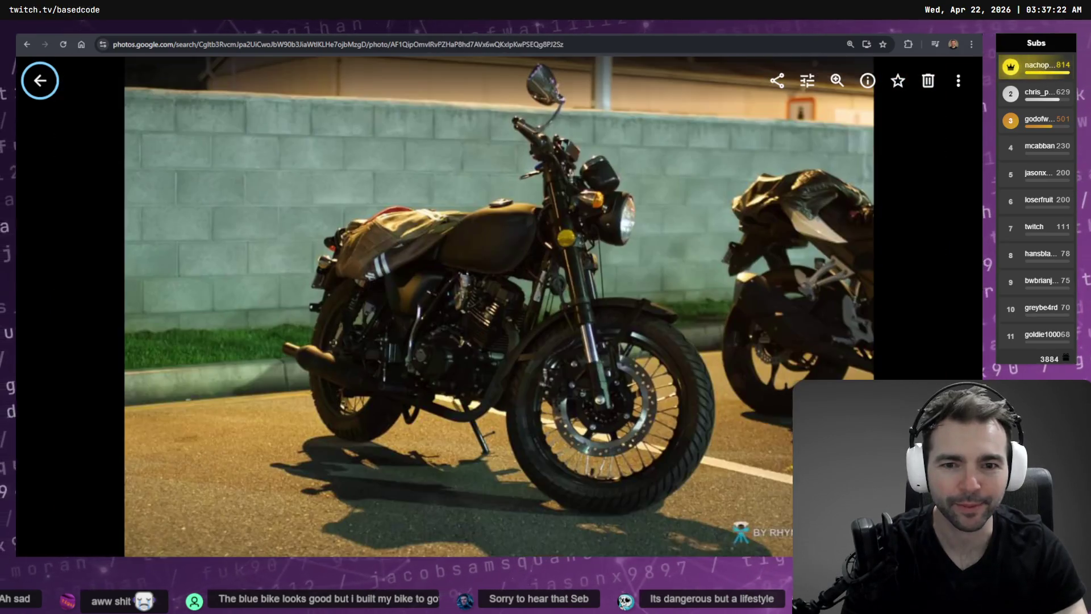
key("Right")
key("alt+Tab")
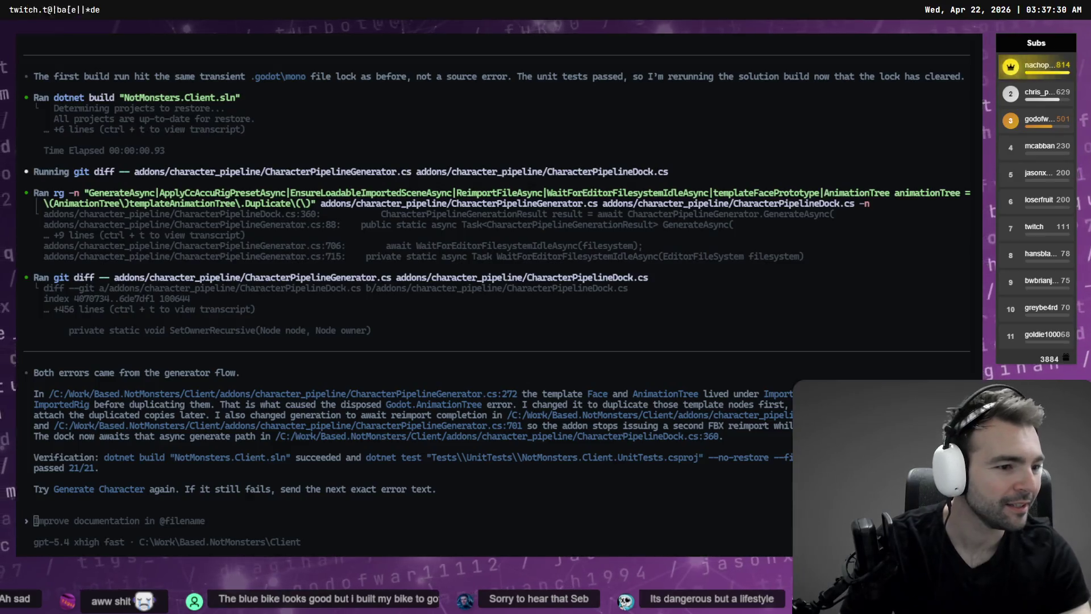
key("alt+Tab")
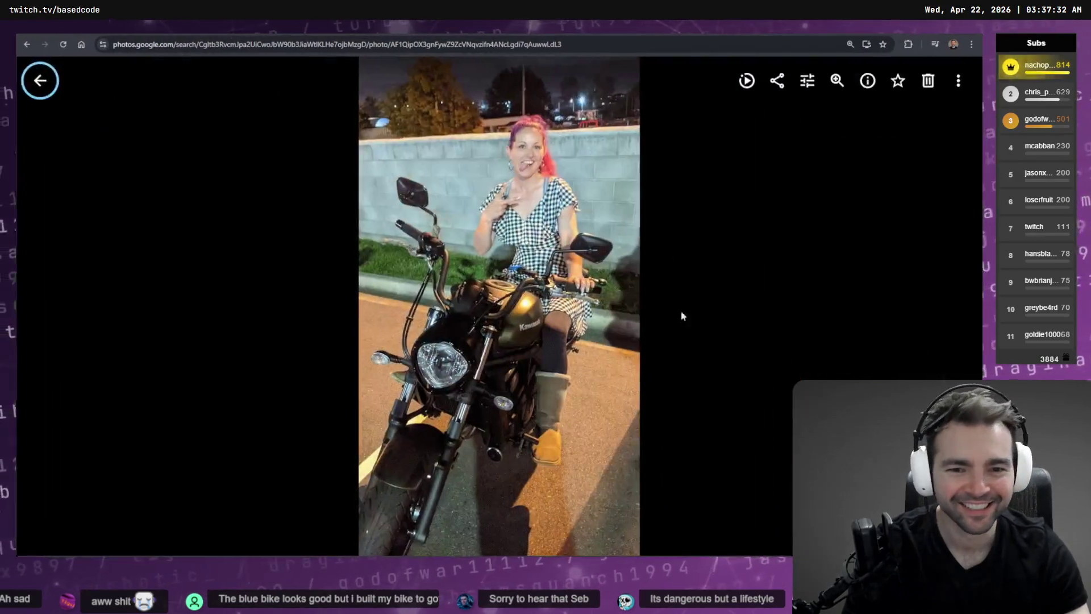
key("Right")
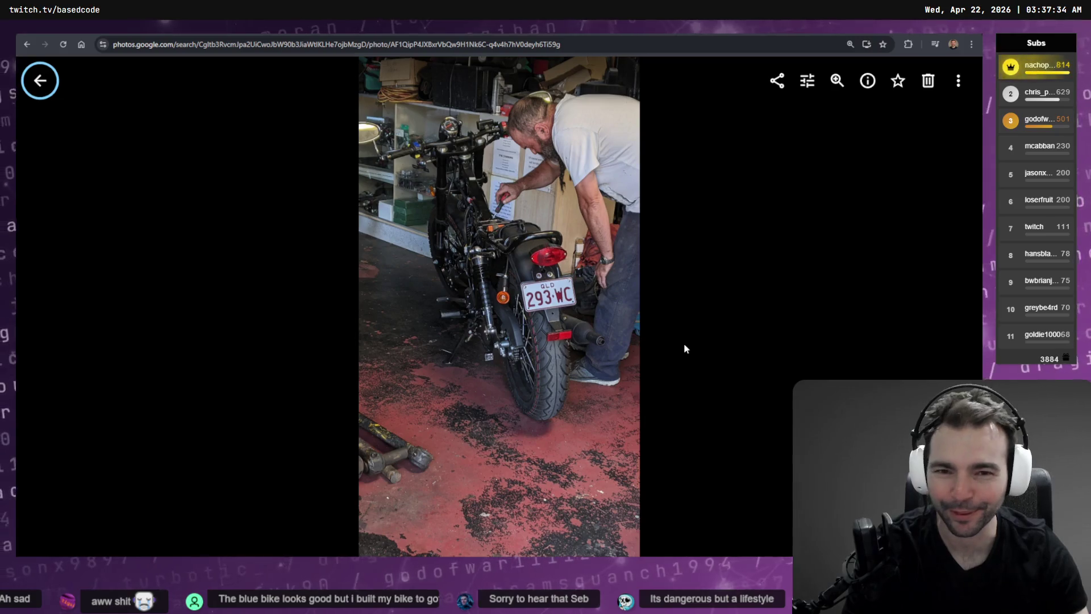
key("Left")
key("Left")
key("Left")
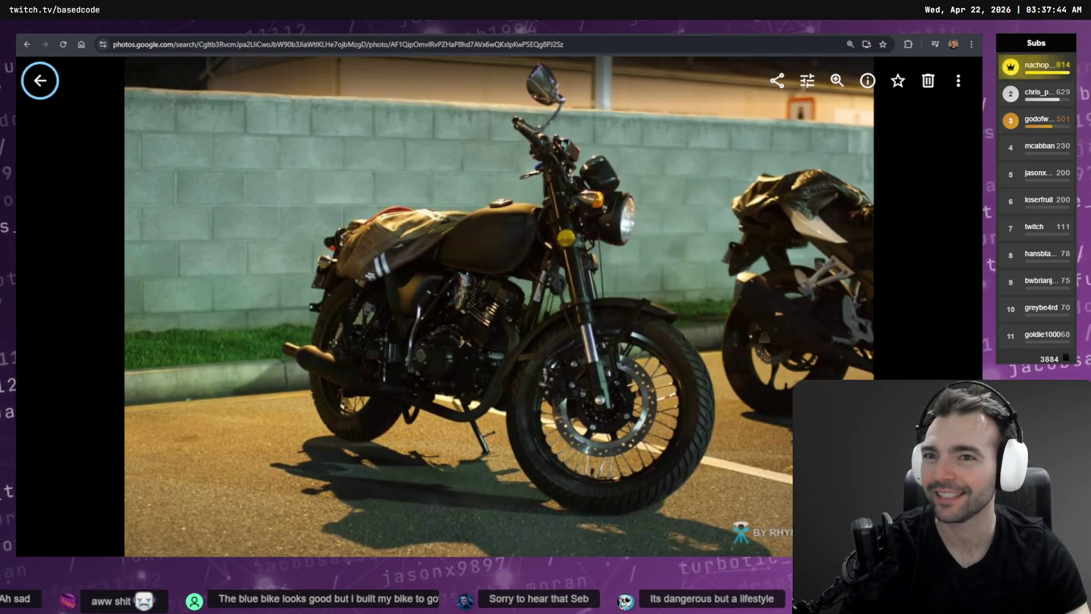
key("alt+Tab")
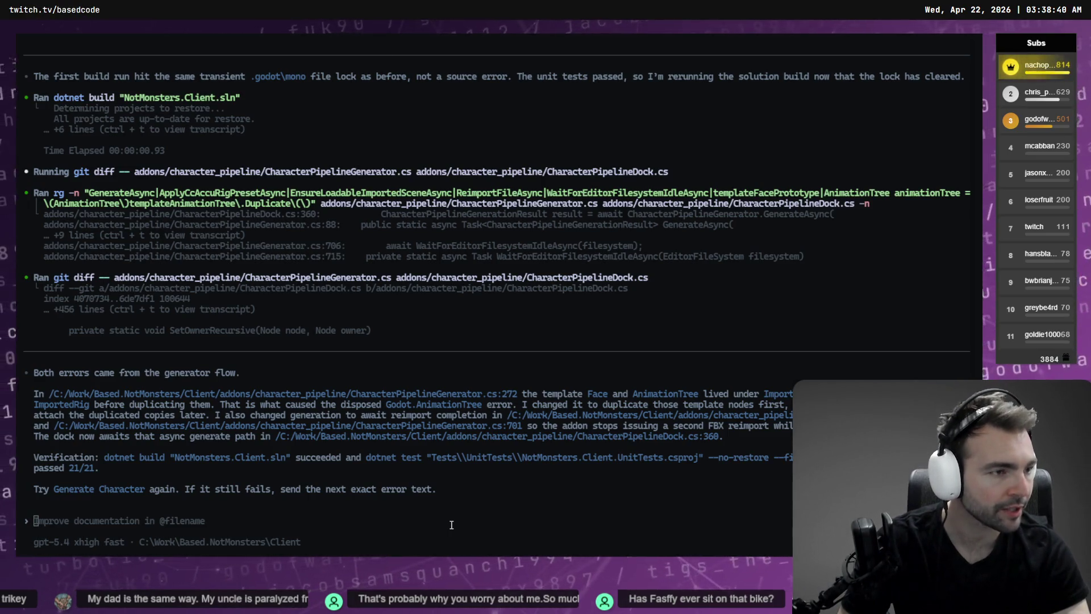
- Confirm Codex fixed both CharacterPipelineGenerator errors, with the build succeeding and tests passing 21/21
key("alt+Tab")
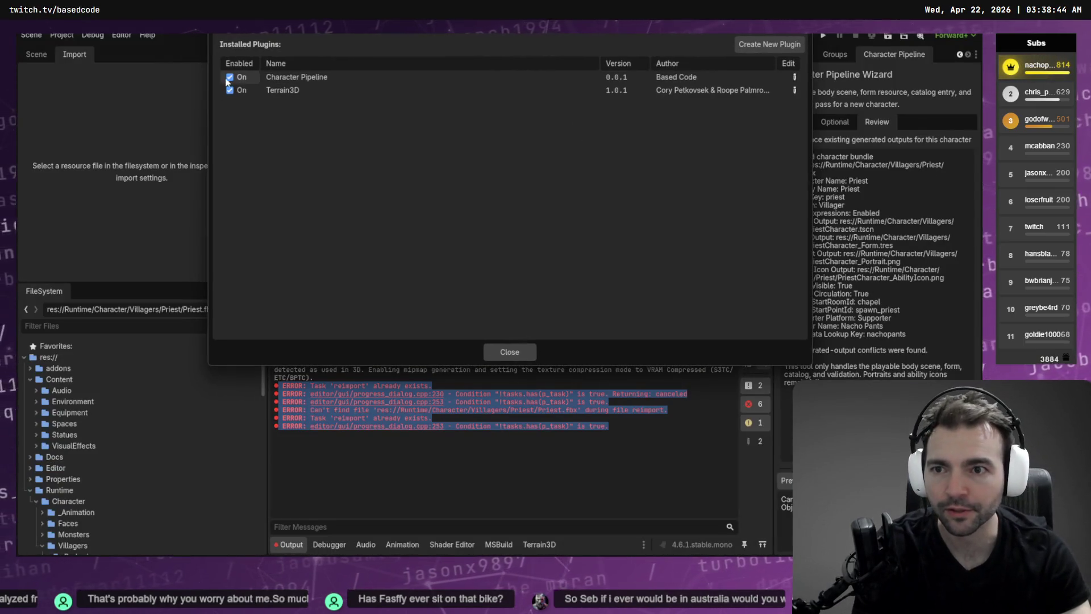
- Disable and then re-enable the Character Pipeline plugin so the fixed code reloads
left_click(229, 77)
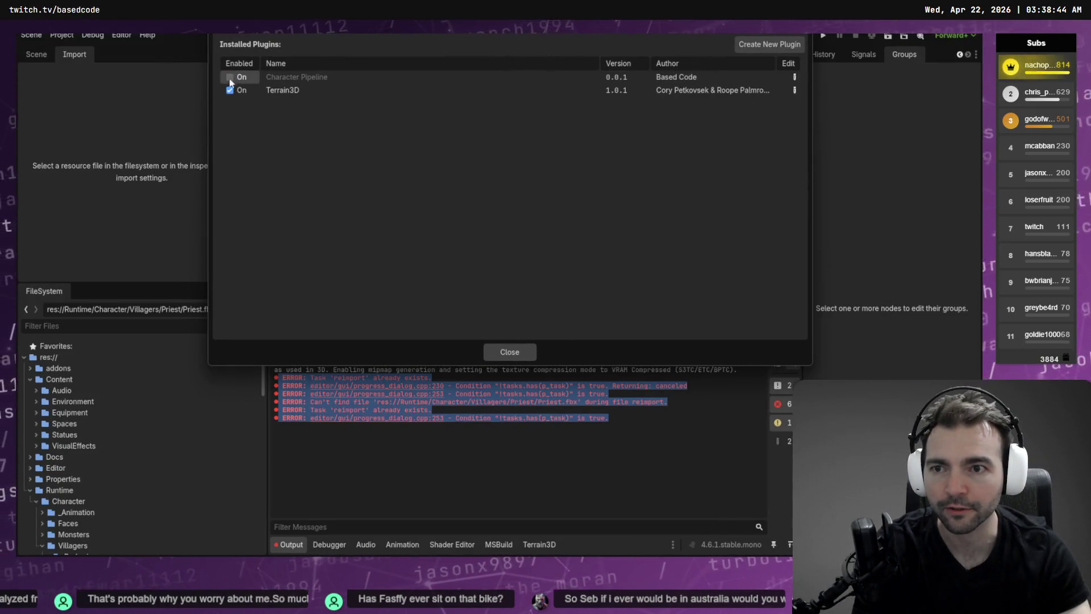
left_click(510, 351)
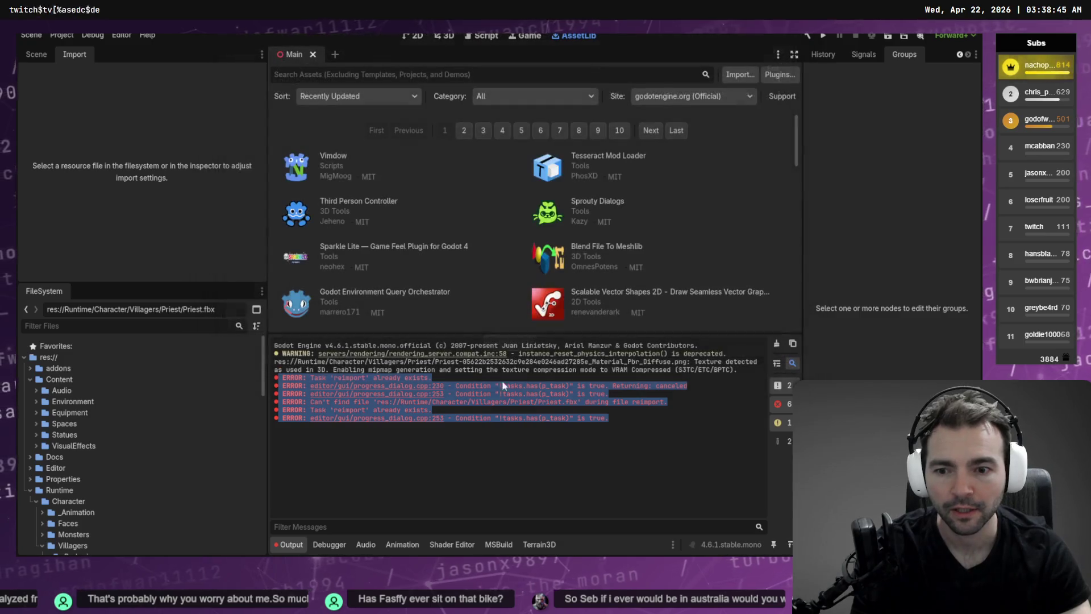
left_click(780, 345)
left_click(780, 74)
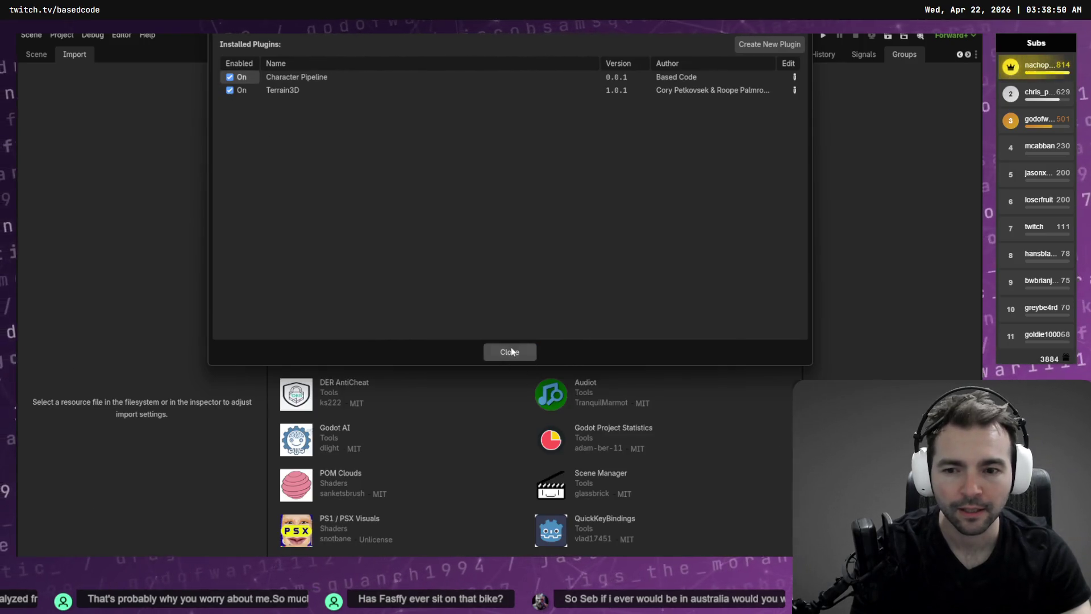
left_click(494, 351)
- Reopen the Character Pipeline wizard dock from Editor > Editor Docks and start choosing the character FBX
left_click(122, 35)
left_click(93, 35)
left_click(56, 34)
left_click(117, 35)
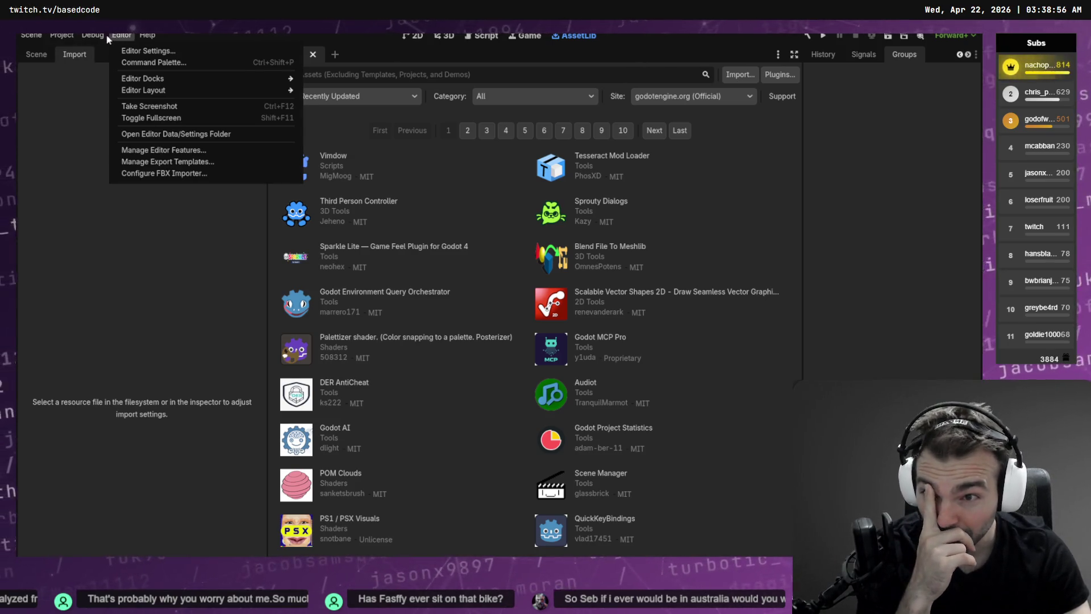
mouse_move(73, 38)
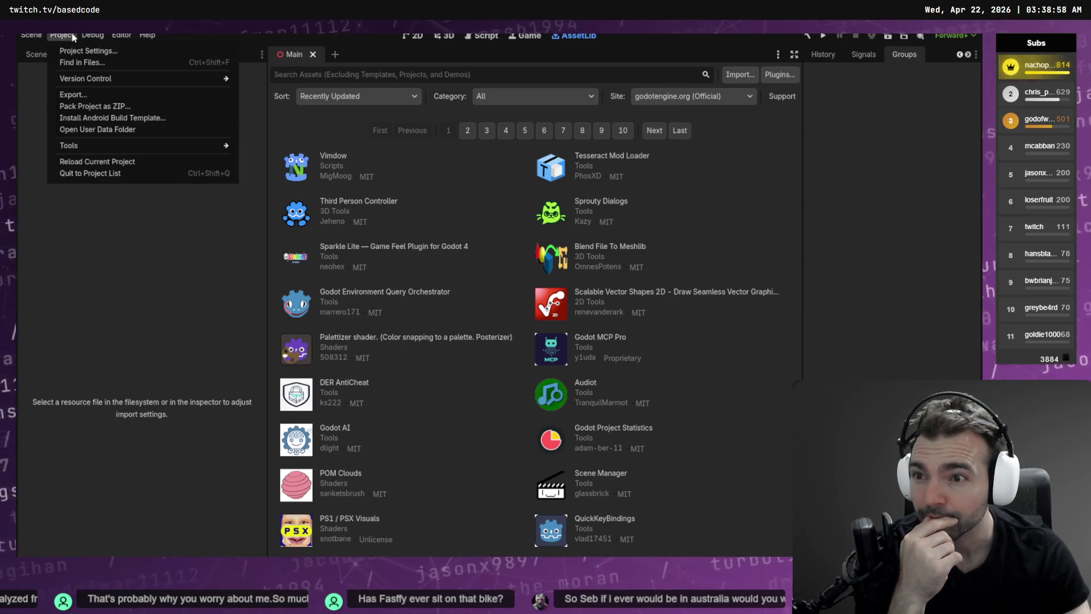
mouse_move(121, 39)
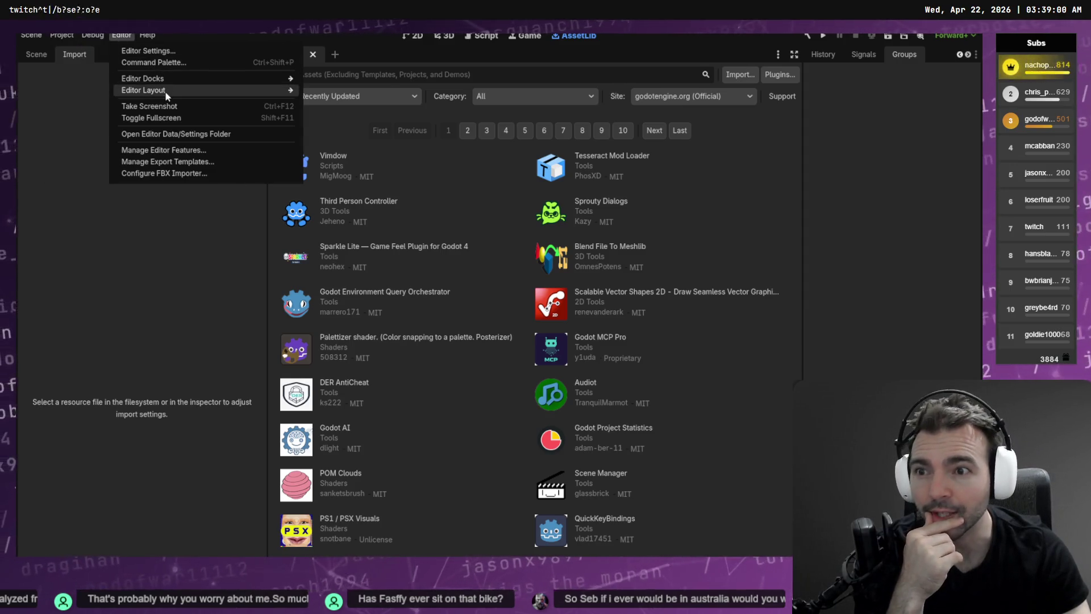
mouse_move(250, 78)
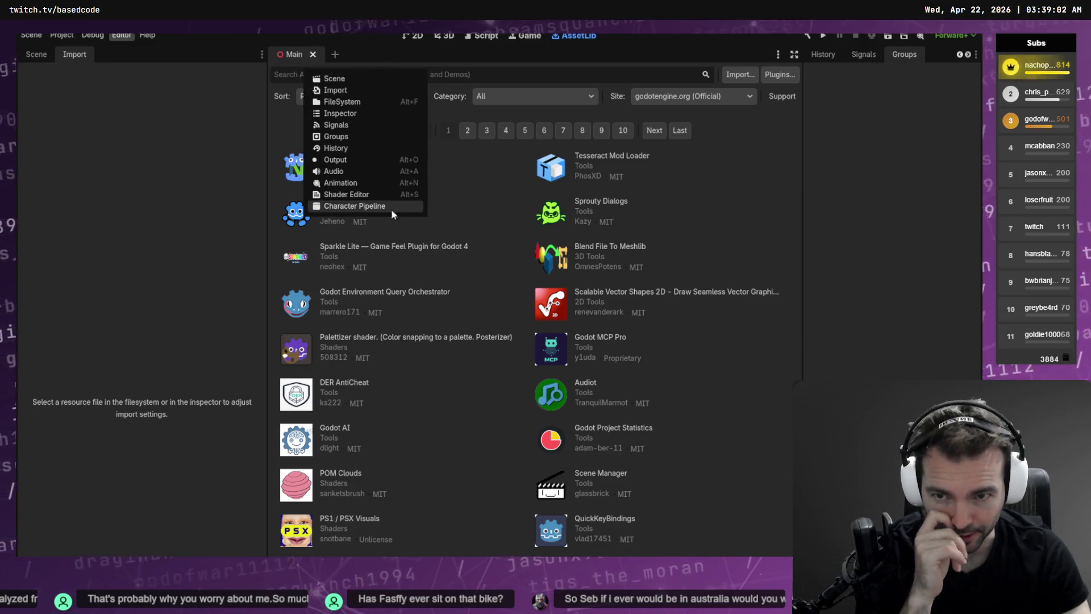
left_click(391, 207)
left_click(943, 176)
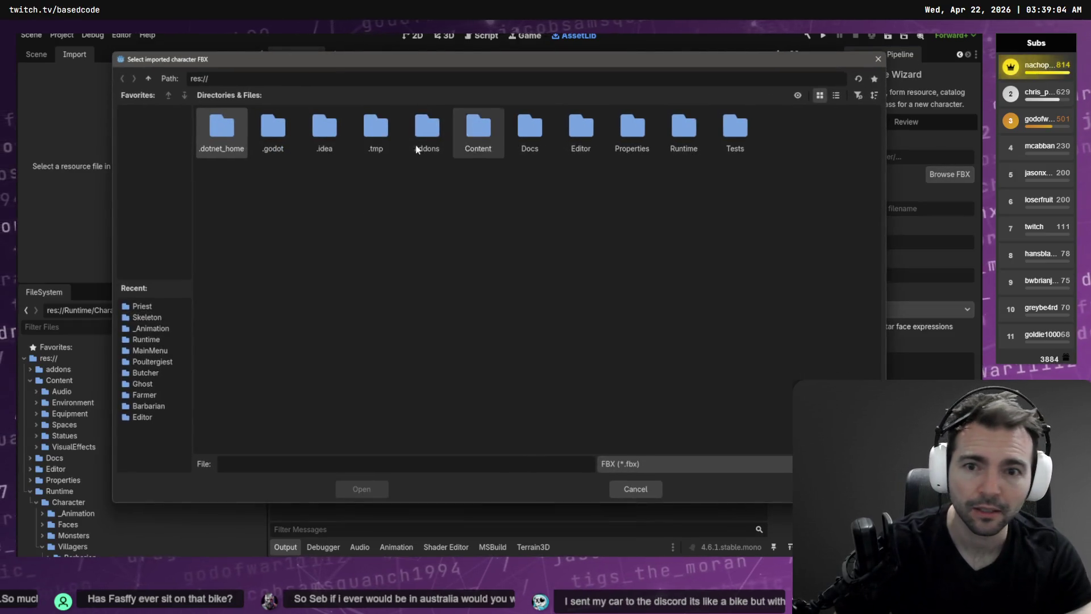
- Select Runtime/Character/Villagers/Priest/Priest.fbx as the imported character FBX
double_click(680, 130)
double_click(218, 127)
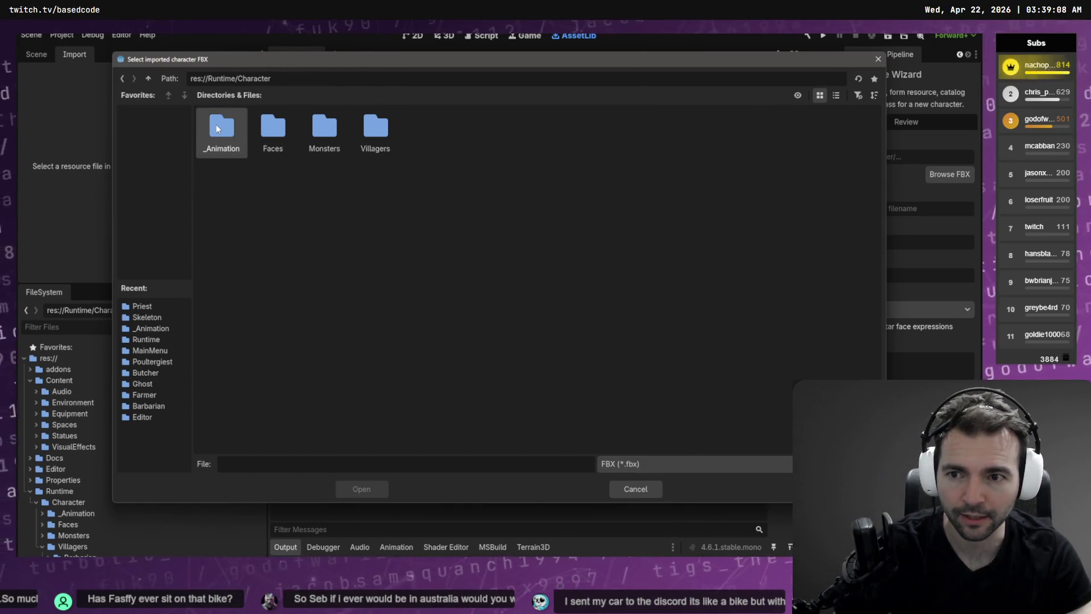
left_click(147, 78)
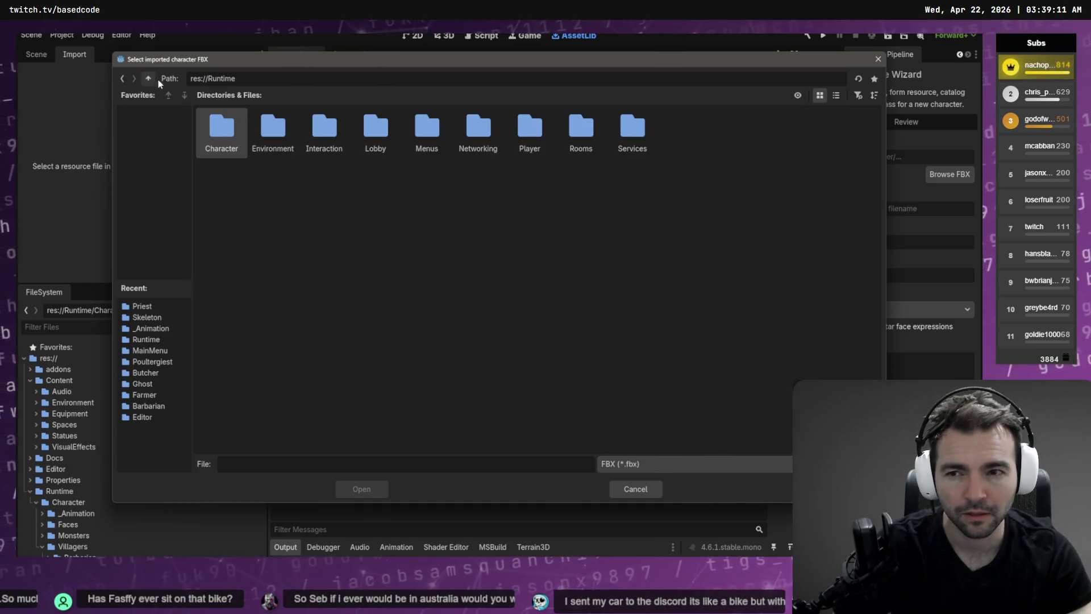
double_click(227, 130)
double_click(378, 130)
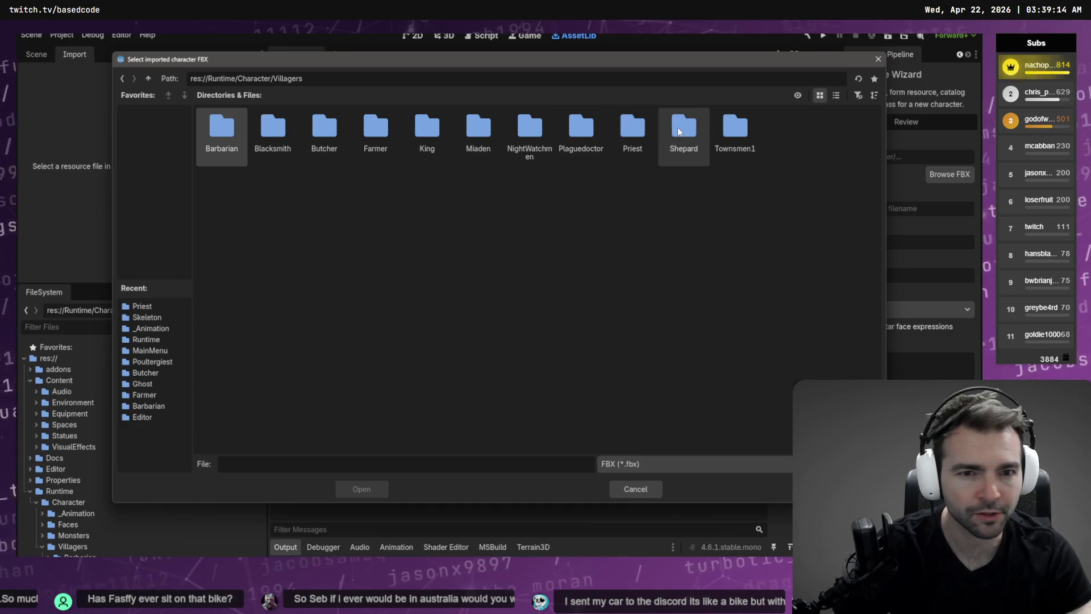
double_click(633, 128)
left_click(321, 131)
double_click(321, 131)
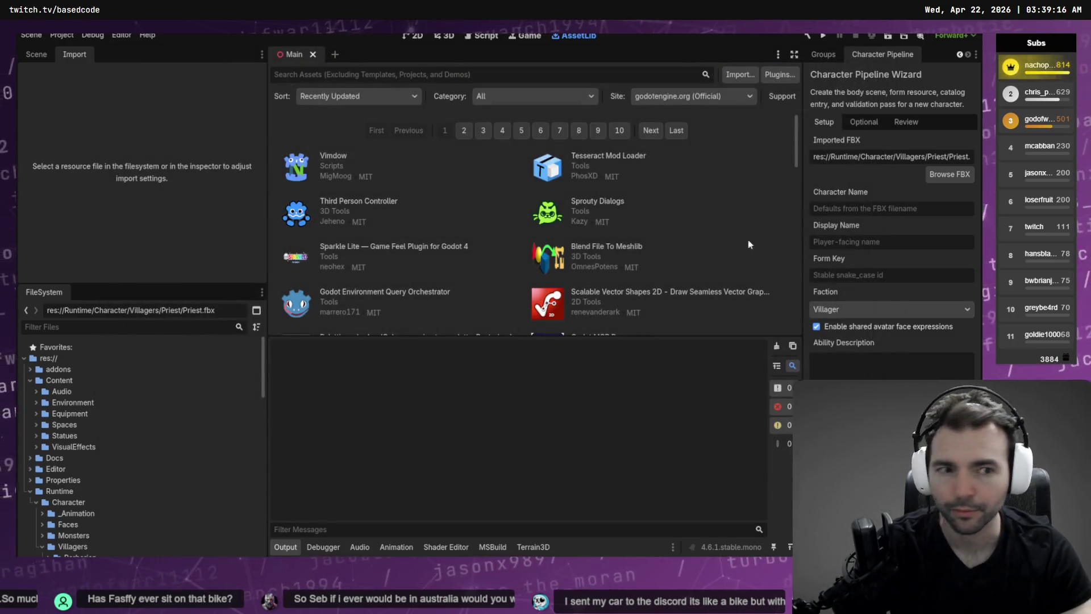
- Set Character Name and Display Name to 'Priest' and Form Key to 'priest'
left_click(881, 209)
type("{Roe")
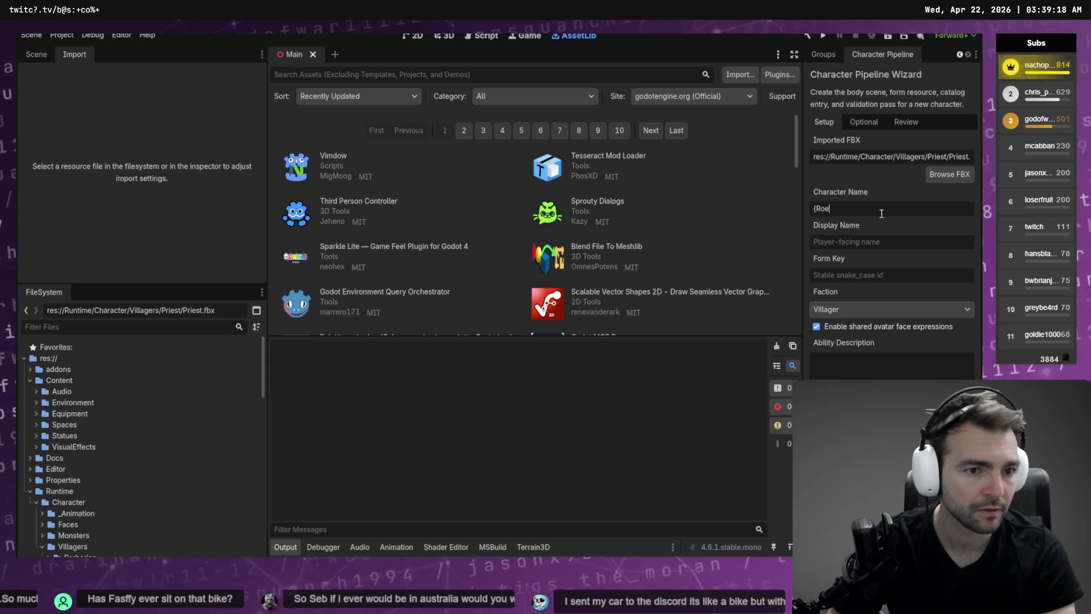
key("BackSpace")
key("BackSpace")
type("Priest")
key("Tab")
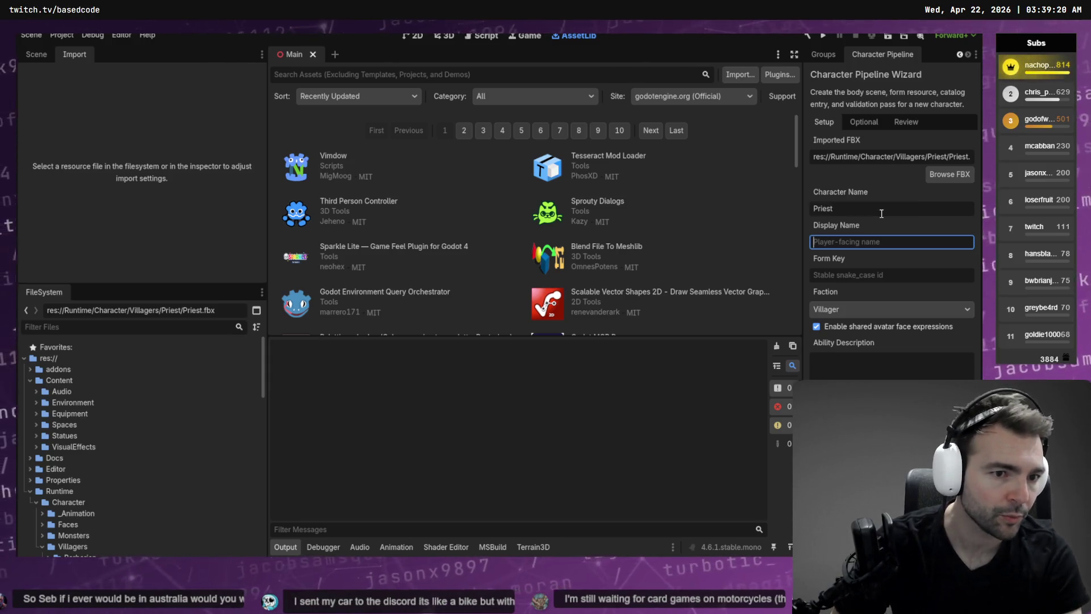
type("Priest")
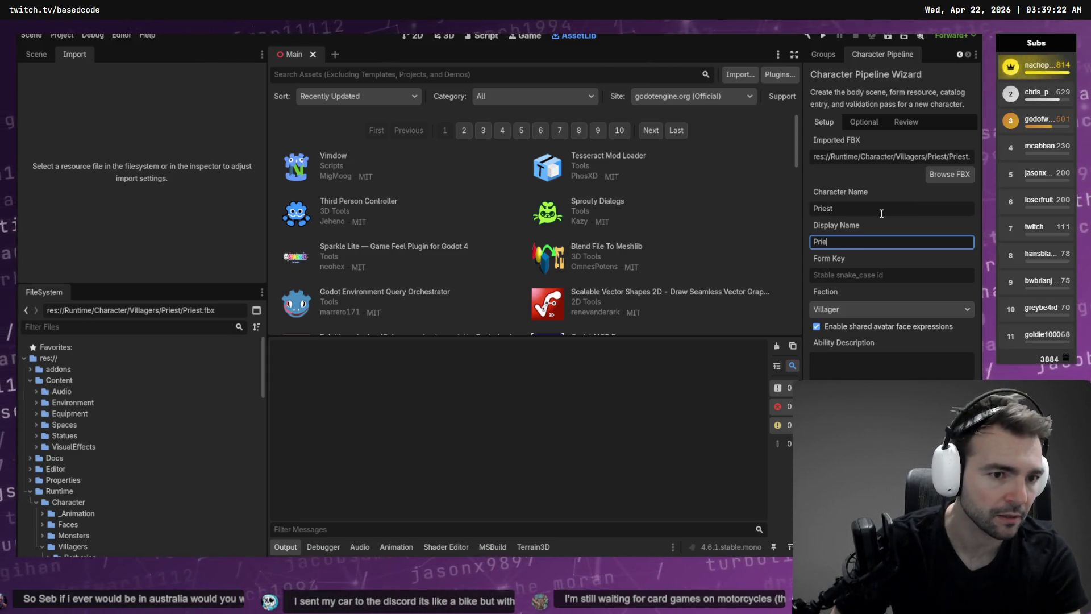
key("Tab")
type("priest")
key("Tab")
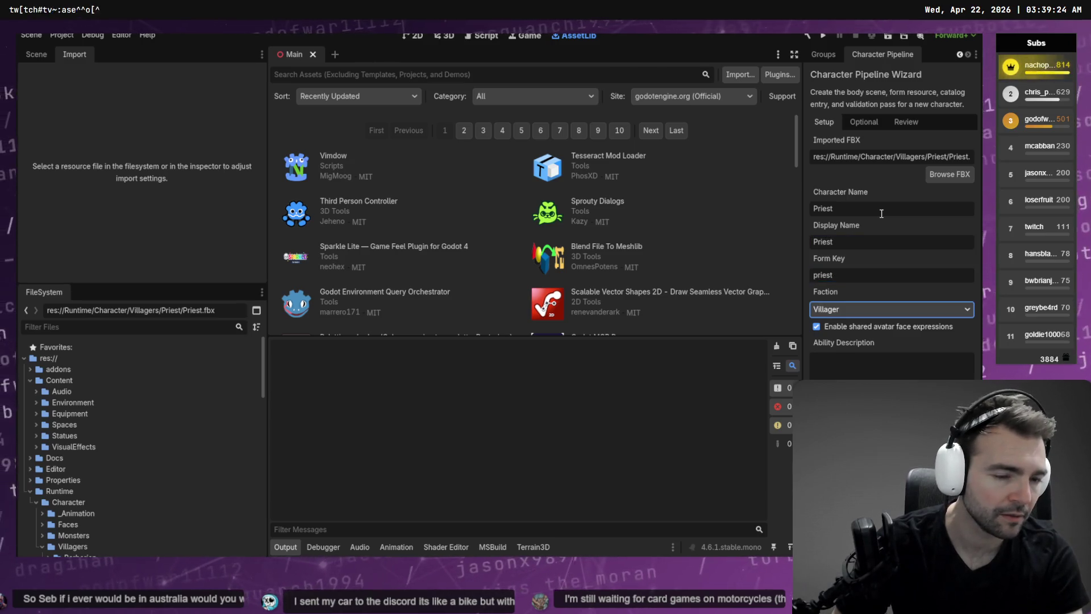
- Paste the saved Priest ability description from clipboard history into Ability Description
left_click(886, 368)
key("super+v")
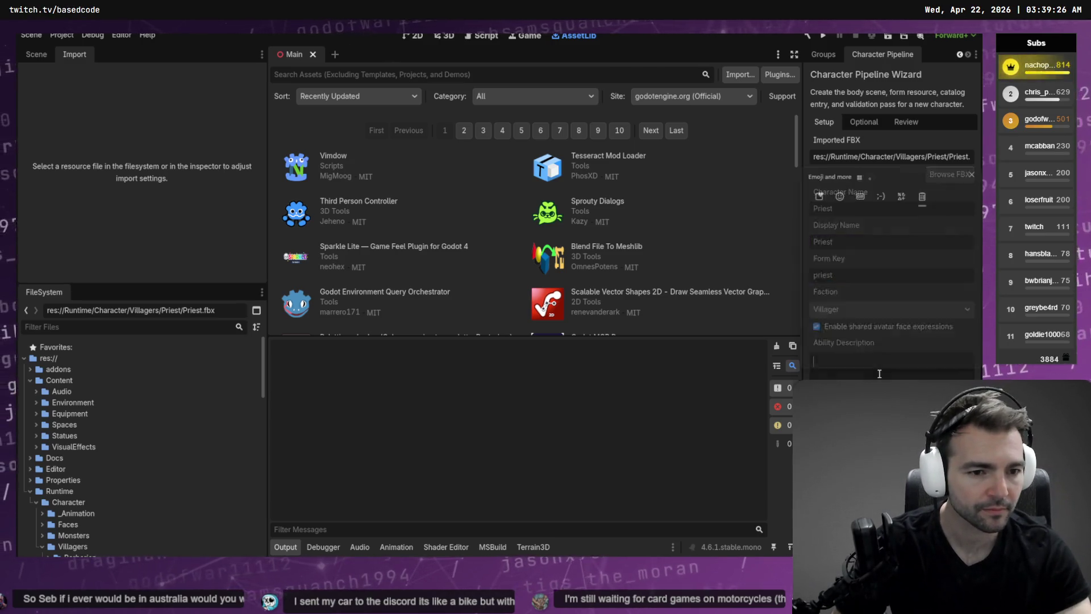
scroll(889, 298, "down", 10)
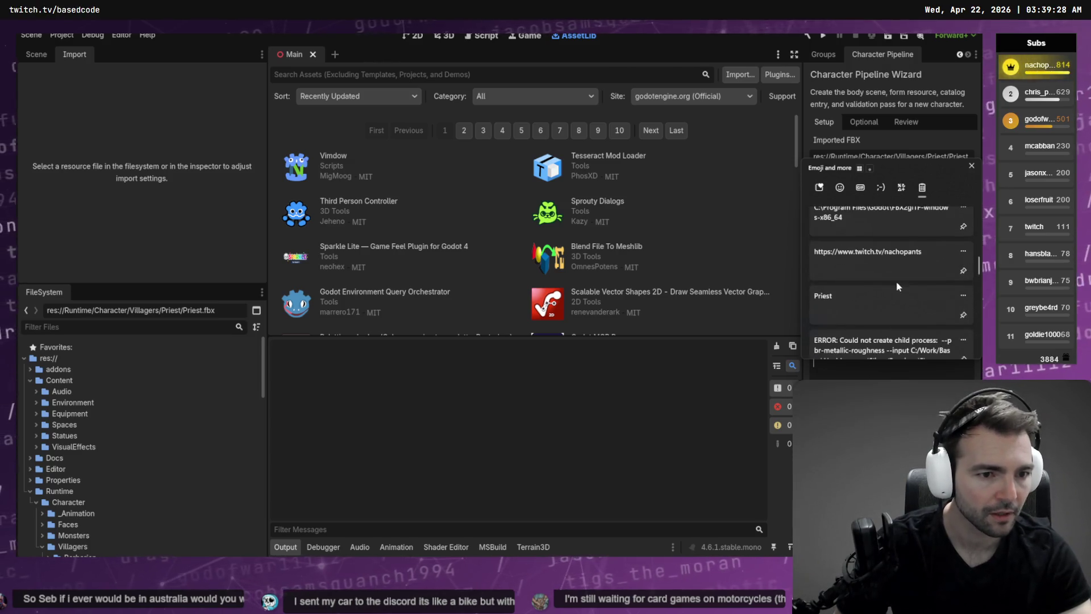
scroll(892, 270, "down", 1)
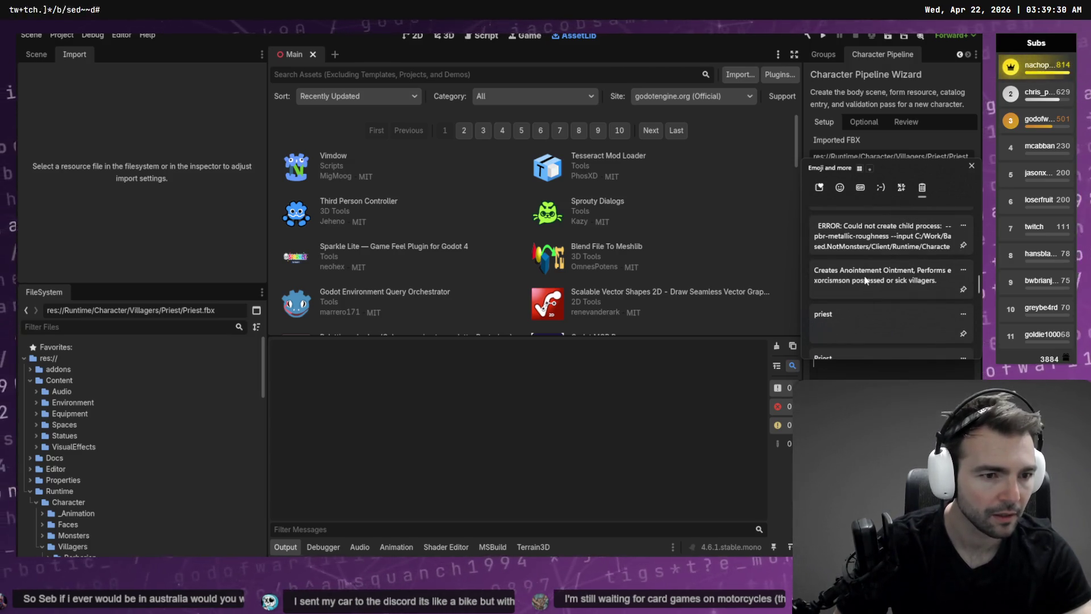
left_click(870, 278)
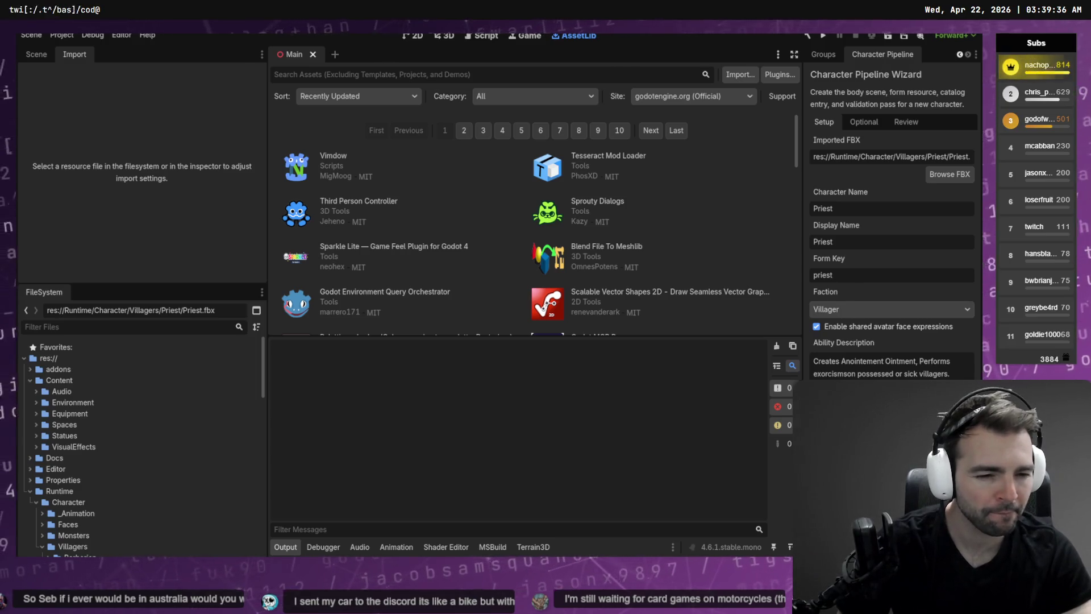
left_click(864, 121)
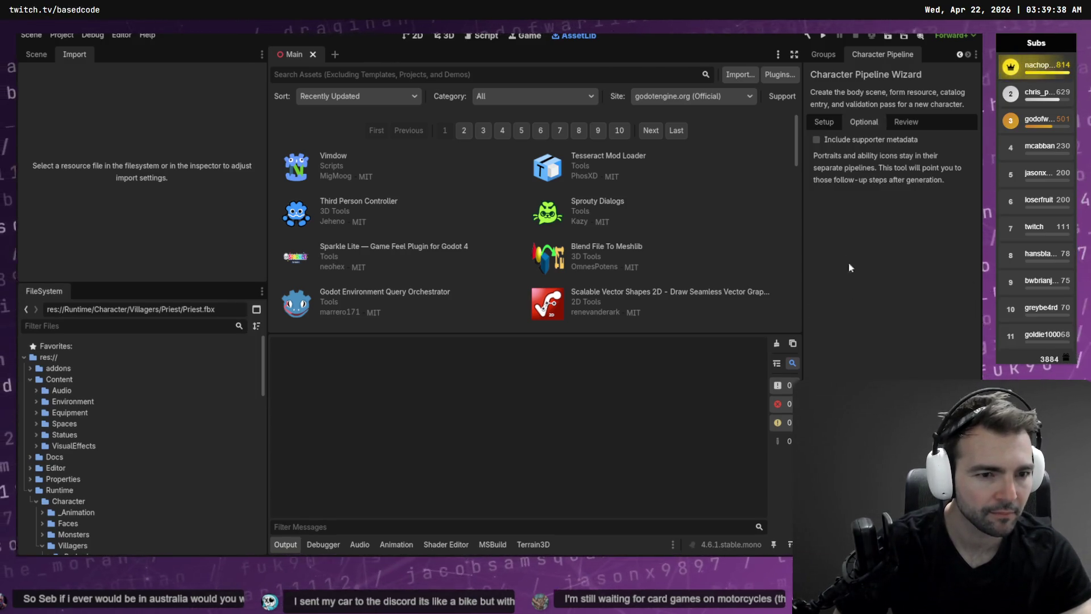
- Enable supporter metadata, enter the creator's name, and paste the channel link as Content Link
left_click(837, 138)
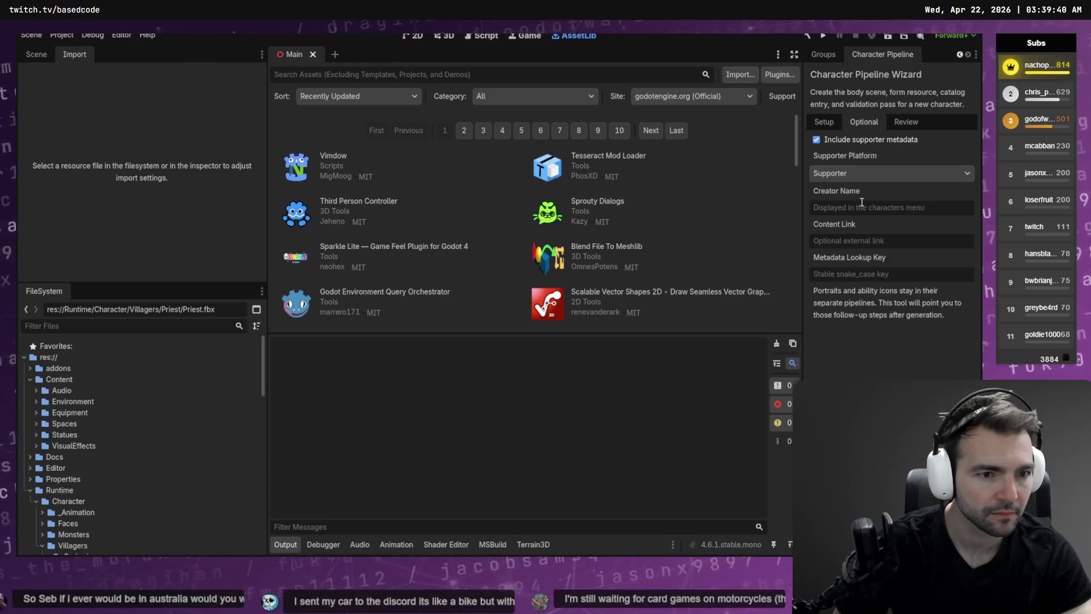
type("Nacho Pants")
left_click(904, 243)
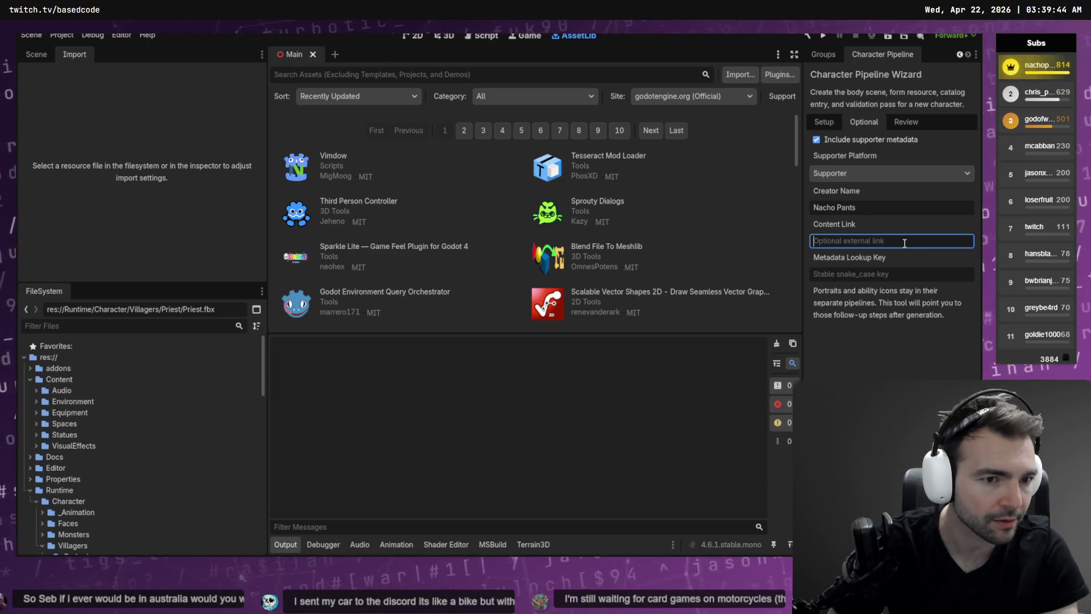
key("super+v")
key("Down")
key("Down")
key("Down")
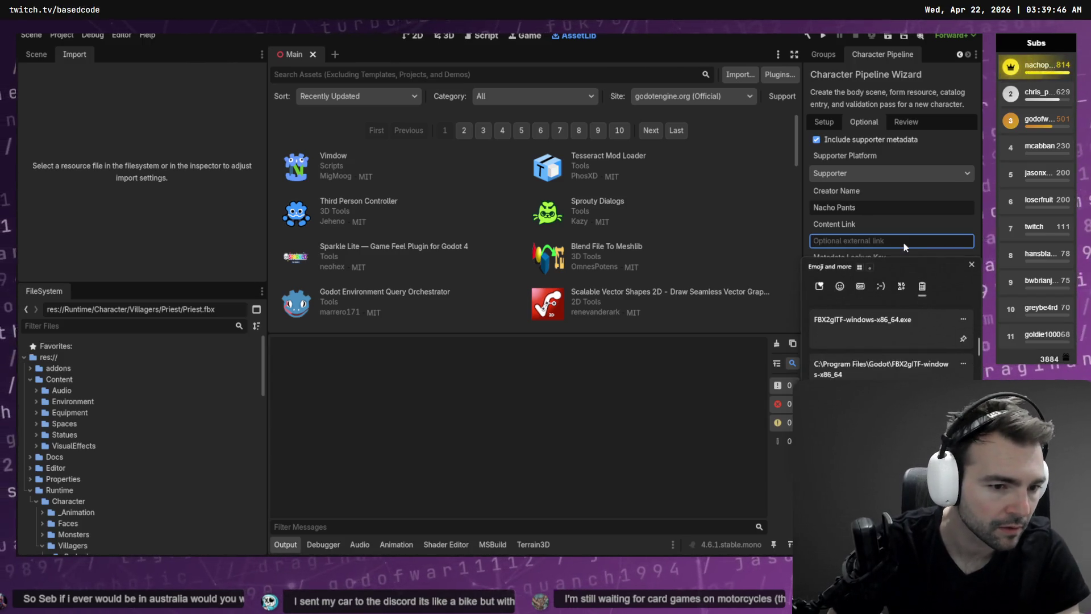
key("Return")
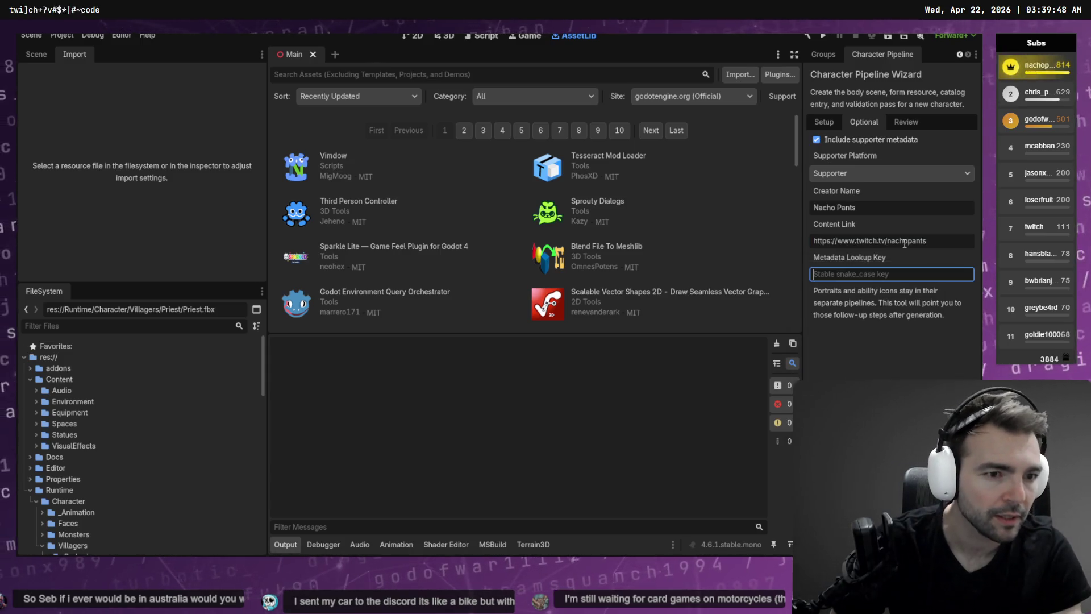
- Fill in the Metadata Lookup Key, review the Priest bundle, and switch to Fork
key("Tab")
type("nachopants")
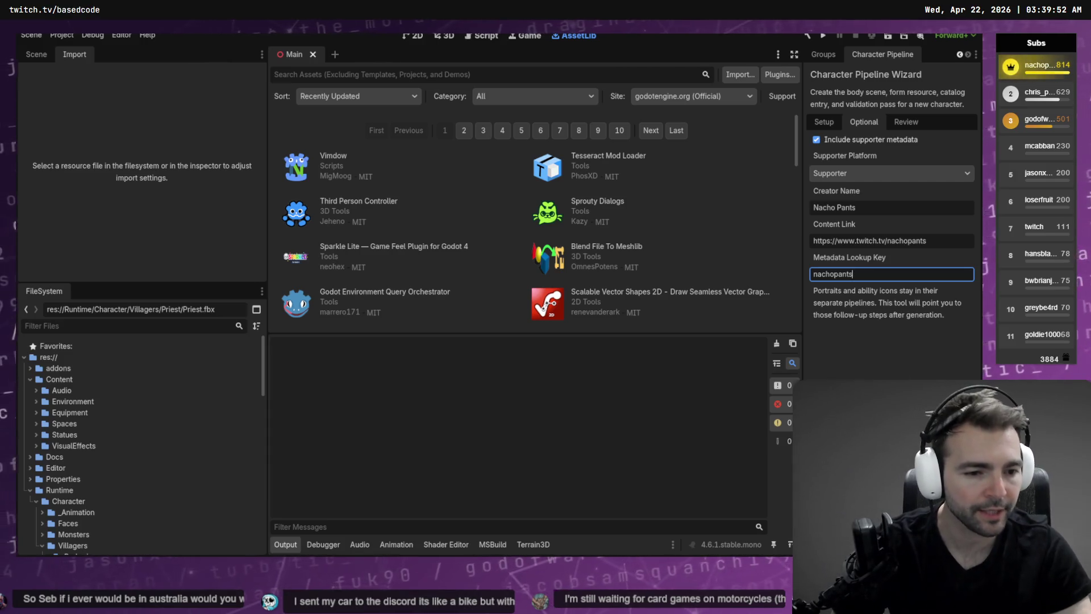
key("Return")
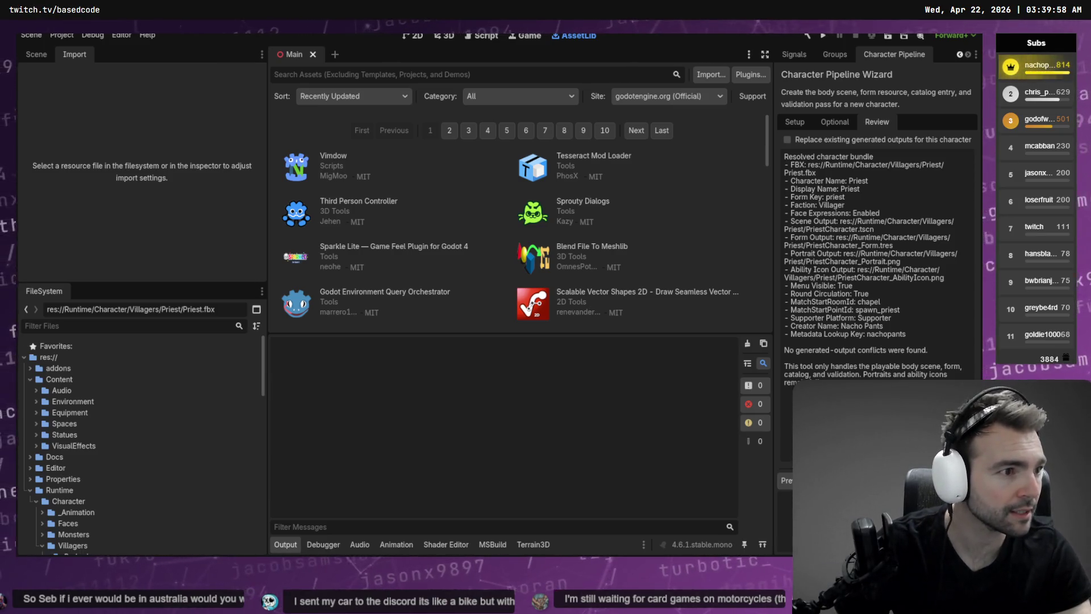
key("alt+Tab")
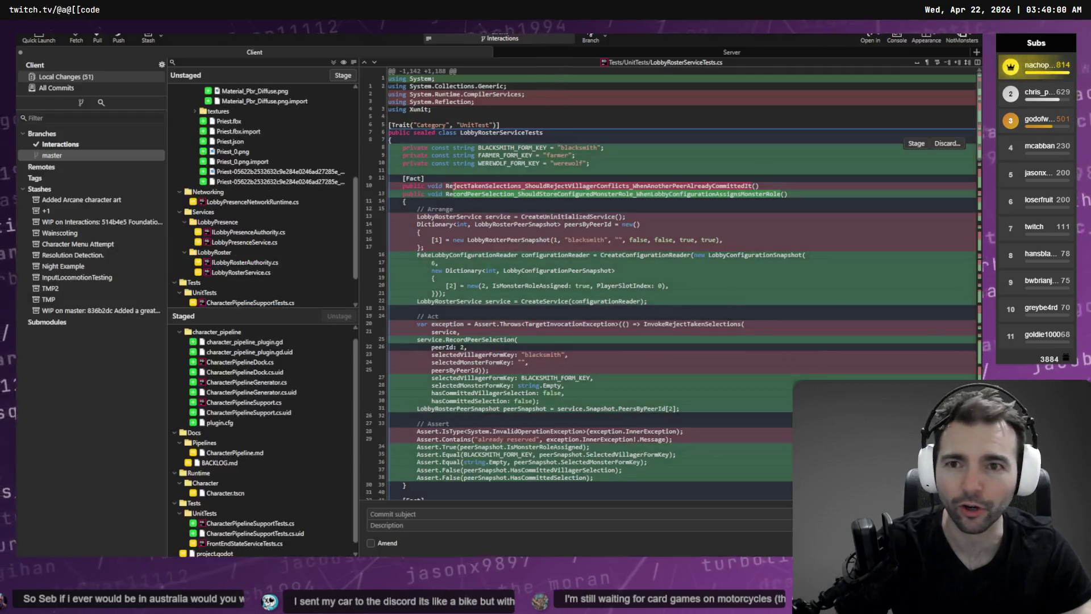
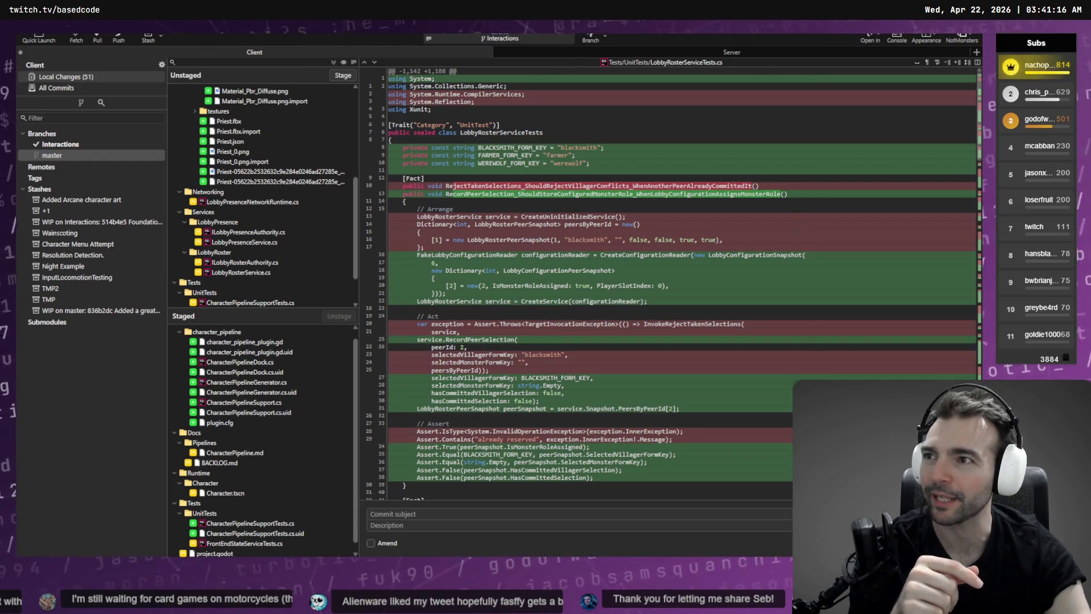
- View the shared hot rod photo at full size in the browser, then return to the git client
key("alt+Tab")
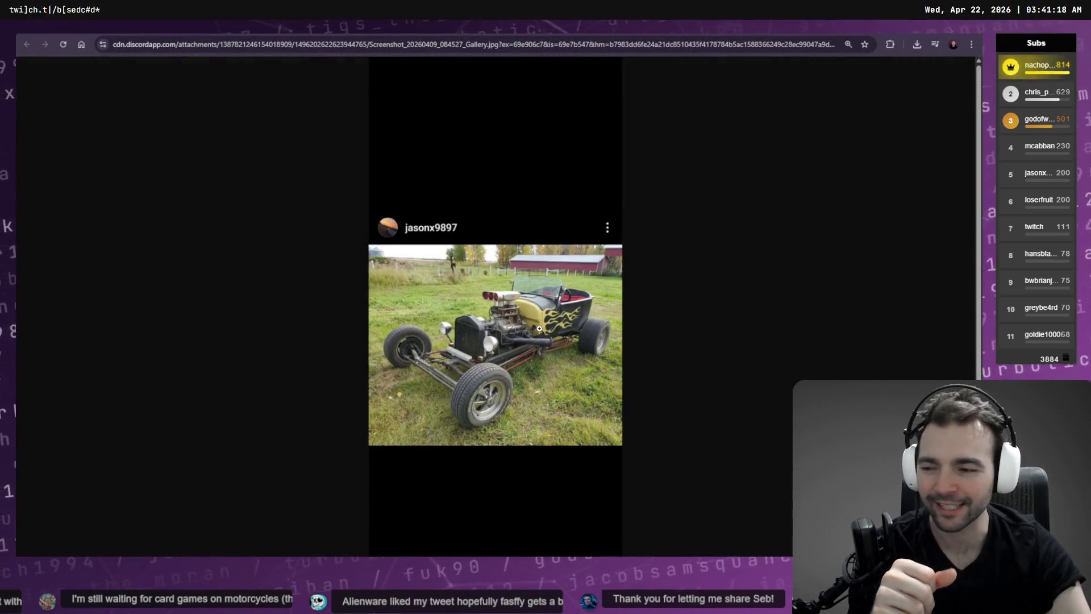
left_click(539, 328)
scroll(548, 355, "down", 2)
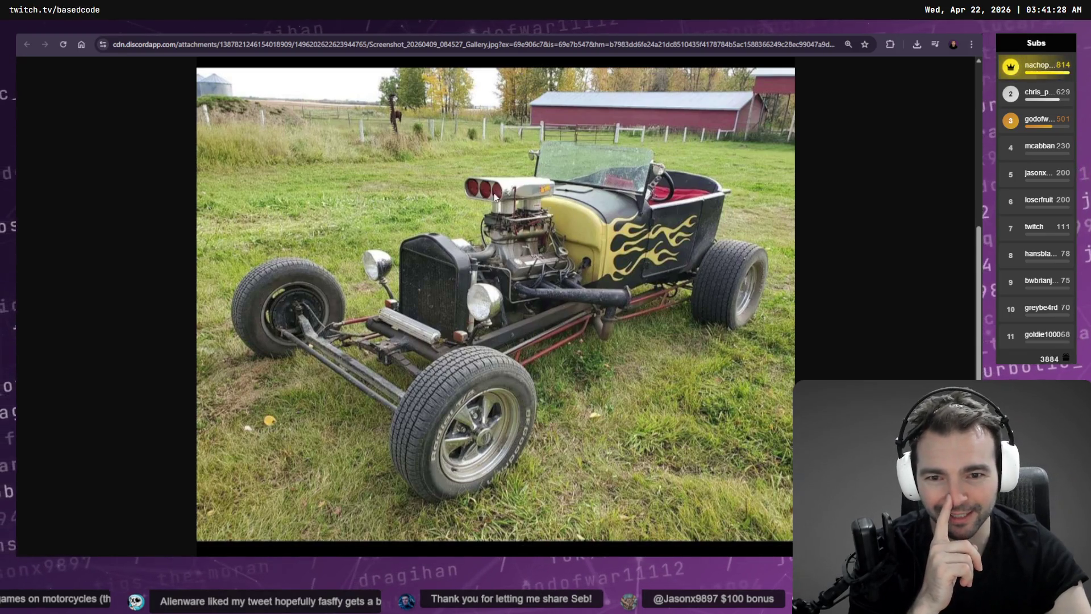
key("alt+Tab")
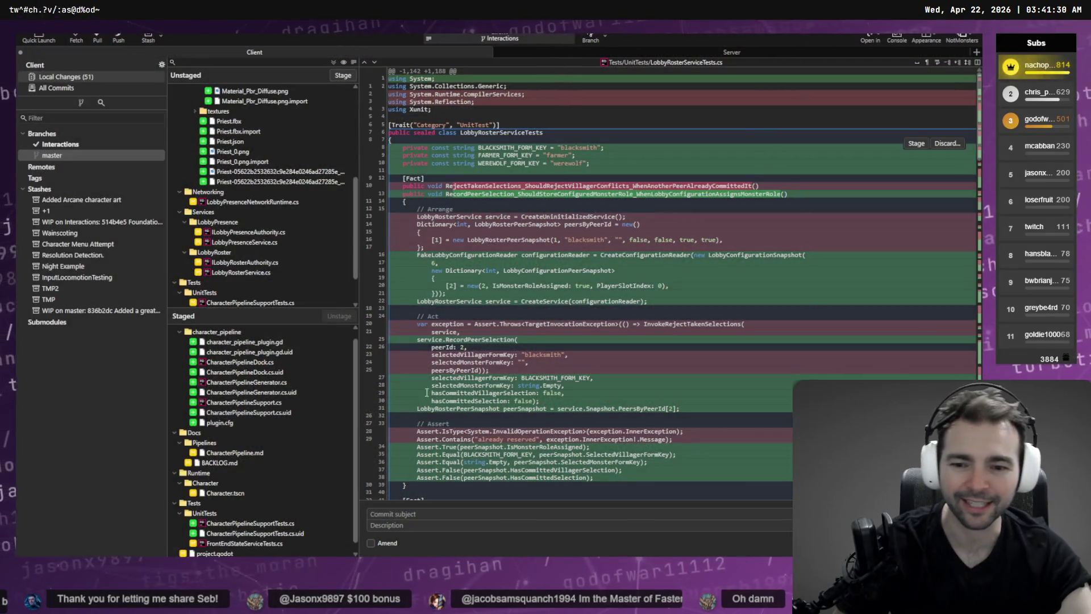
- Dock the Character Pipeline wizard on the left, start generating Priest, and open Priest.fbx in Fork
key("alt+Tab")
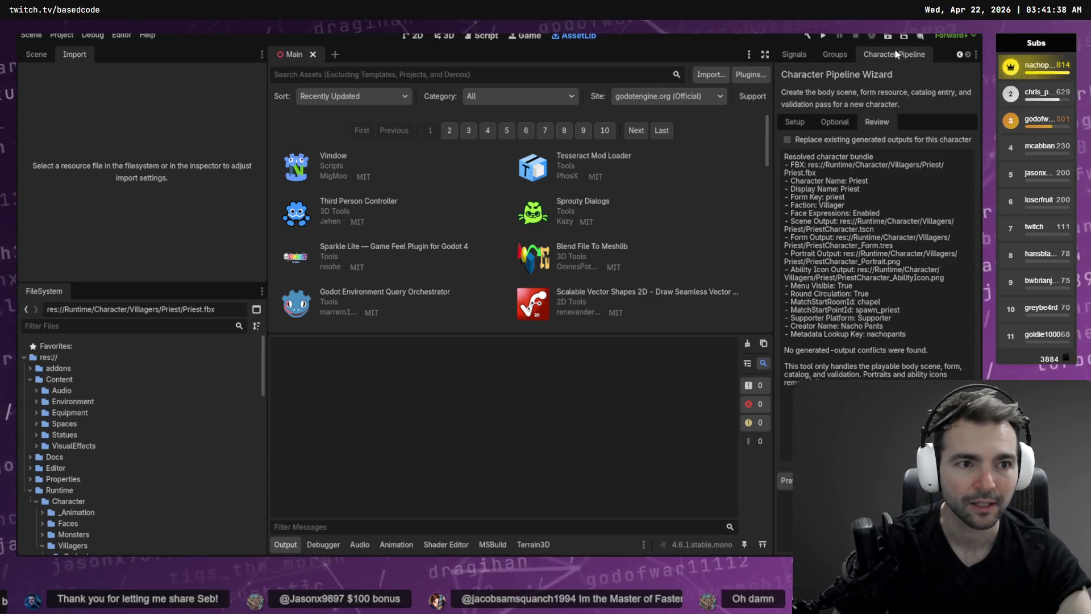
mouse_move(895, 54)
left_mouse_down()
mouse_move(159, 142)
mouse_move(133, 57)
left_mouse_up()
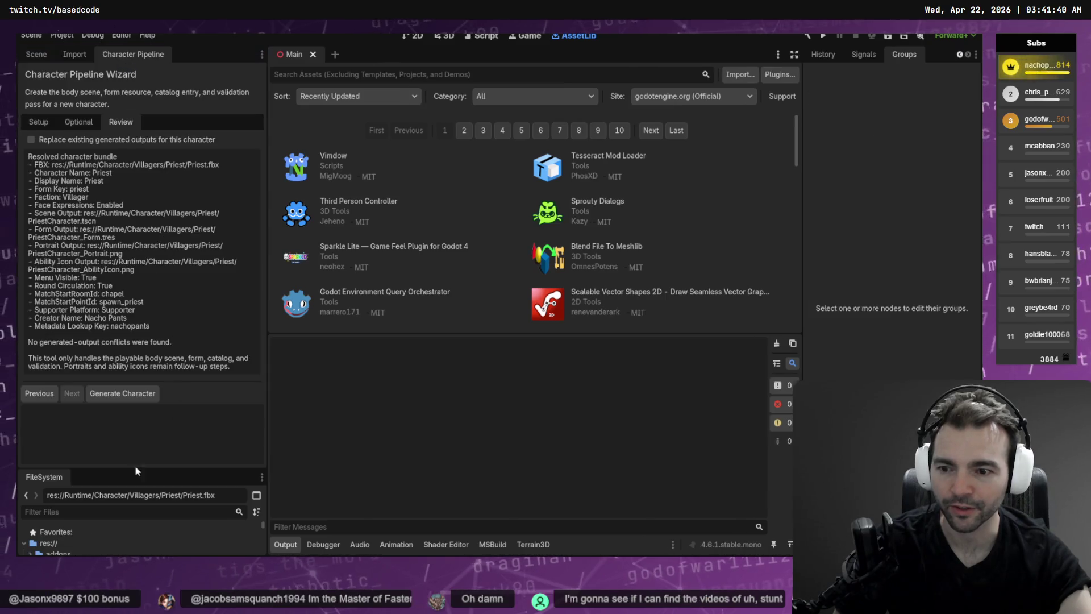
left_click(124, 392)
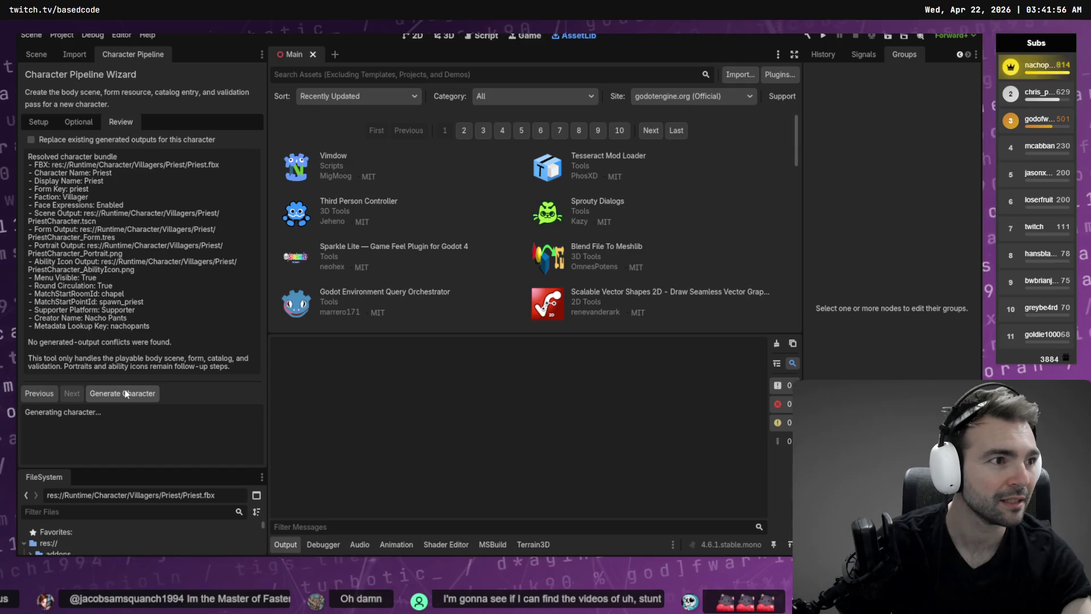
key("alt+Tab")
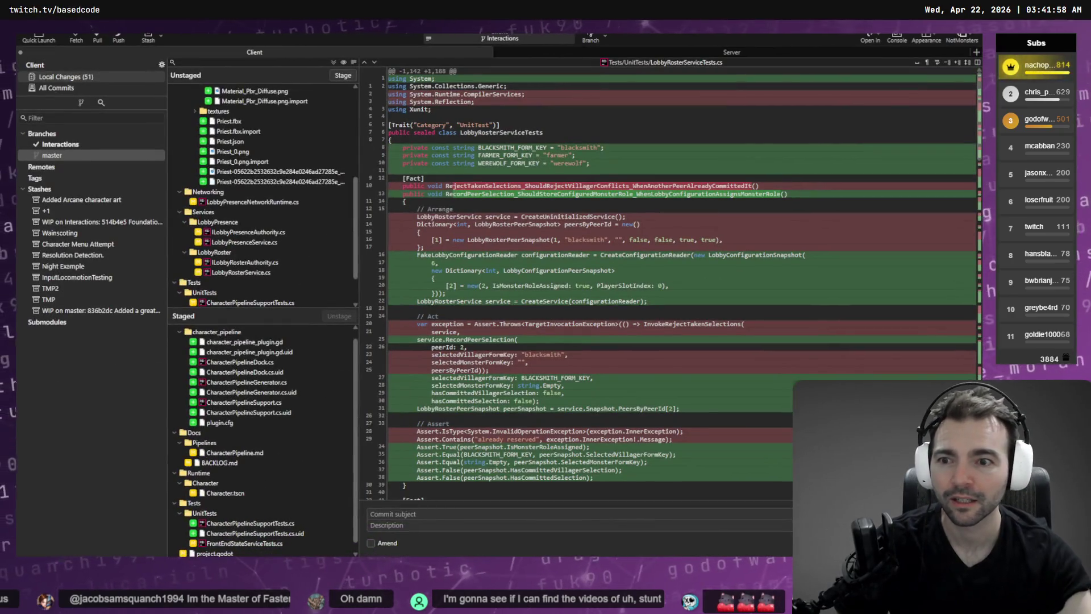
left_click(248, 121)
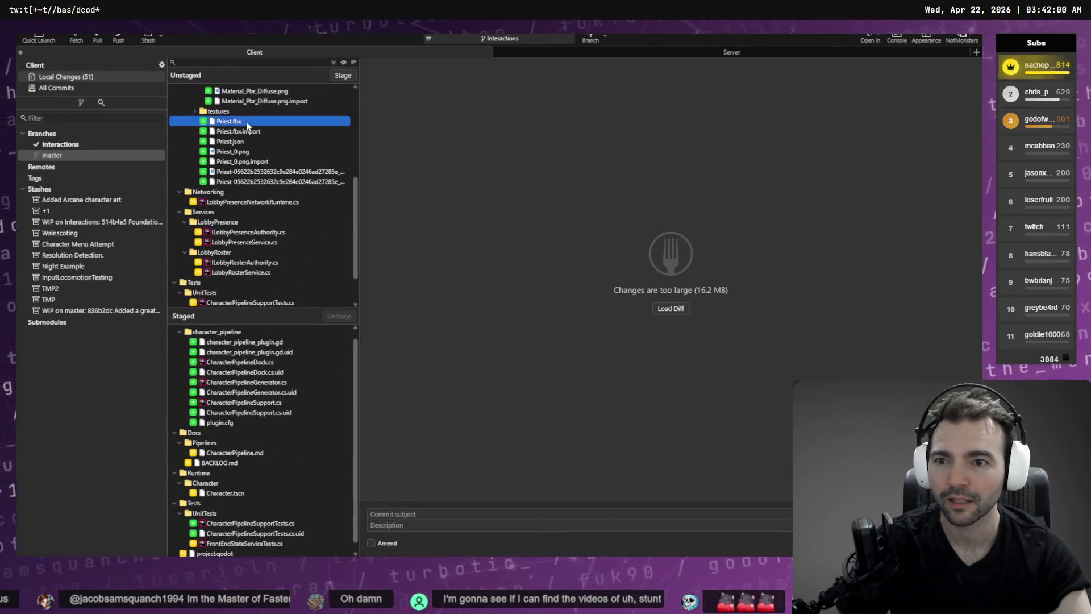
- Review the new Priest.json diff in Fork
left_click(246, 141)
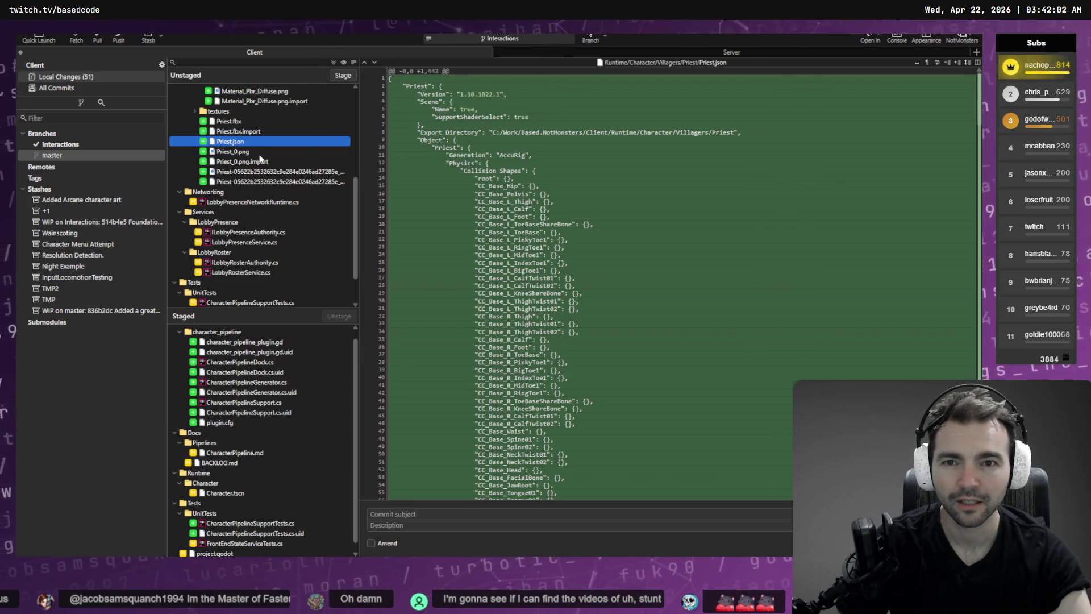
scroll(265, 165, "up", 2)
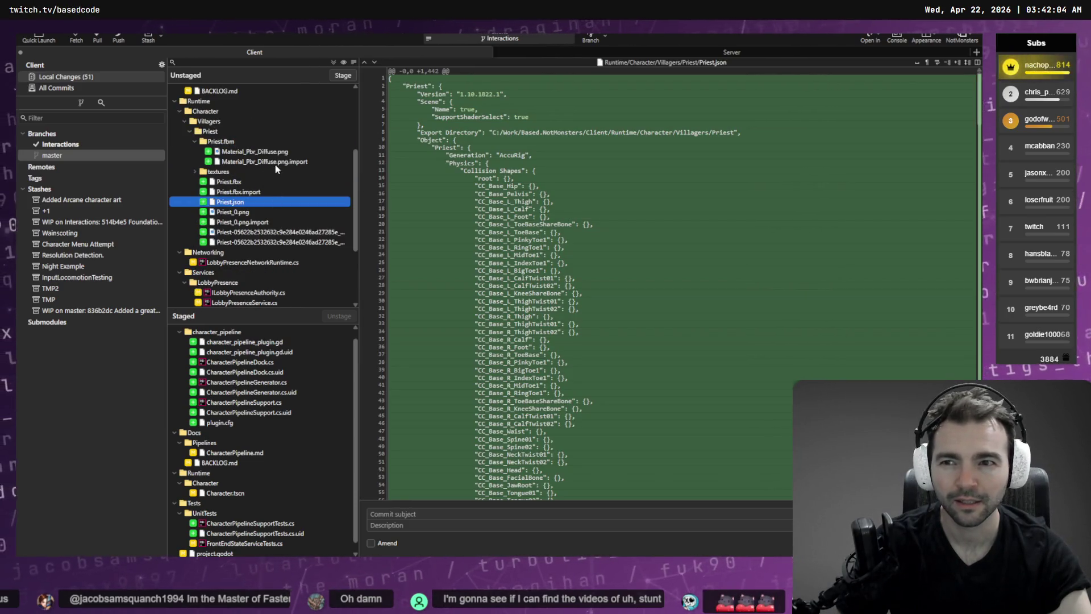
scroll(281, 168, "down", 5)
- Check Godot's debugger for errors, then return to the output log
key("alt+Tab")
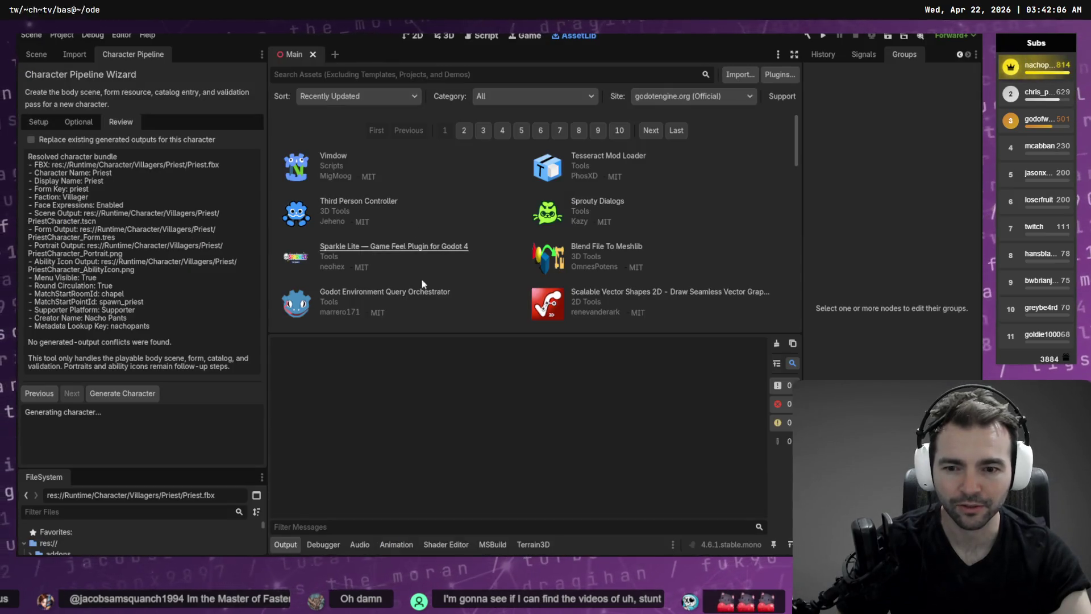
left_click(322, 544)
left_click(290, 545)
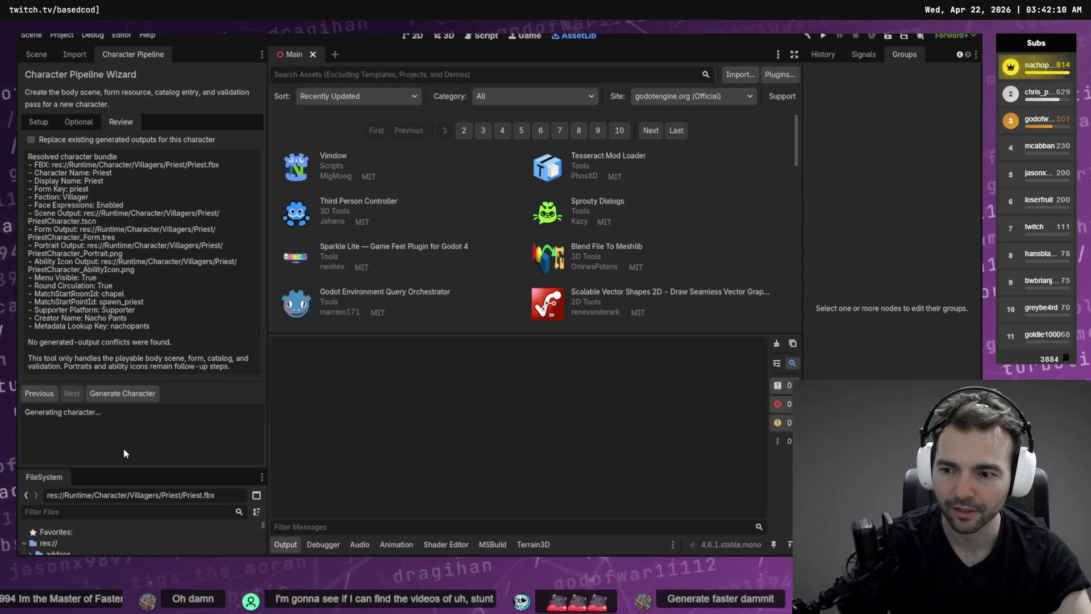
- Scroll through Fork's unstaged Priest files and collapse the Priest.fbm folder
key("alt+Tab")
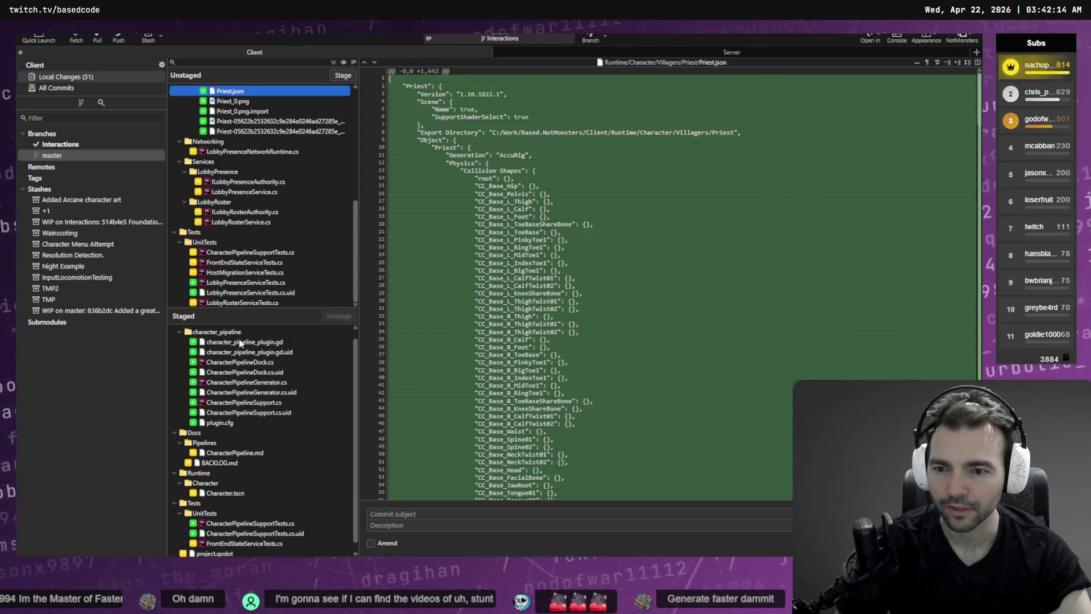
scroll(250, 436, "down", 1)
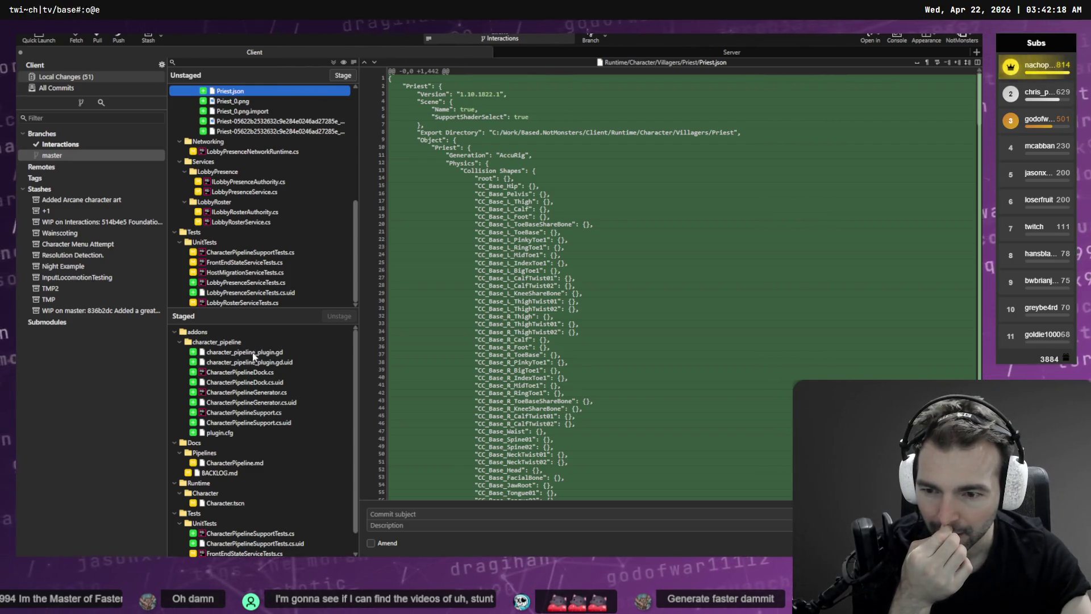
scroll(229, 437, "down", 1)
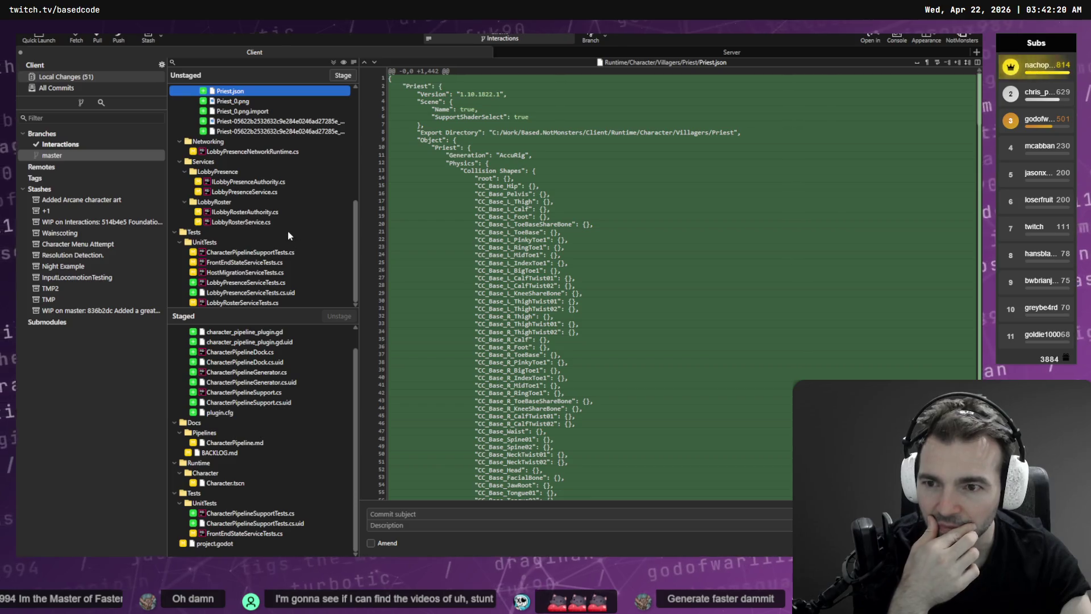
scroll(287, 227, "up", 5)
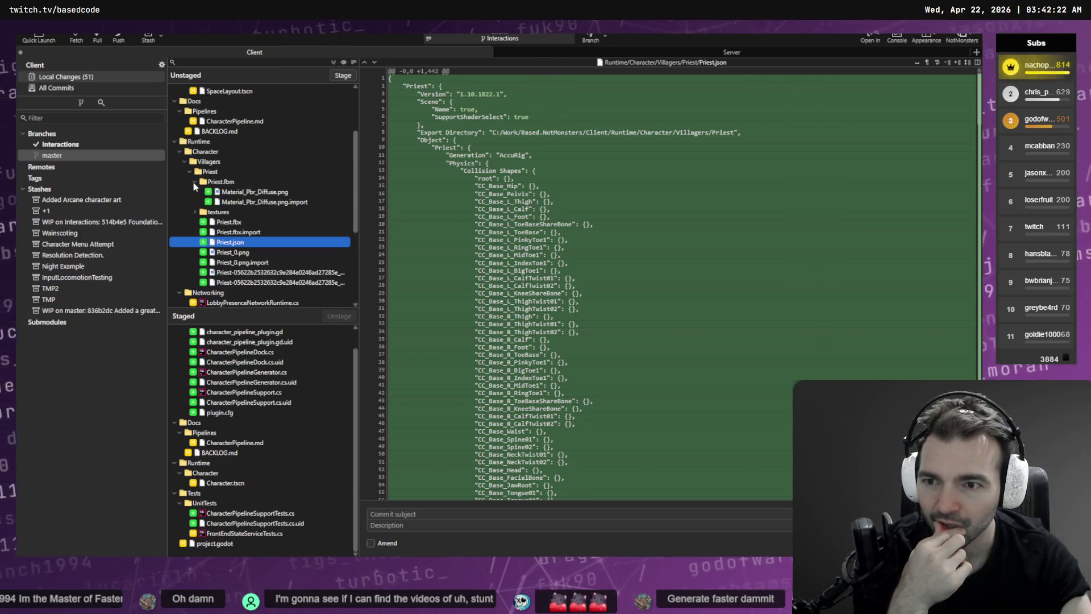
left_click(194, 182)
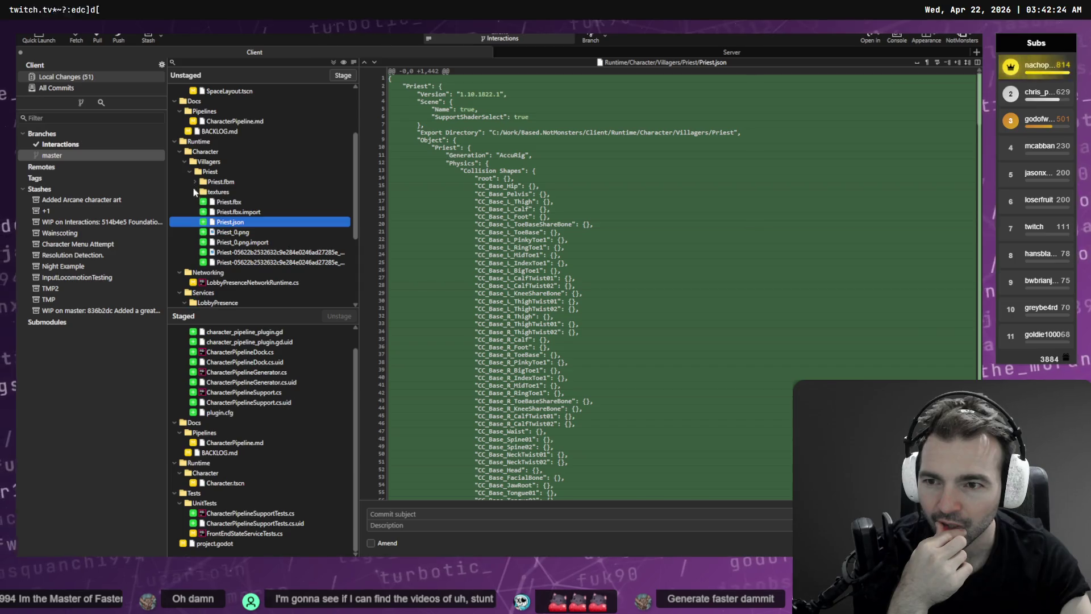
- Review the Priest.fbx and Priest.fbx.import changes, then go back to Godot
left_click(230, 203)
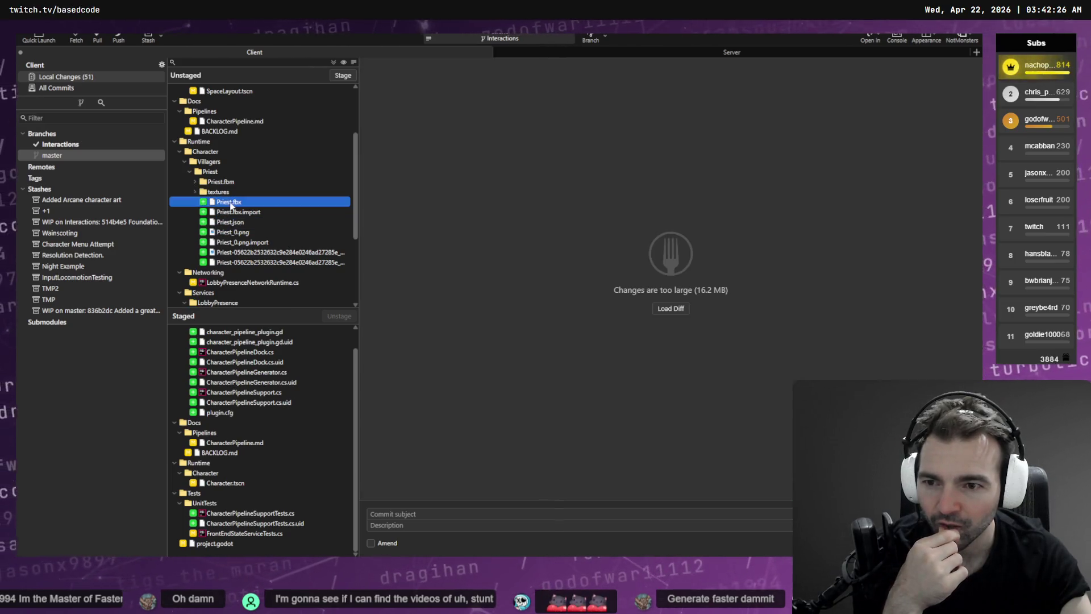
left_click(233, 212)
scroll(271, 261, "down", 4)
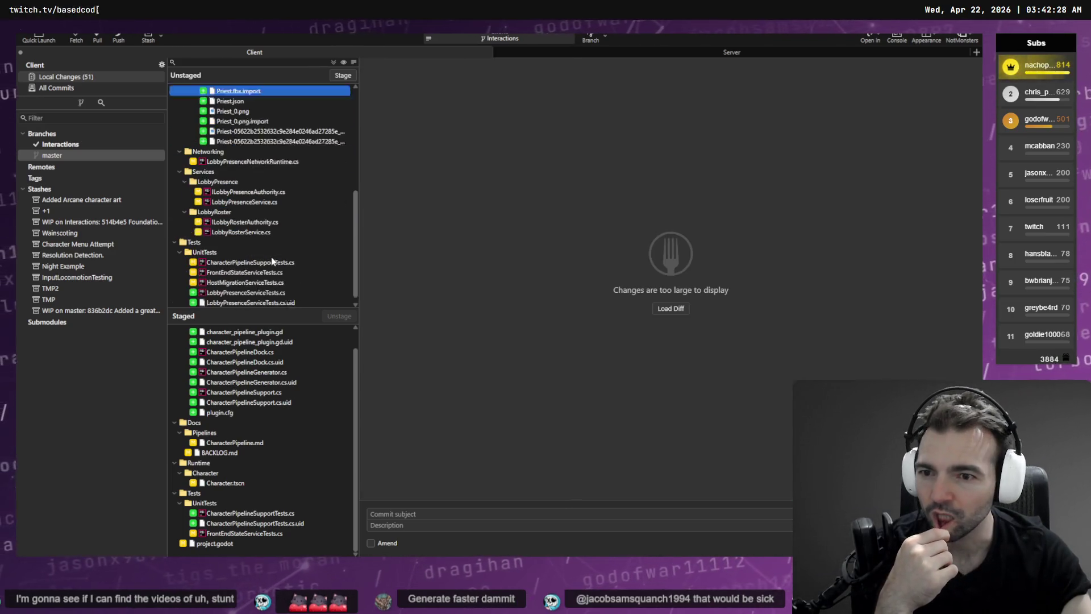
scroll(291, 260, "up", 7)
scroll(291, 260, "down", 4)
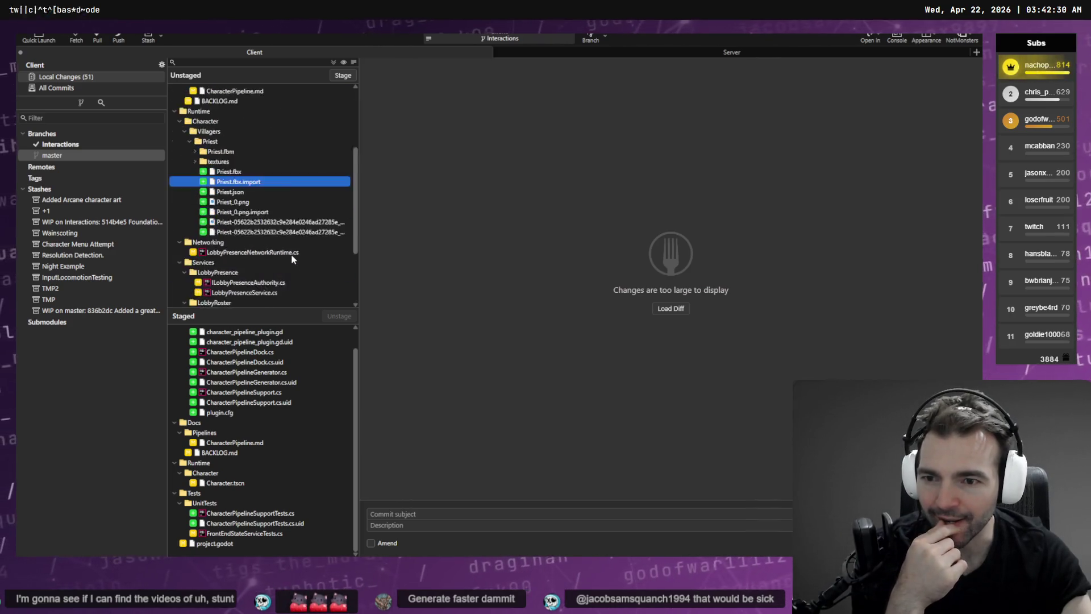
scroll(293, 259, "down", 1)
key("alt+Tab")
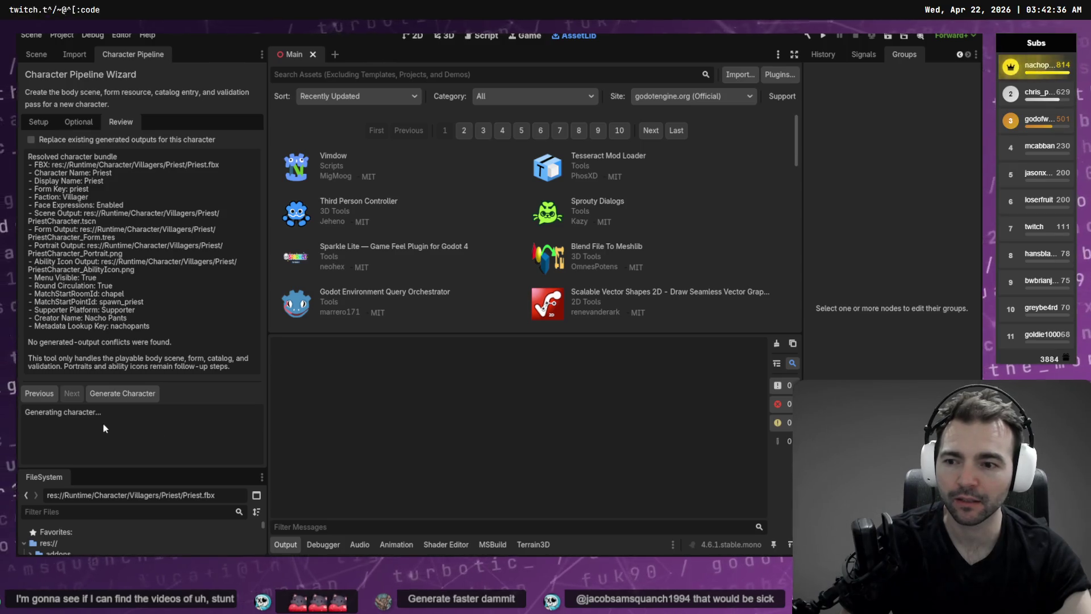
- Refocus the wizard to trigger the Priest.fbx reimport, then start dictating a reply in Codex
left_click(137, 392)
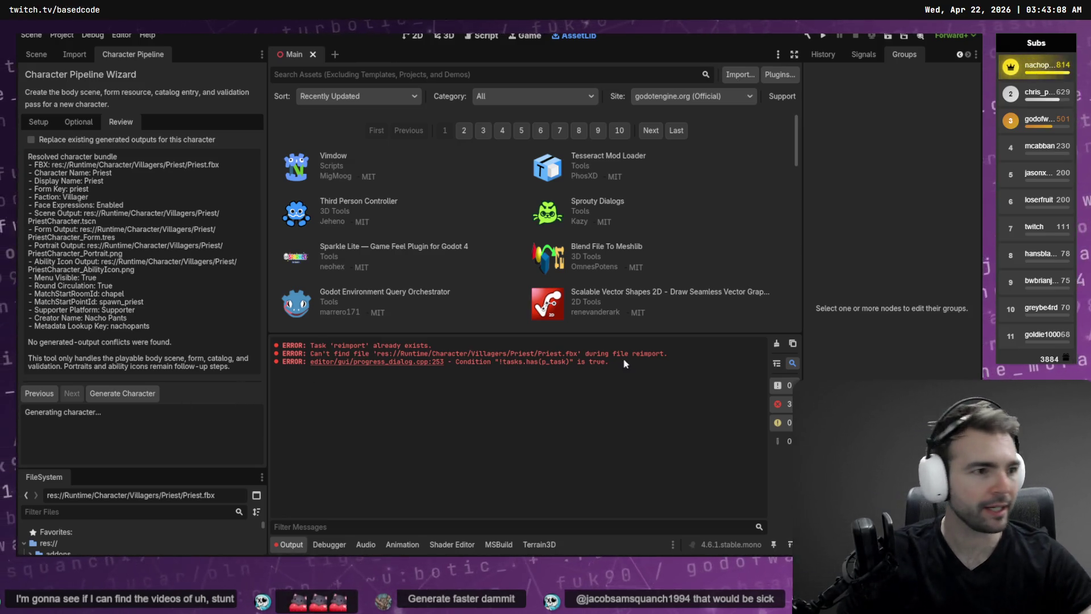
key("alt+Tab")
key("super+h")
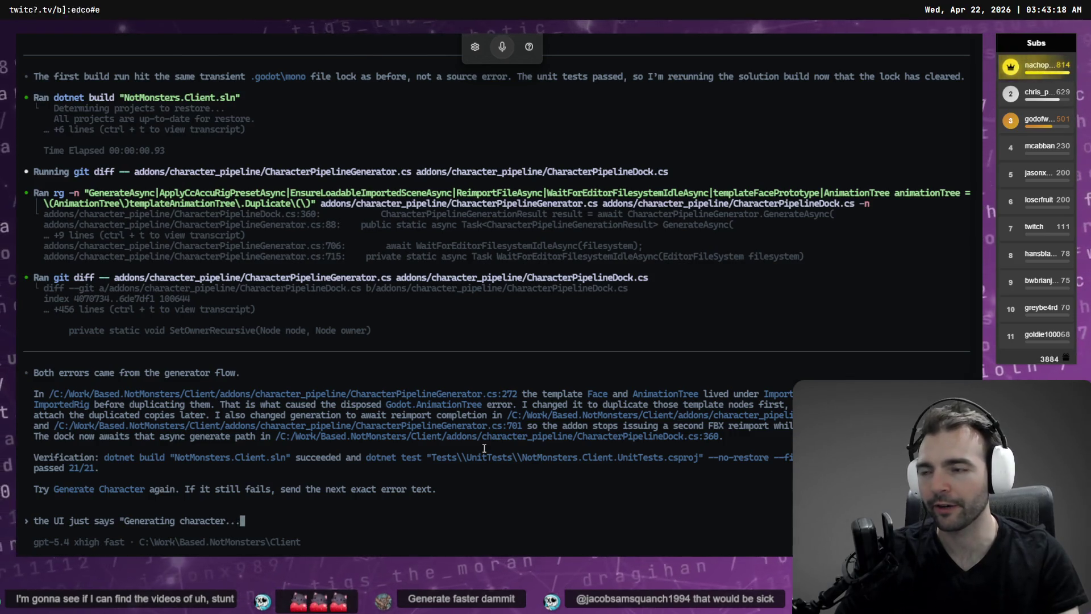
- Send Codex the report that generation never creates the .tscn or other files
key("alt+Tab")
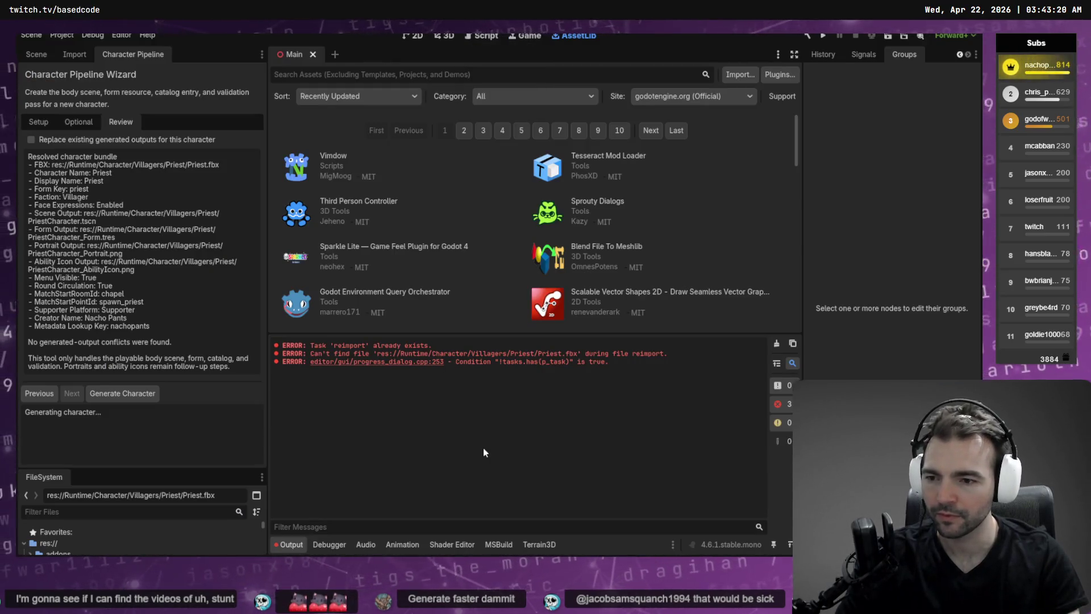
key("alt+Tab")
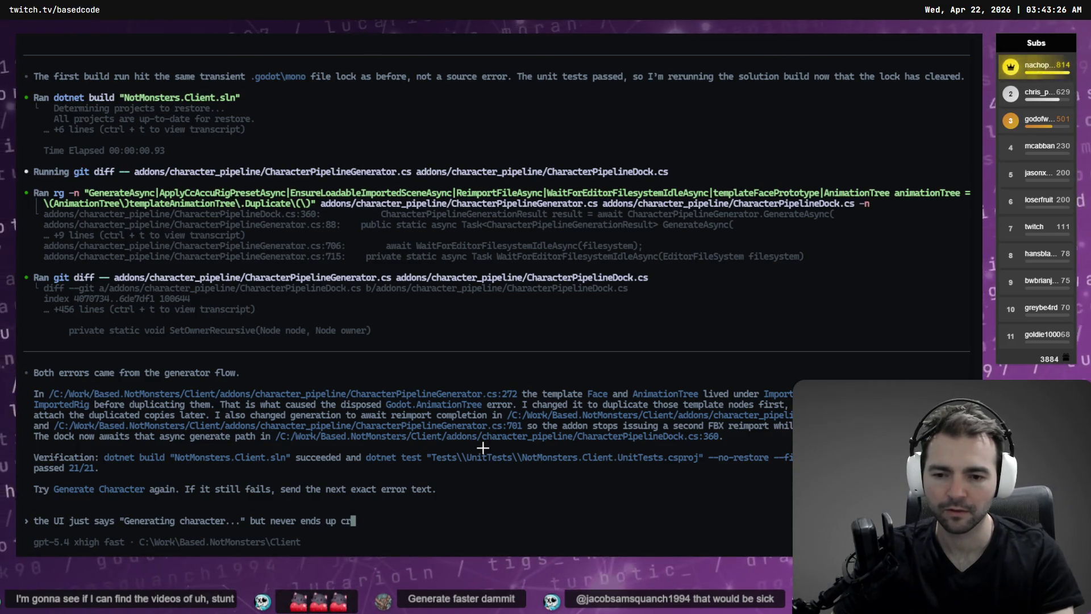
type("eatin the ")
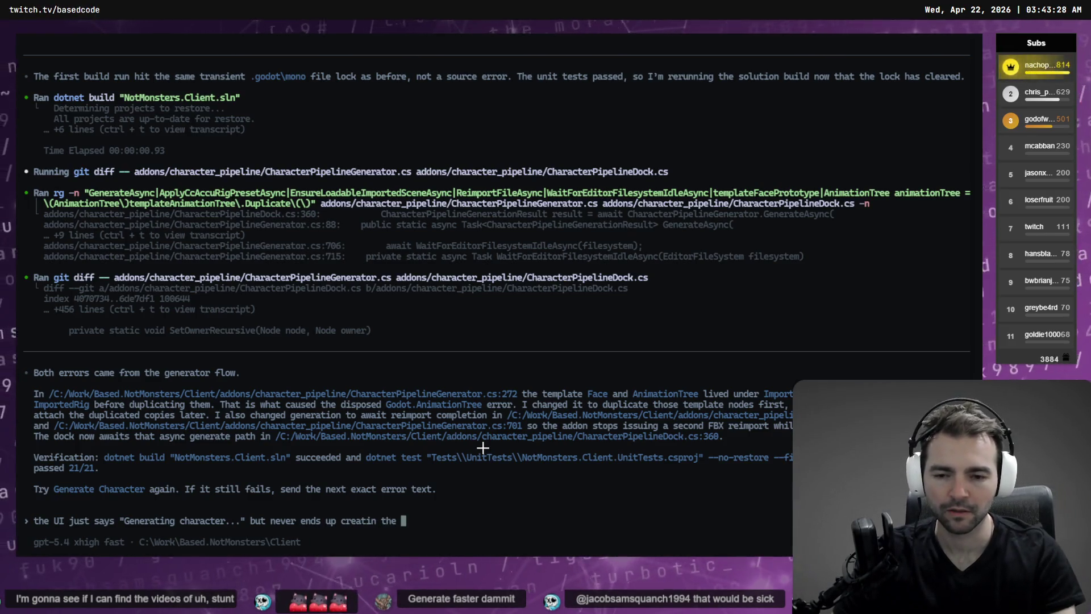
type(".tscn or other files.")
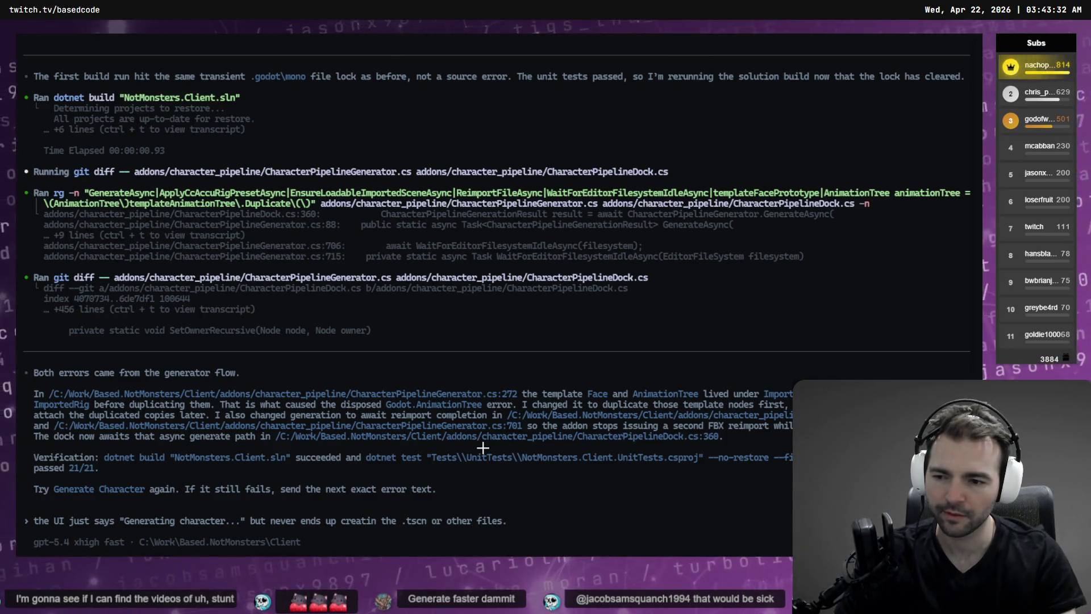
key("Return")
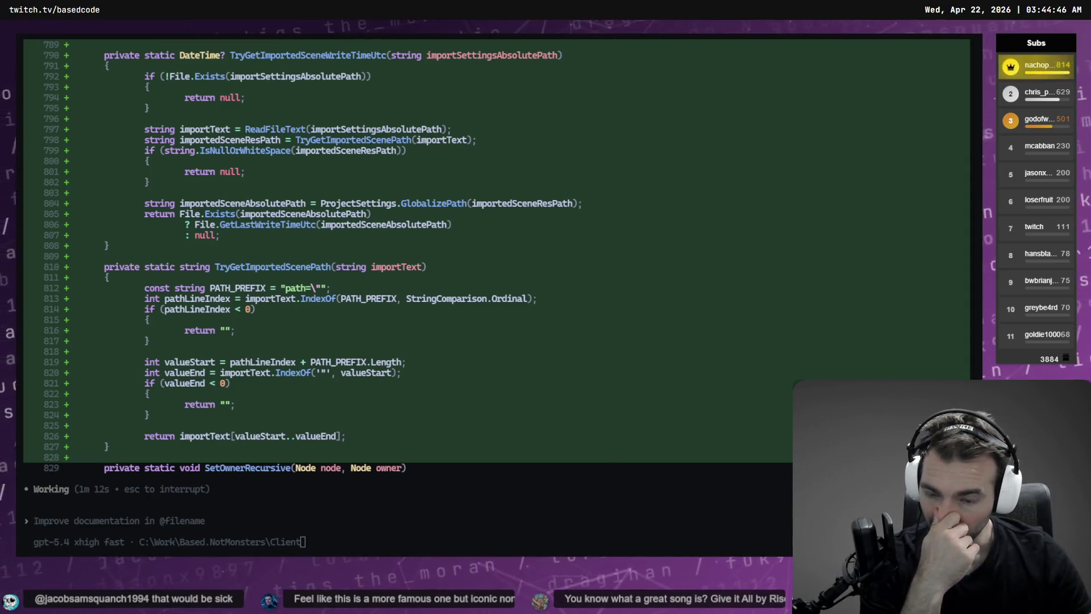
- Read through the CharacterPipelineGenerator.cs diff and summary showing 21/21 tests passing
scroll(398, 284, "up", 15)
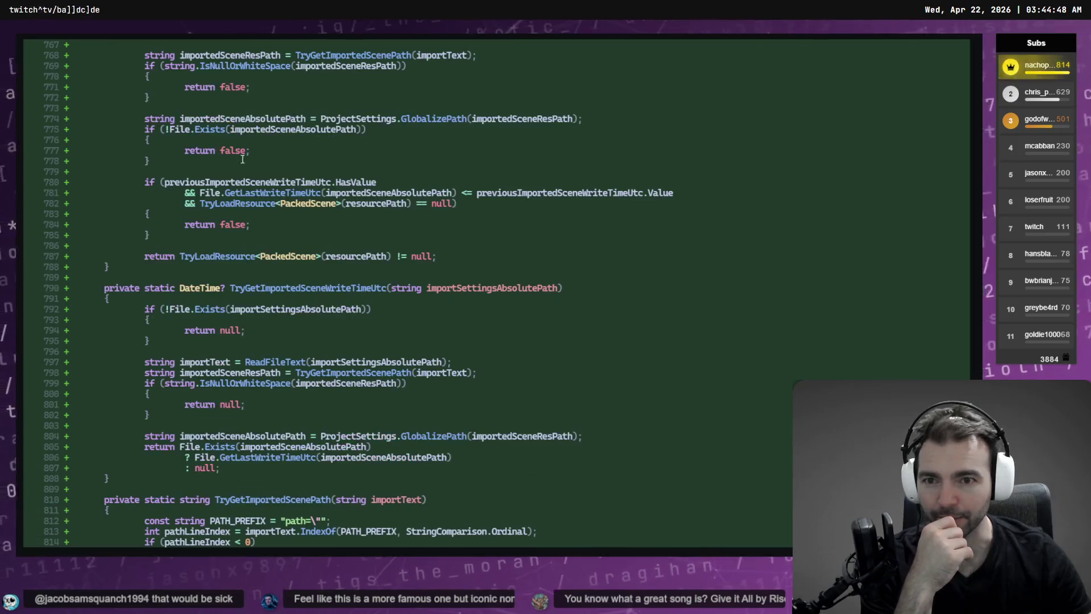
scroll(226, 181, "up", 10)
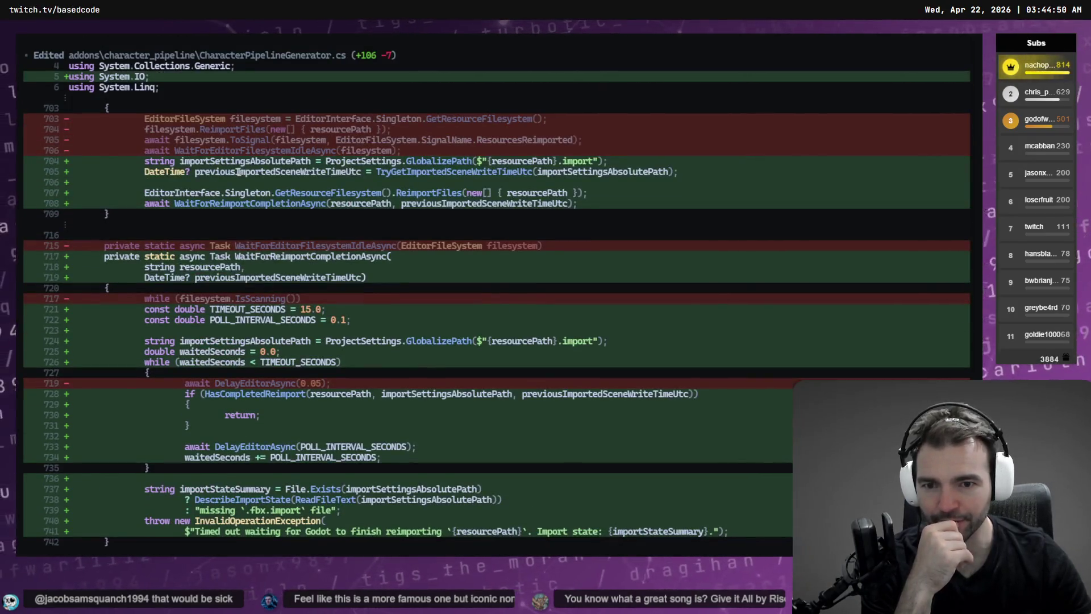
scroll(239, 172, "down", 20)
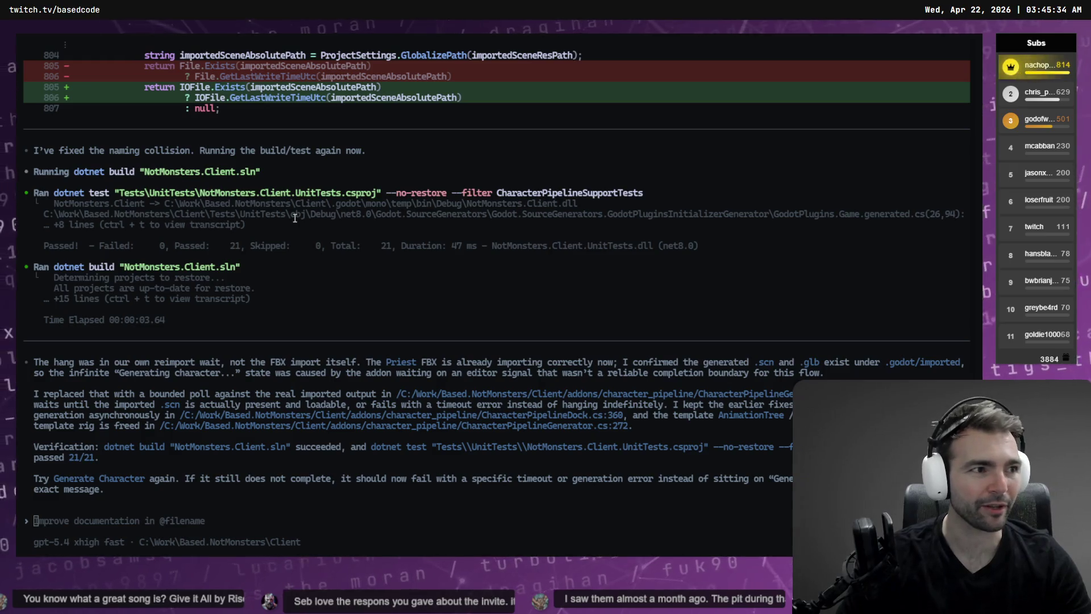
key("alt+Tab")
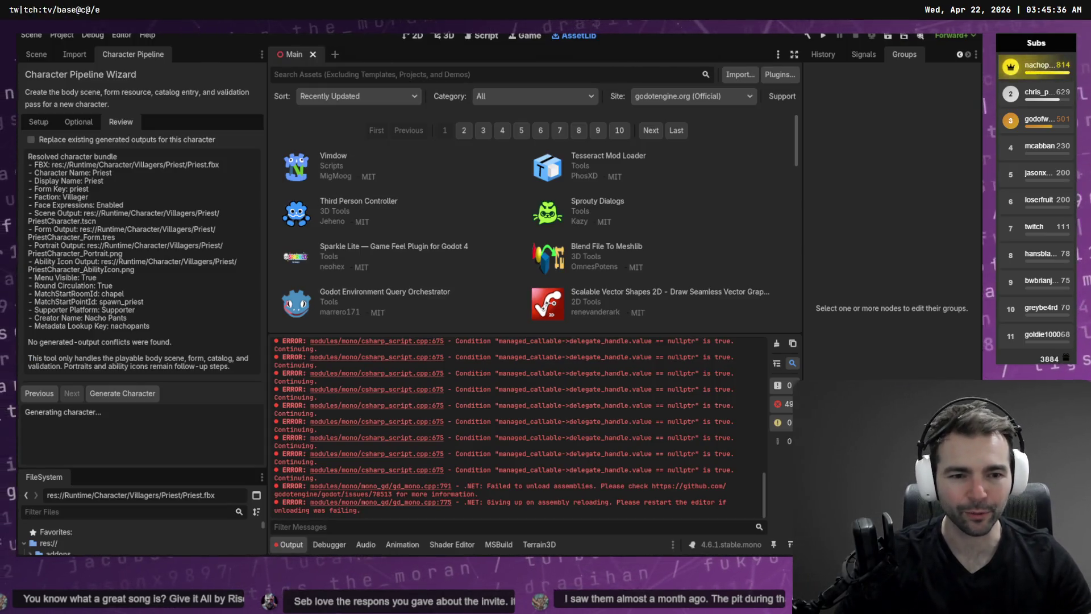
- Clear the assembly-unload errors from Output and show the Installed Plugins list
left_click(777, 344)
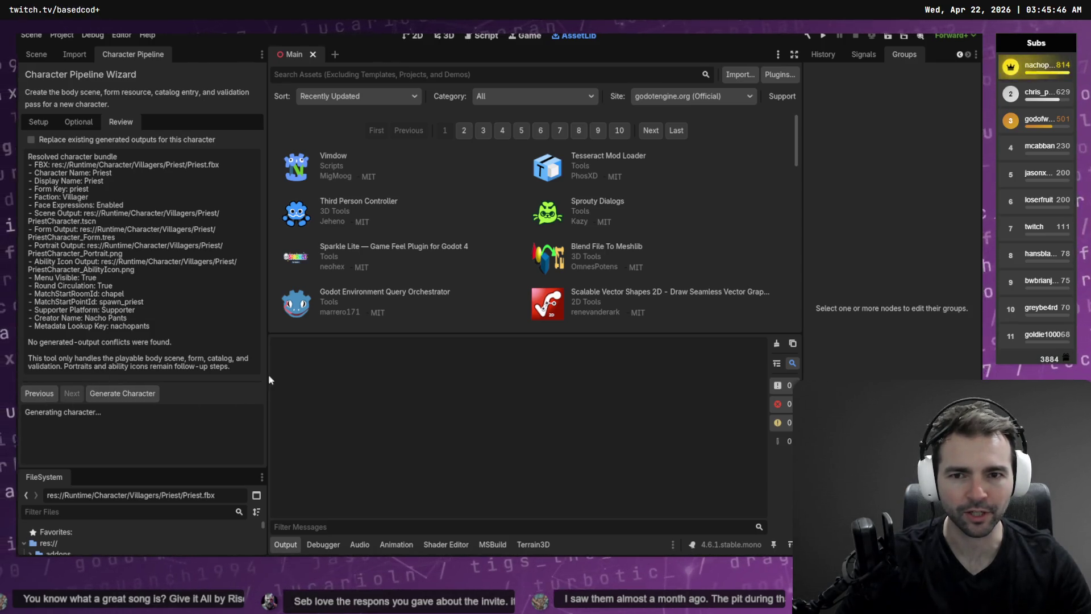
left_click(787, 81)
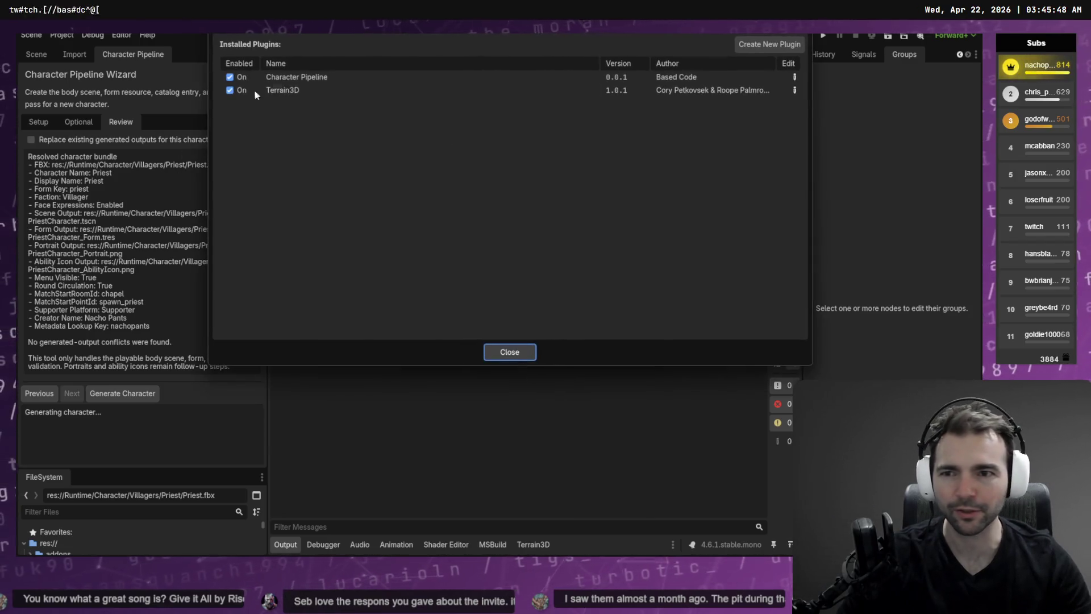
- Toggle the Character Pipeline plugin off and back on in Installed Plugins
left_click(229, 77)
left_click(230, 76)
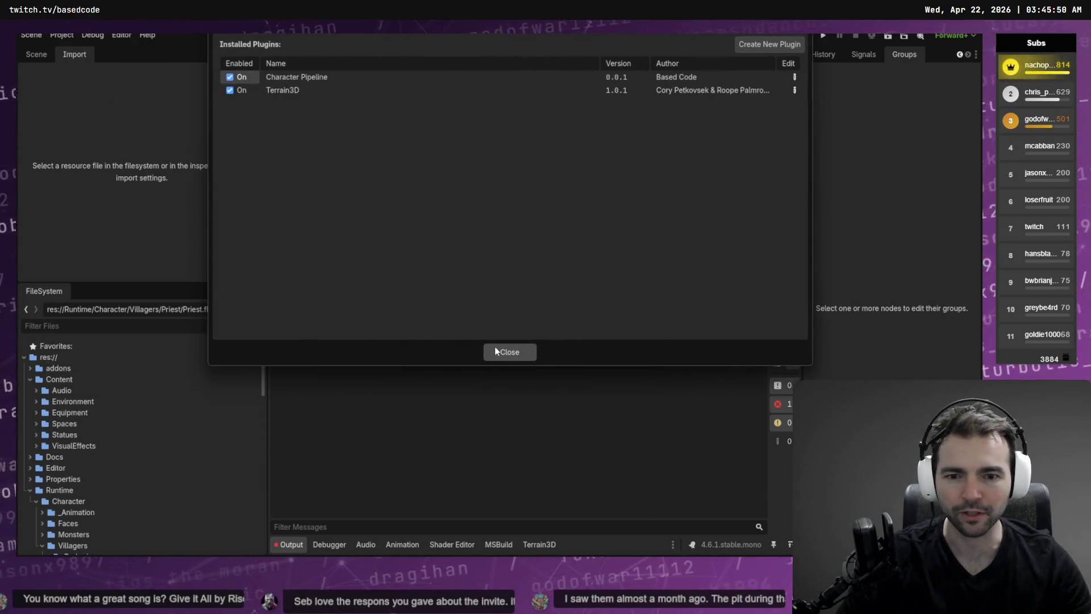
left_click(510, 352)
- Search the Editor menu for the missing dock and recheck the Installed Plugins list
left_click(121, 35)
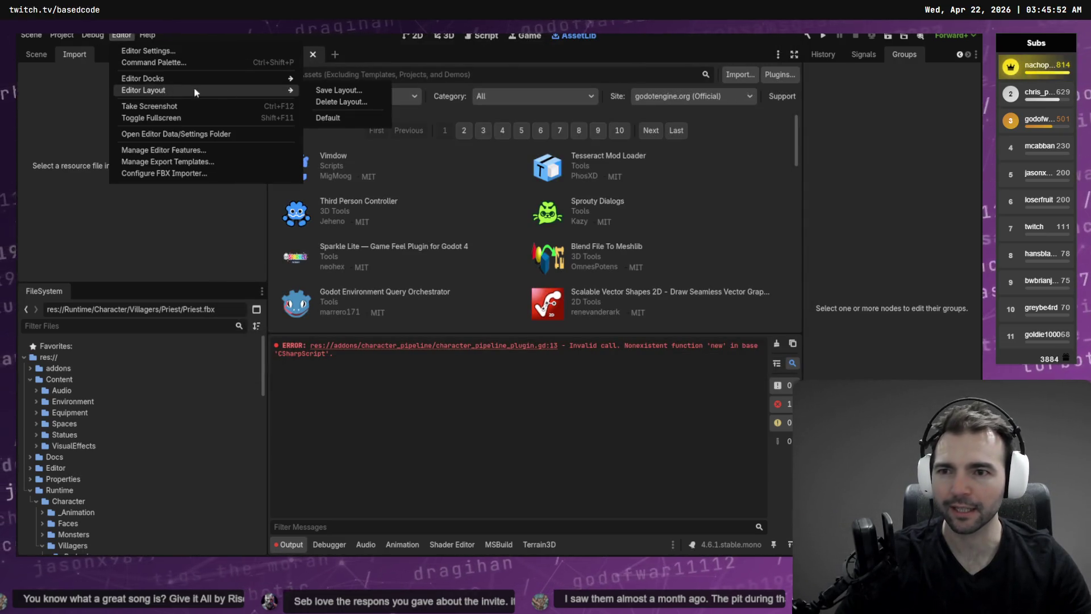
mouse_move(265, 79)
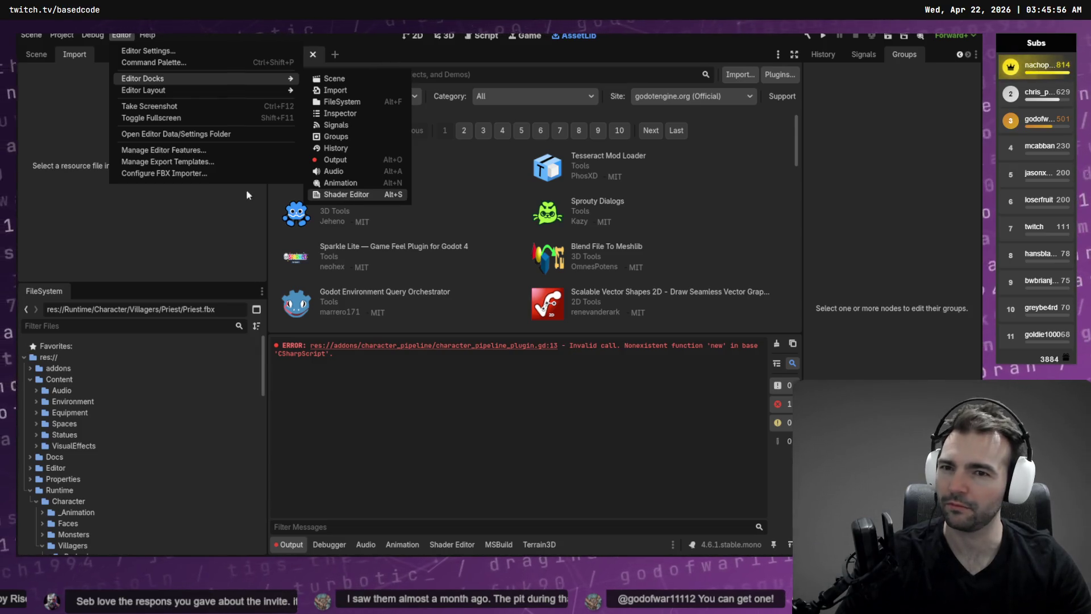
left_click(785, 73)
left_click(783, 73)
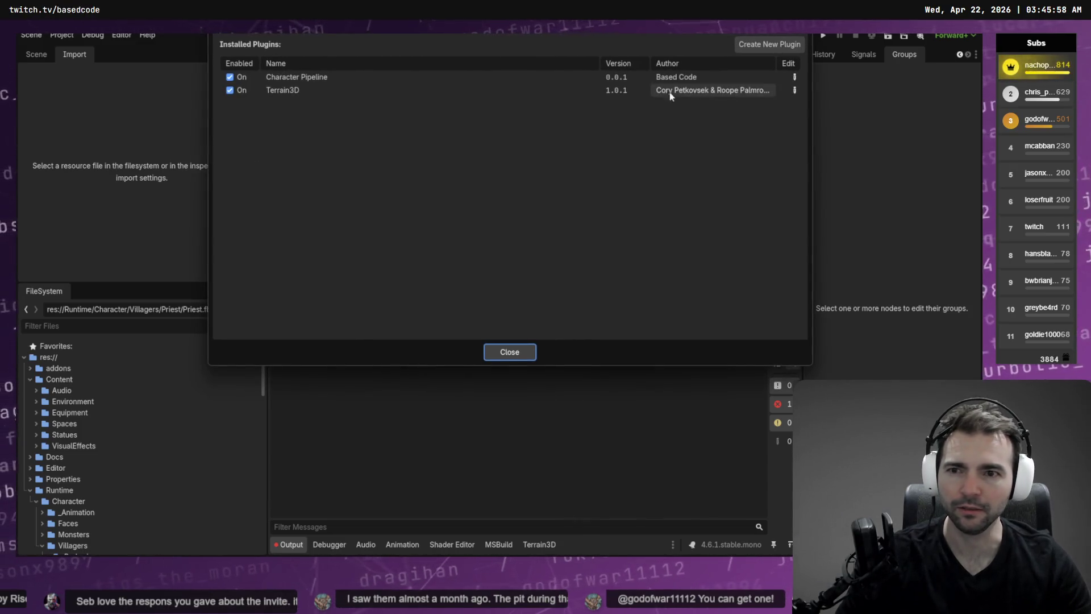
left_click(500, 350)
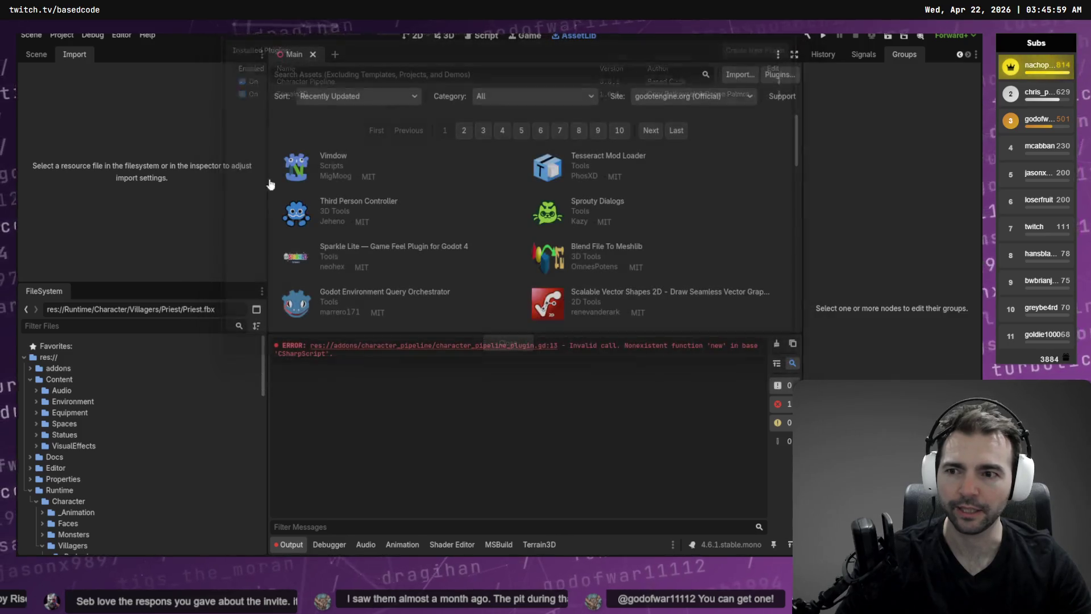
- Browse the Debug and Editor Docks menus, then select the CSharpScript 'new' error text
left_click(92, 36)
left_click(126, 48)
left_click(122, 35)
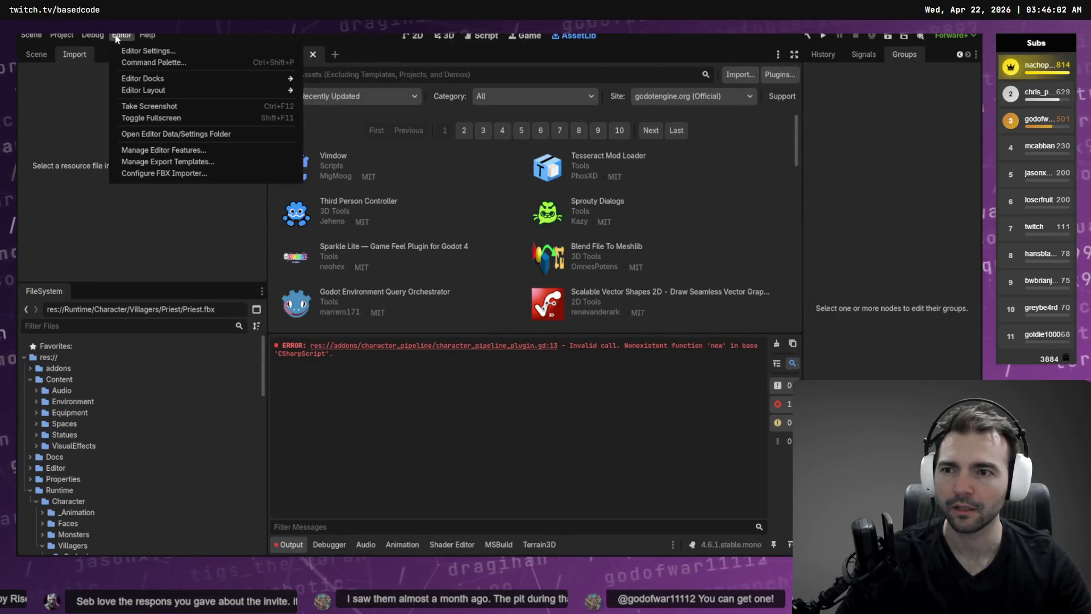
mouse_move(223, 77)
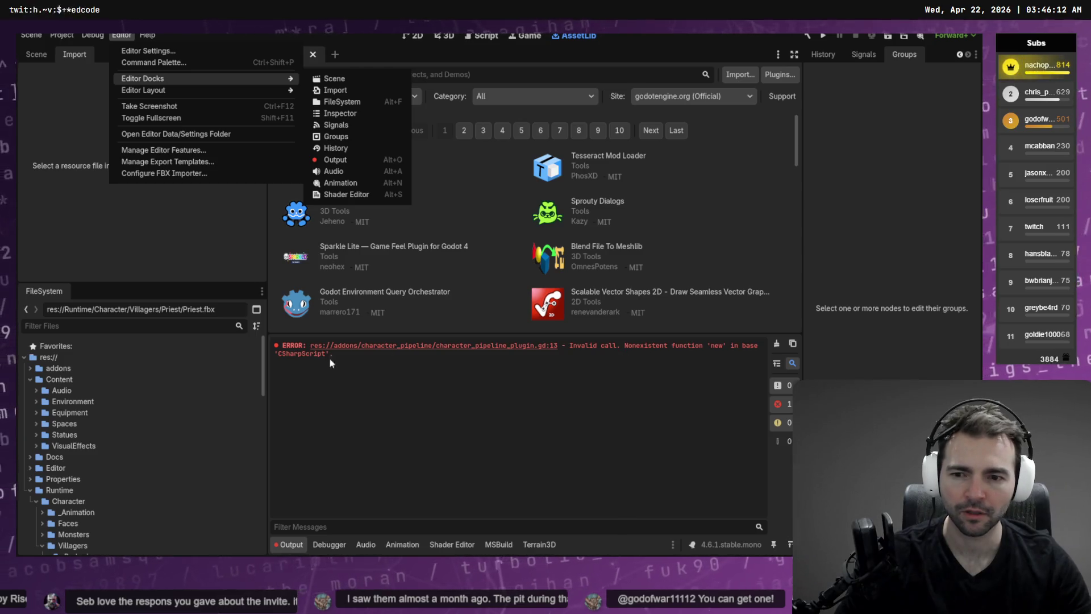
left_click(556, 362)
left_click_drag(334, 353, 320, 347)
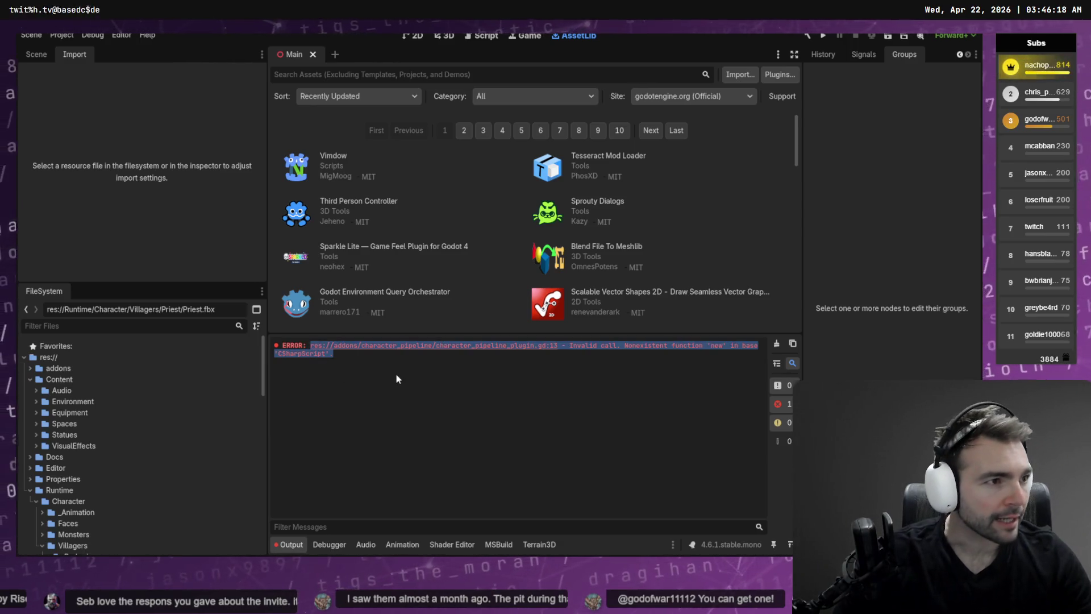
- Start a Codex prompt about an error 'in the console when turning on the plugin' and paste it
key("alt+Tab")
type("Now w")
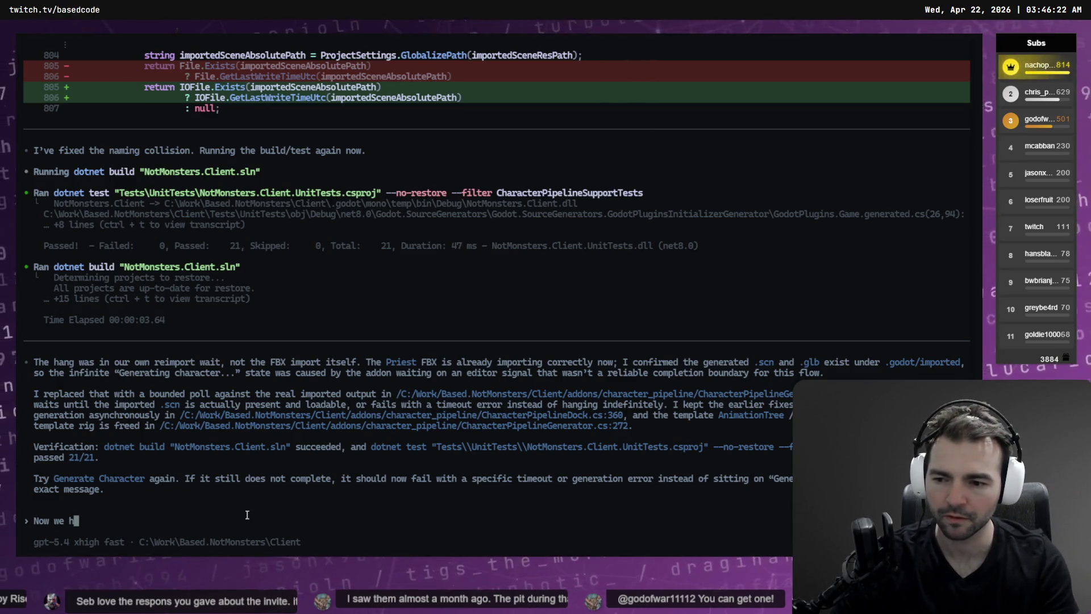
key("BackSpace")
key("BackSpace")
key("BackSpace")
type("in the console when turning on the p")
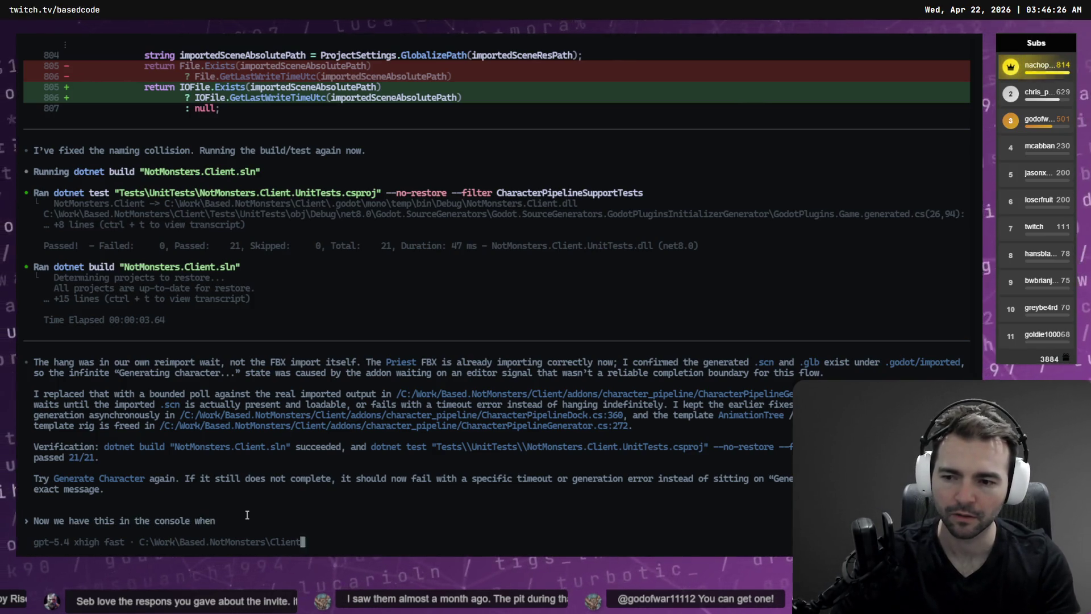
type("lugin: \\")
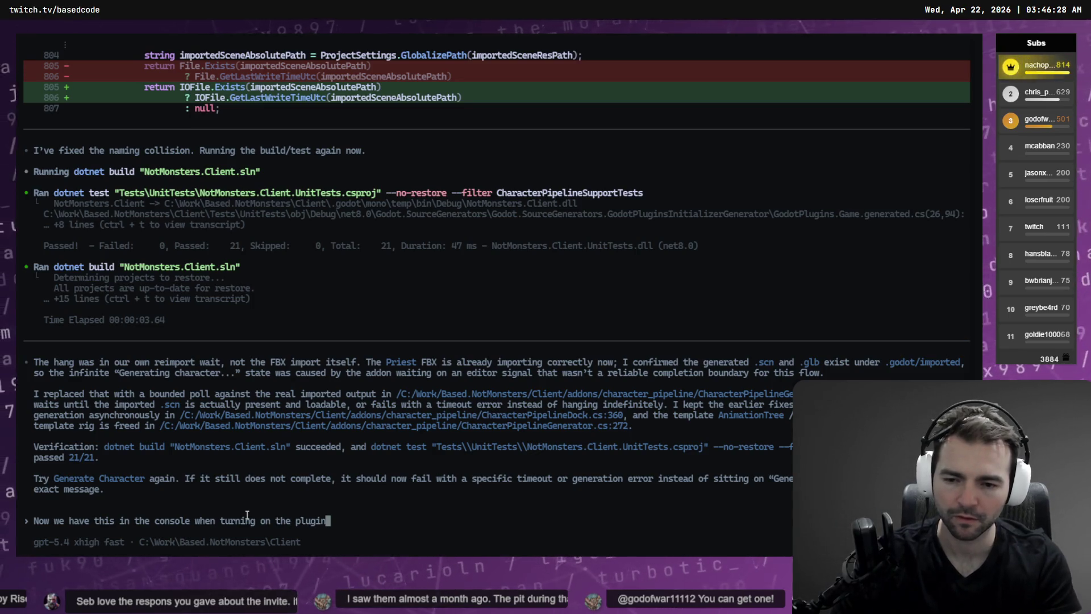
key("Return")
type("\\")
key("Return")
key("ctrl+v")
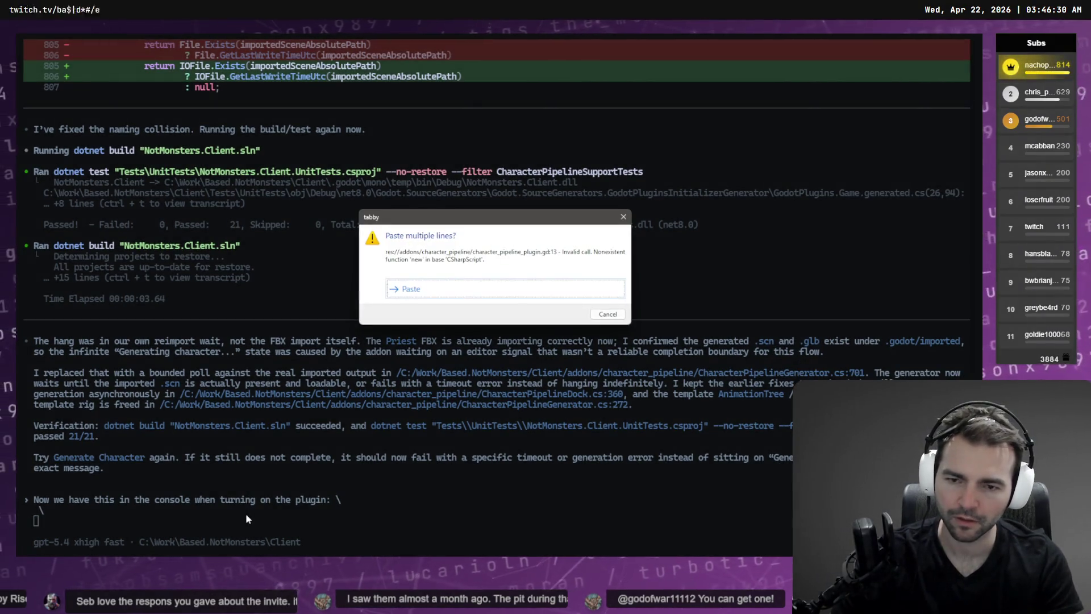
key("Return")
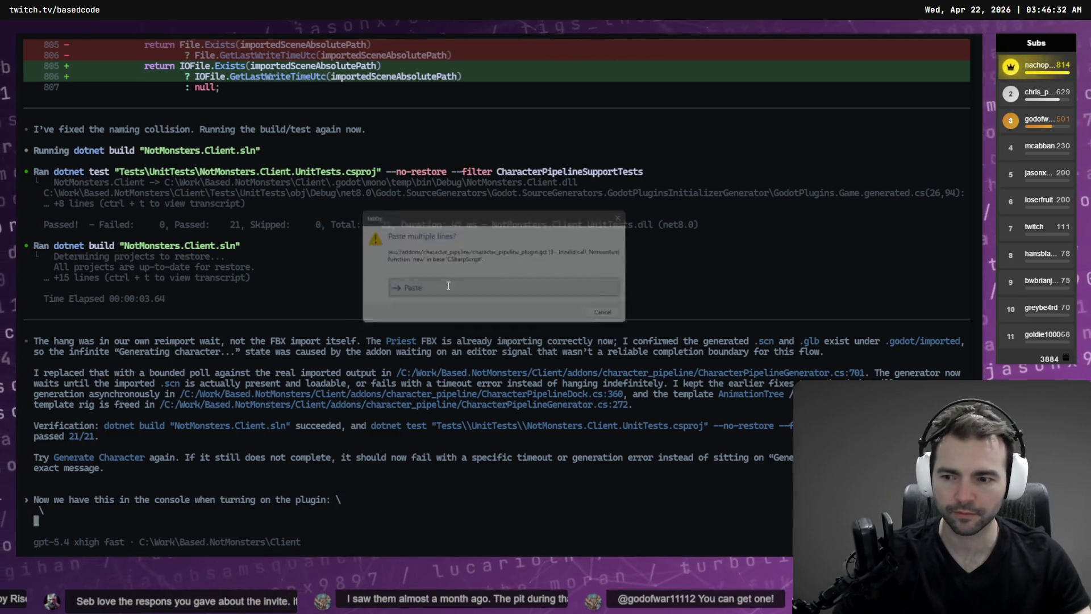
key("alt+Tab")
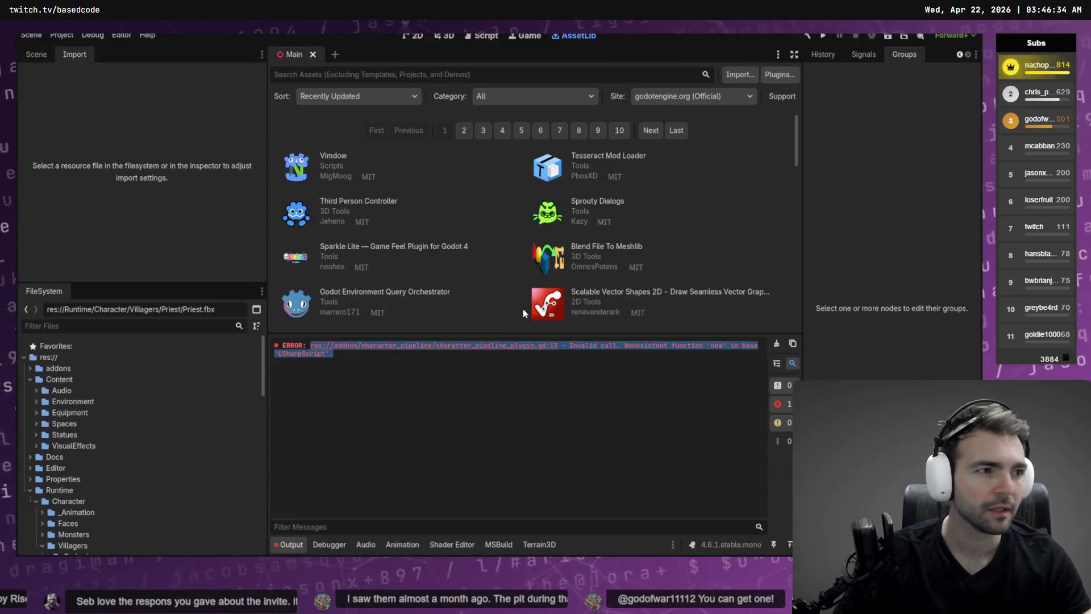
- Disable the Character Pipeline plugin in Installed Plugins
left_click(777, 74)
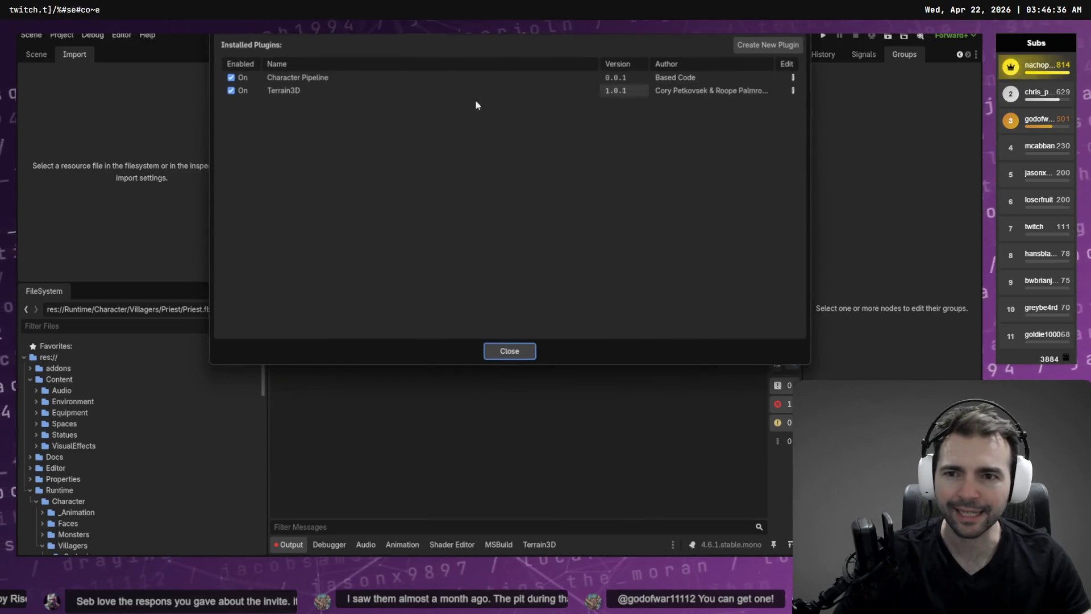
left_click(230, 76)
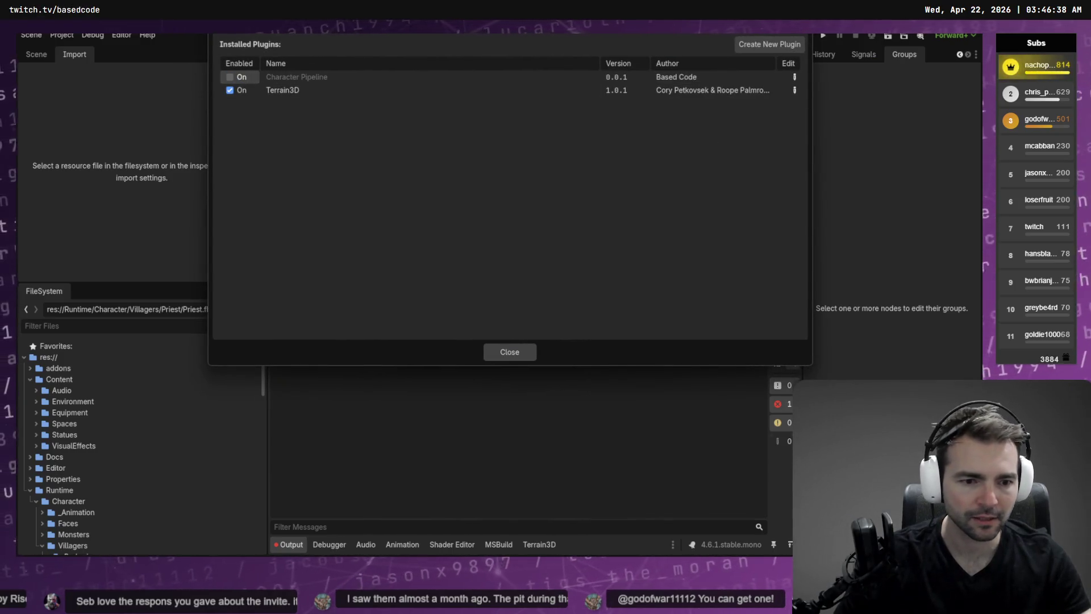
key("Escape")
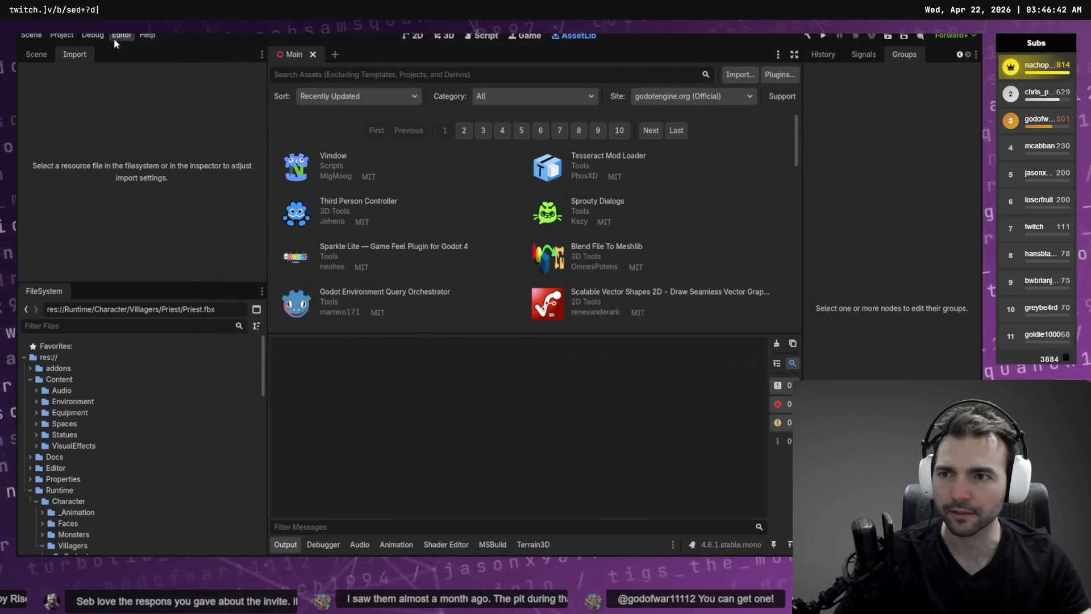
left_click(95, 35)
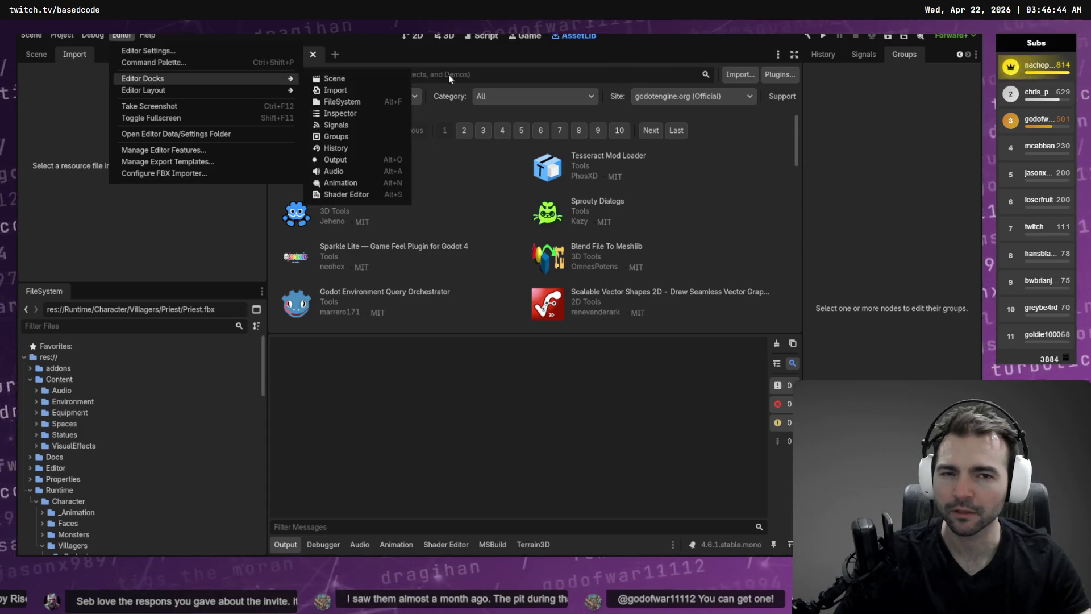
left_click(797, 75)
- Re-enable Character Pipeline, copy the character_pipeline_plugin.gd:13 error, and paste it into Codex
left_click(780, 75)
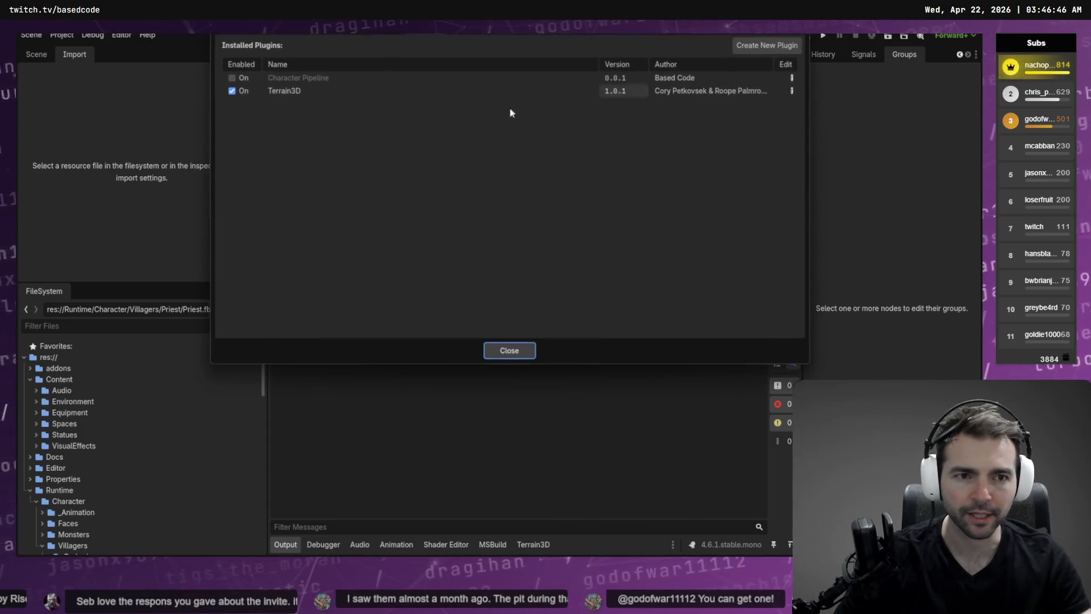
left_click(230, 76)
left_click(510, 352)
left_click(314, 352)
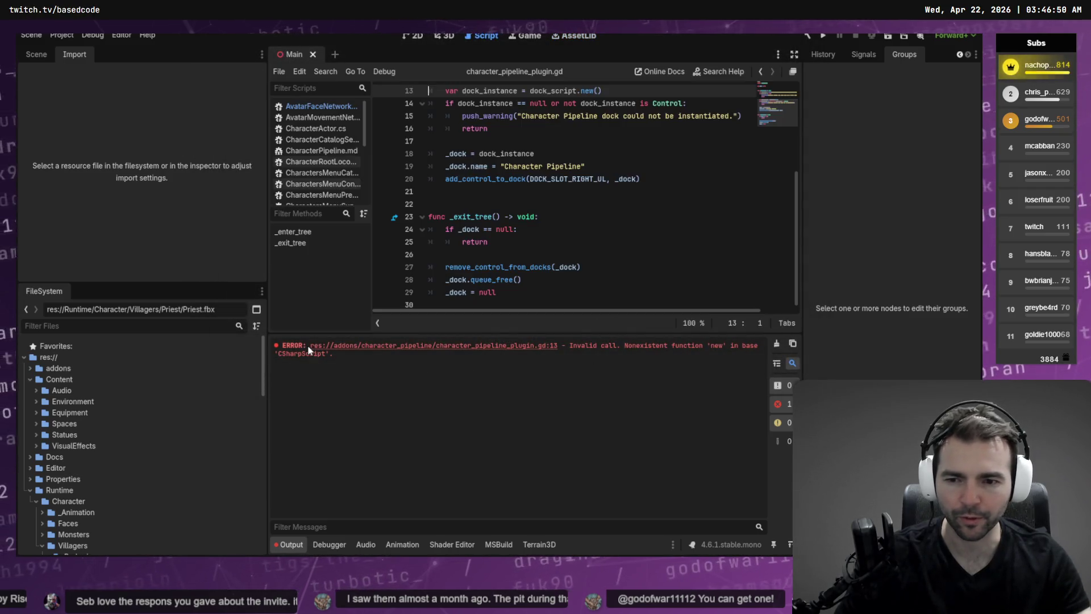
left_click_drag(308, 346, 341, 360)
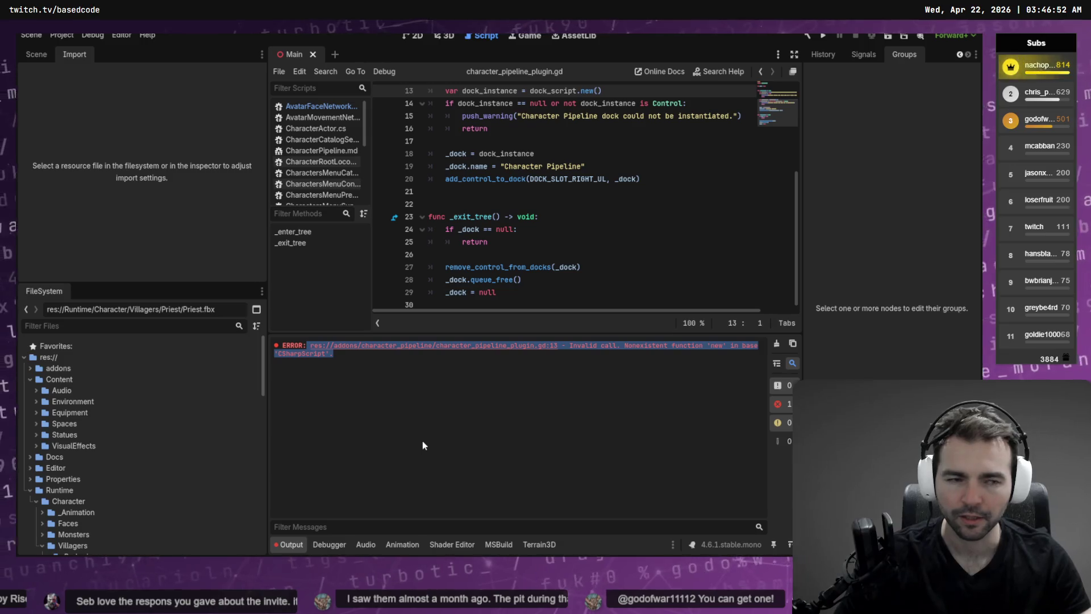
key("ctrl+c")
key("alt+Tab")
key("ctrl+v")
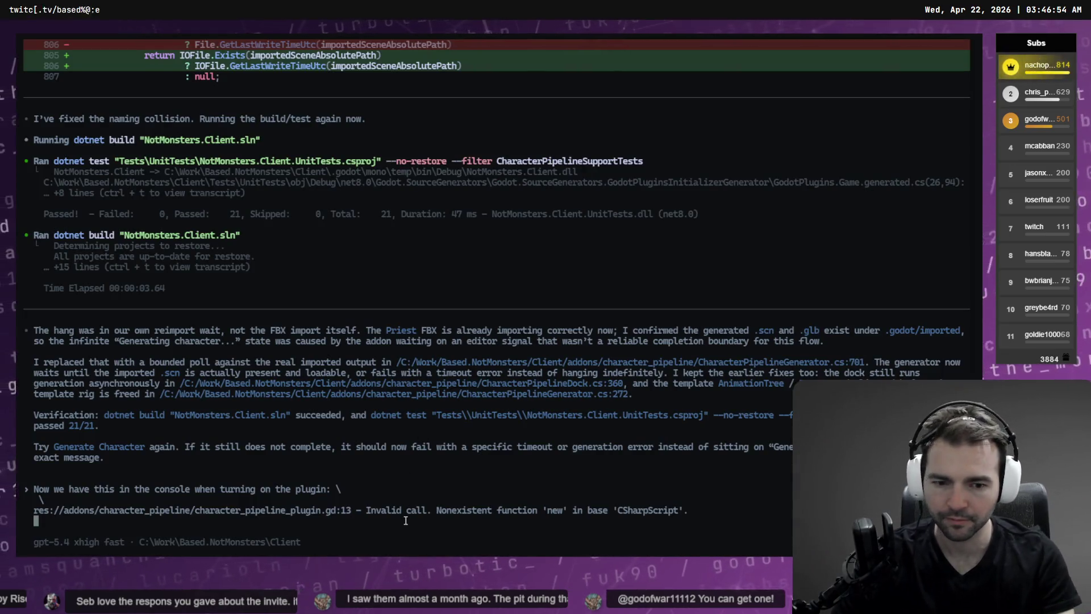
- Add 'This happens whne we turn the plugin on' below the error and send it
key("shift+Return")
type("\\")
key("Return")
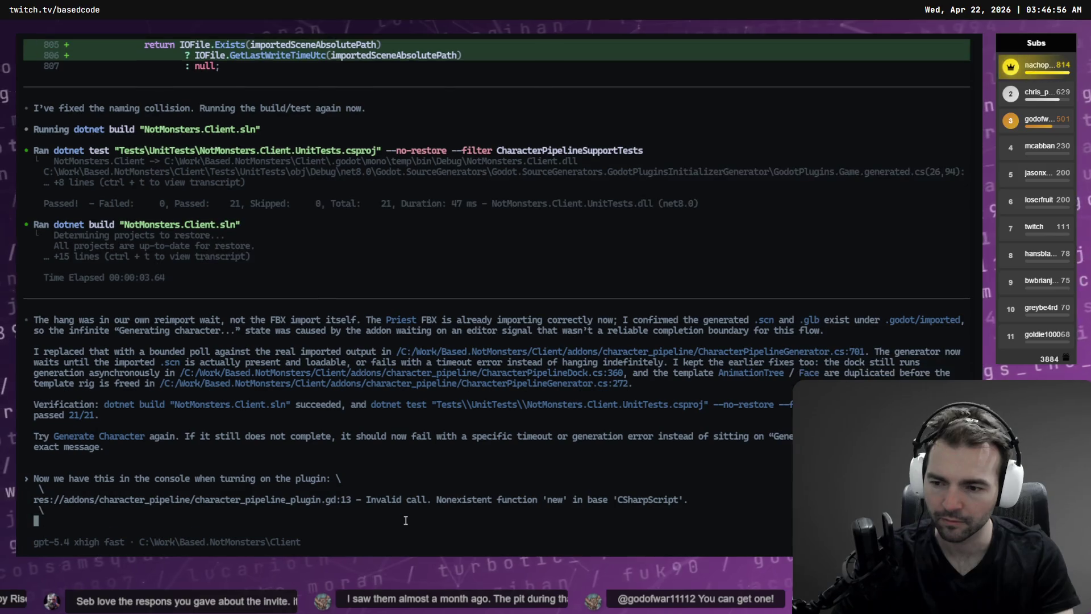
type("This happens whne we turn the p")
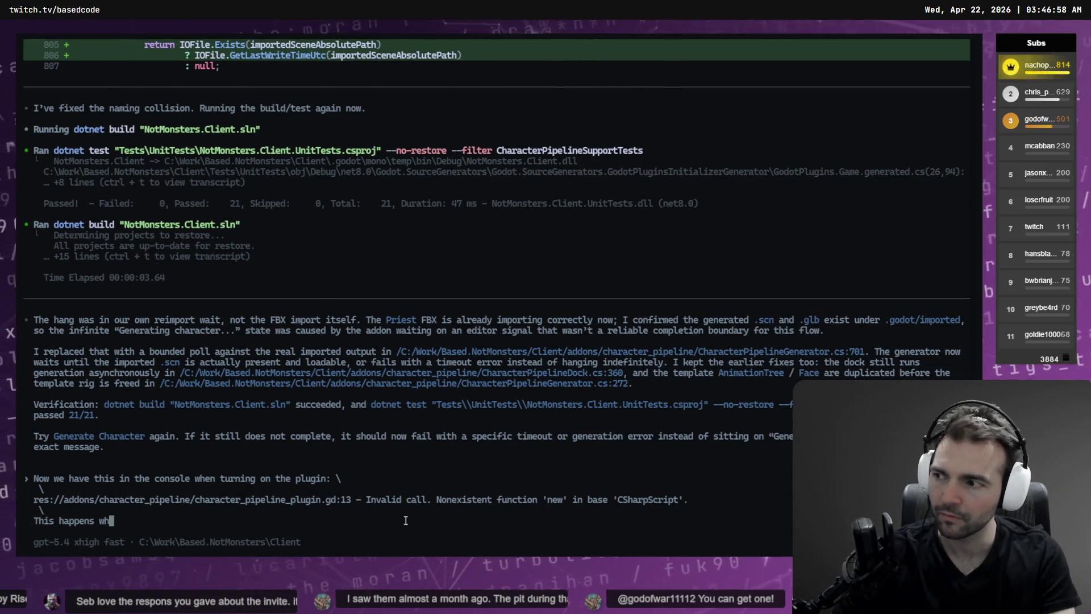
type("lugin on.")
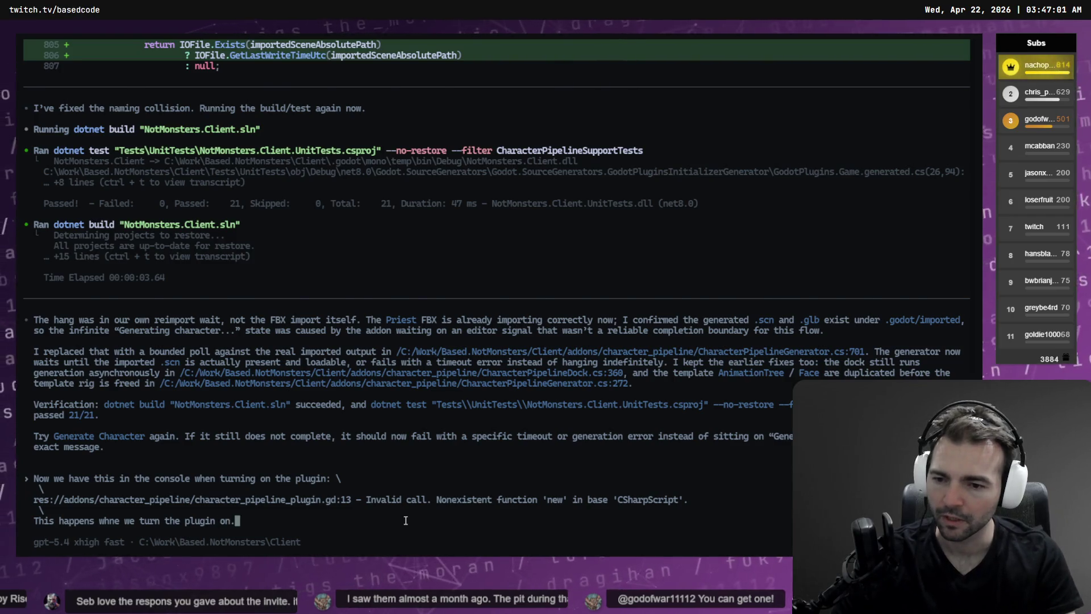
key("Return")
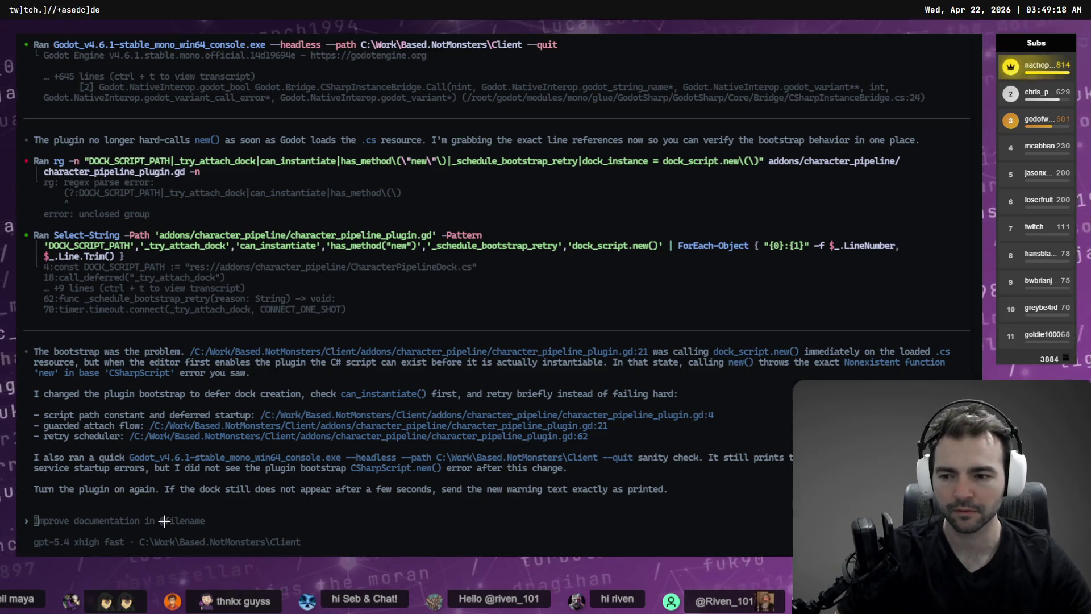
- Return to the Godot editor, where character_pipeline_plugin.gd now has Codex's deferred-retry bootstrap
key("alt+Tab")
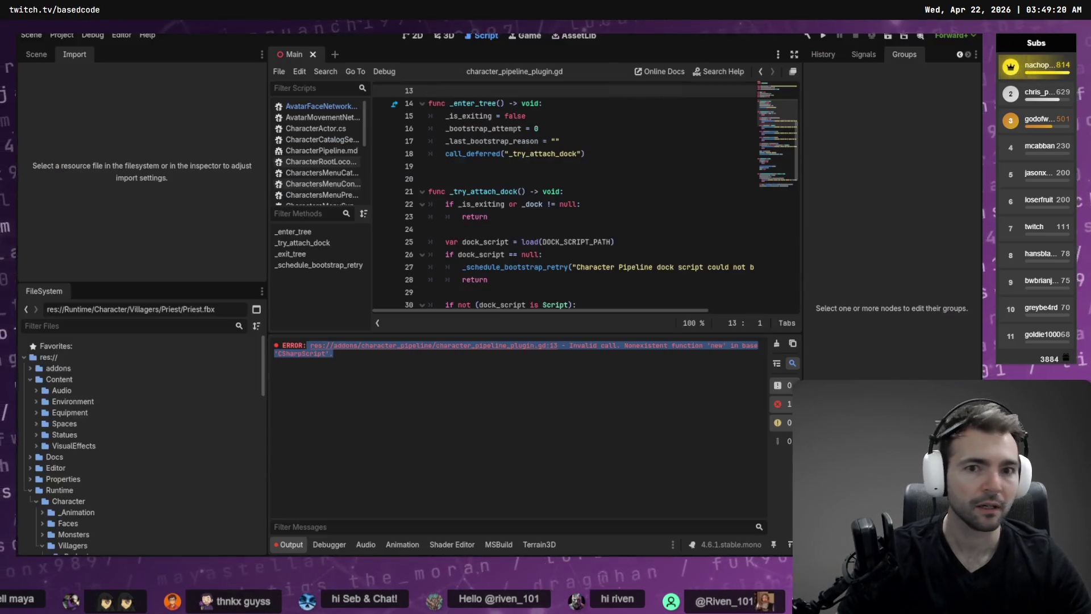
- Toggle the Character Pipeline plugin's Enabled checkbox in the AssetLib Plugins list, then empty the Output log
left_click(128, 39)
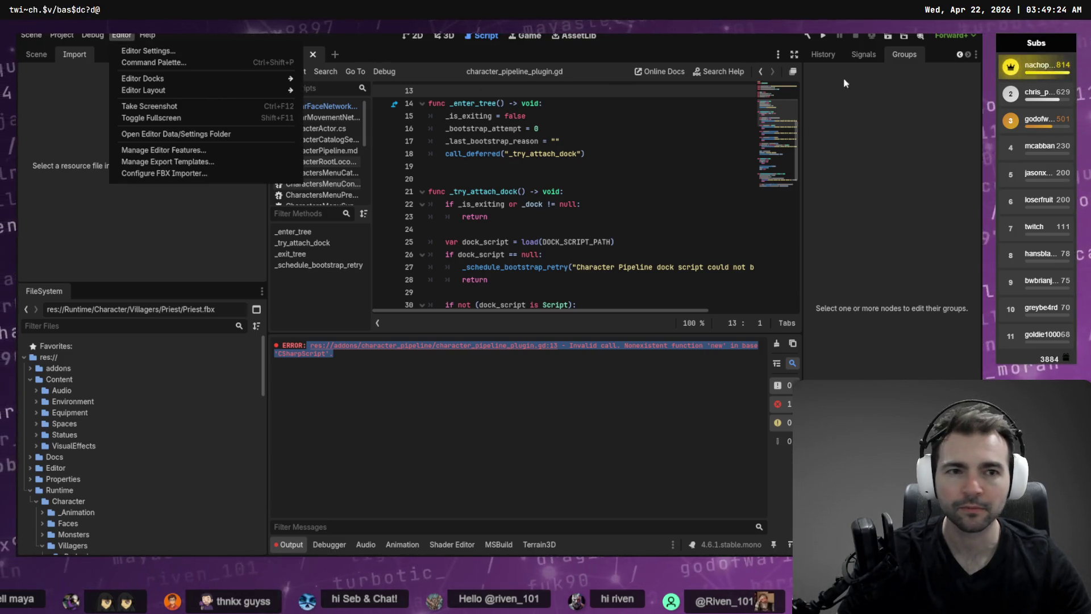
left_click(587, 39)
left_click(587, 38)
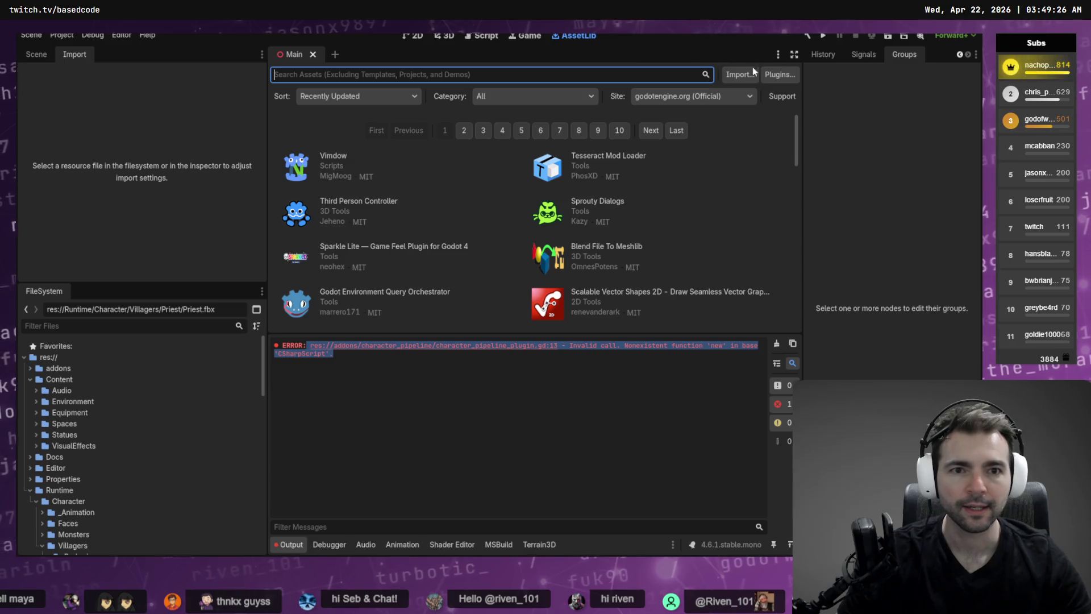
left_click(779, 75)
left_click(230, 78)
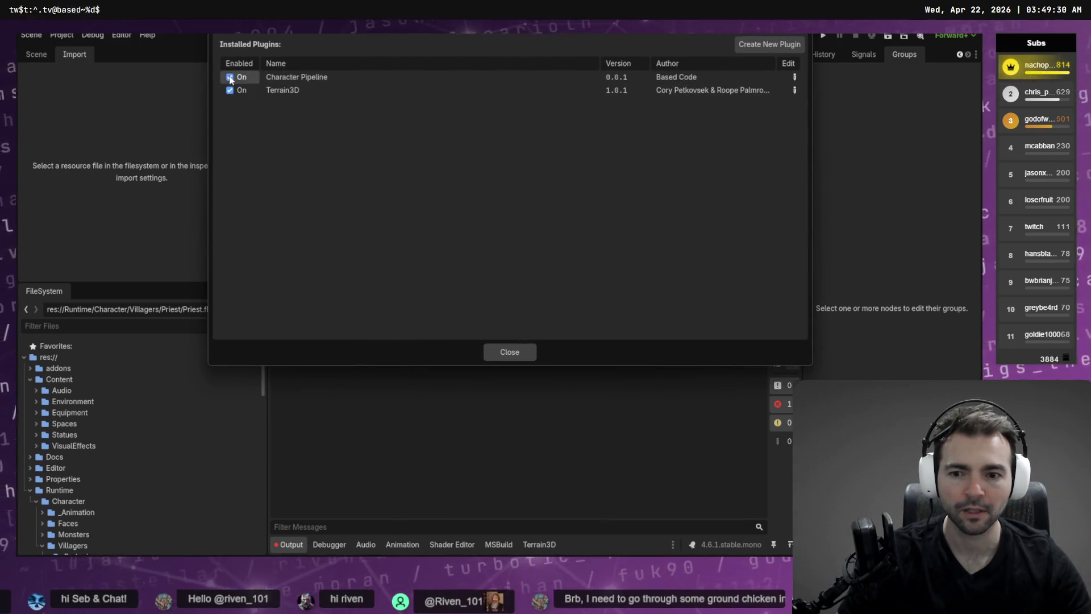
left_click(510, 352)
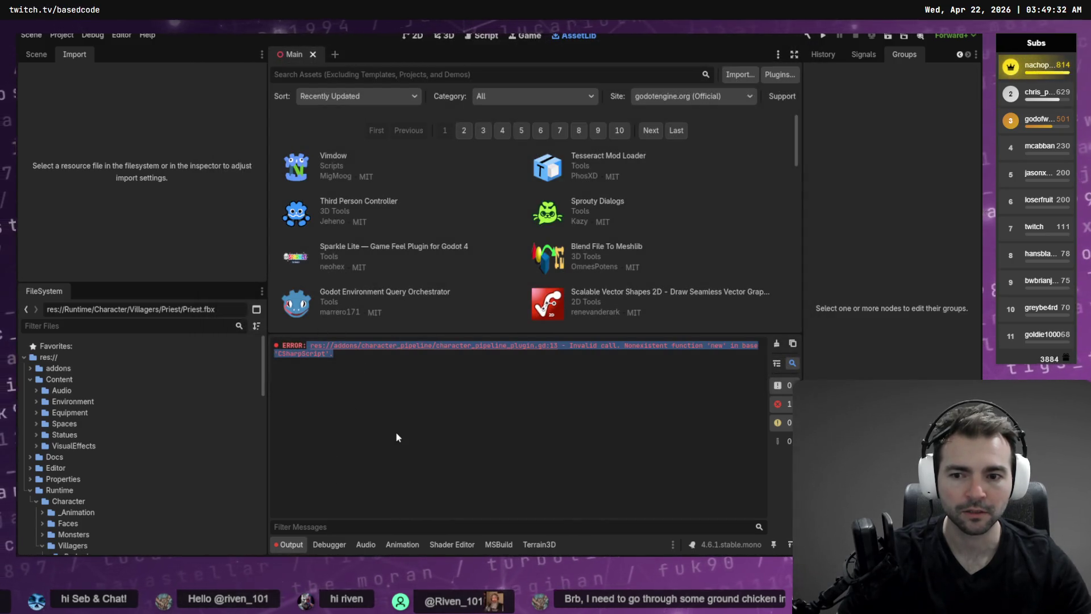
left_click(777, 345)
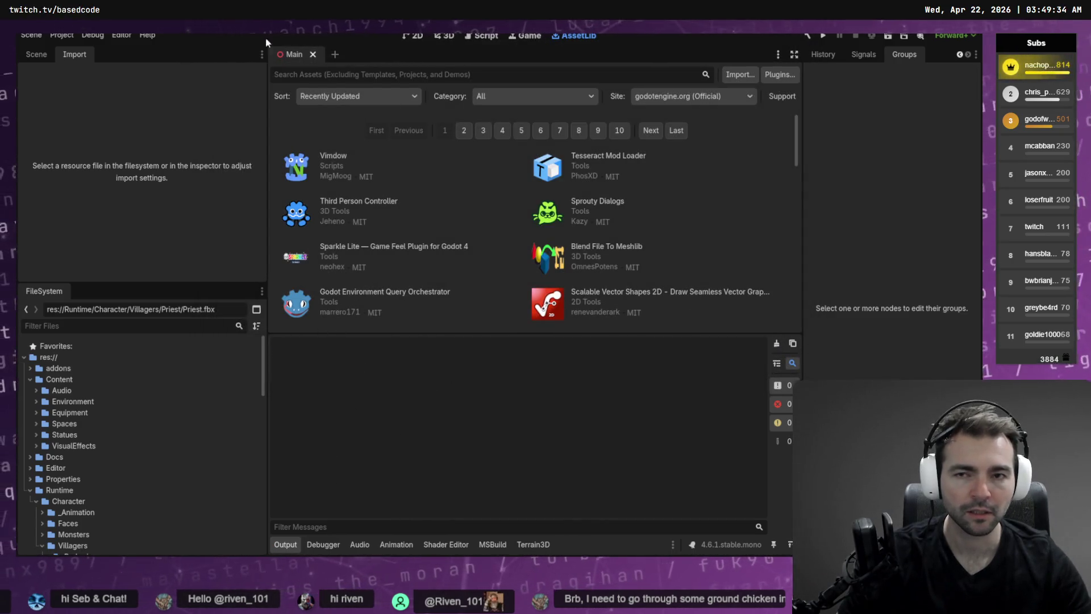